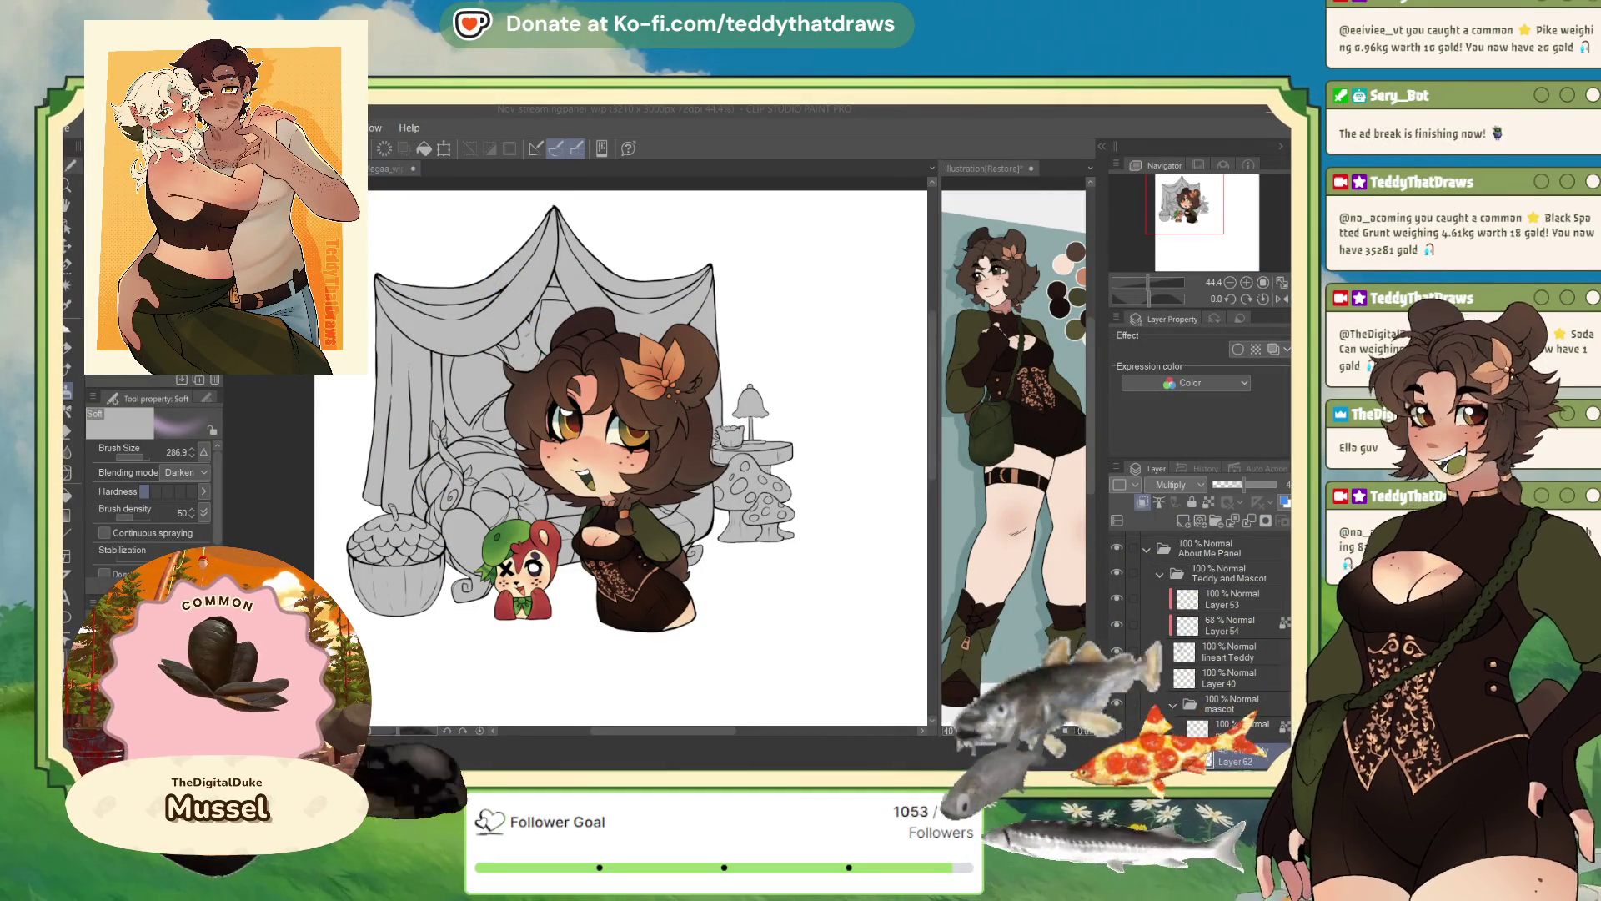
- Pan around the bear-eared character and zoom out from 44.4% to about 18.3%
{"action": "left_click_drag", "start_coordinate": [634, 417], "coordinate": [646, 390]}
{"action": "scroll", "coordinate": [643, 379], "scroll_direction": "up", "scroll_amount": 4}
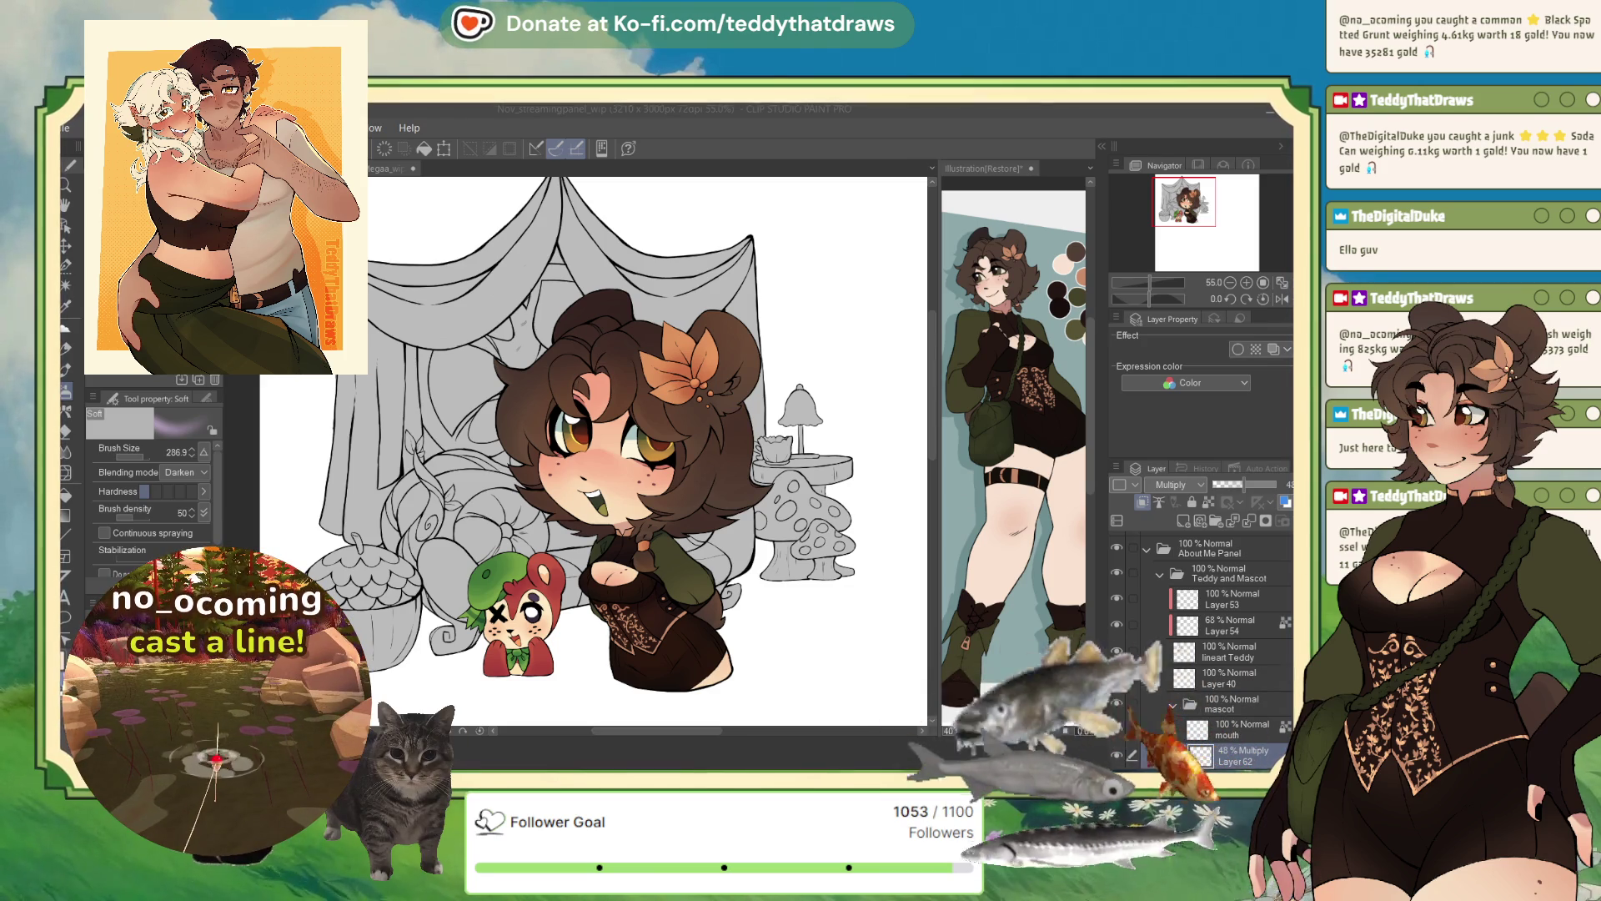
{"action": "left_click", "coordinate": [1202, 193]}
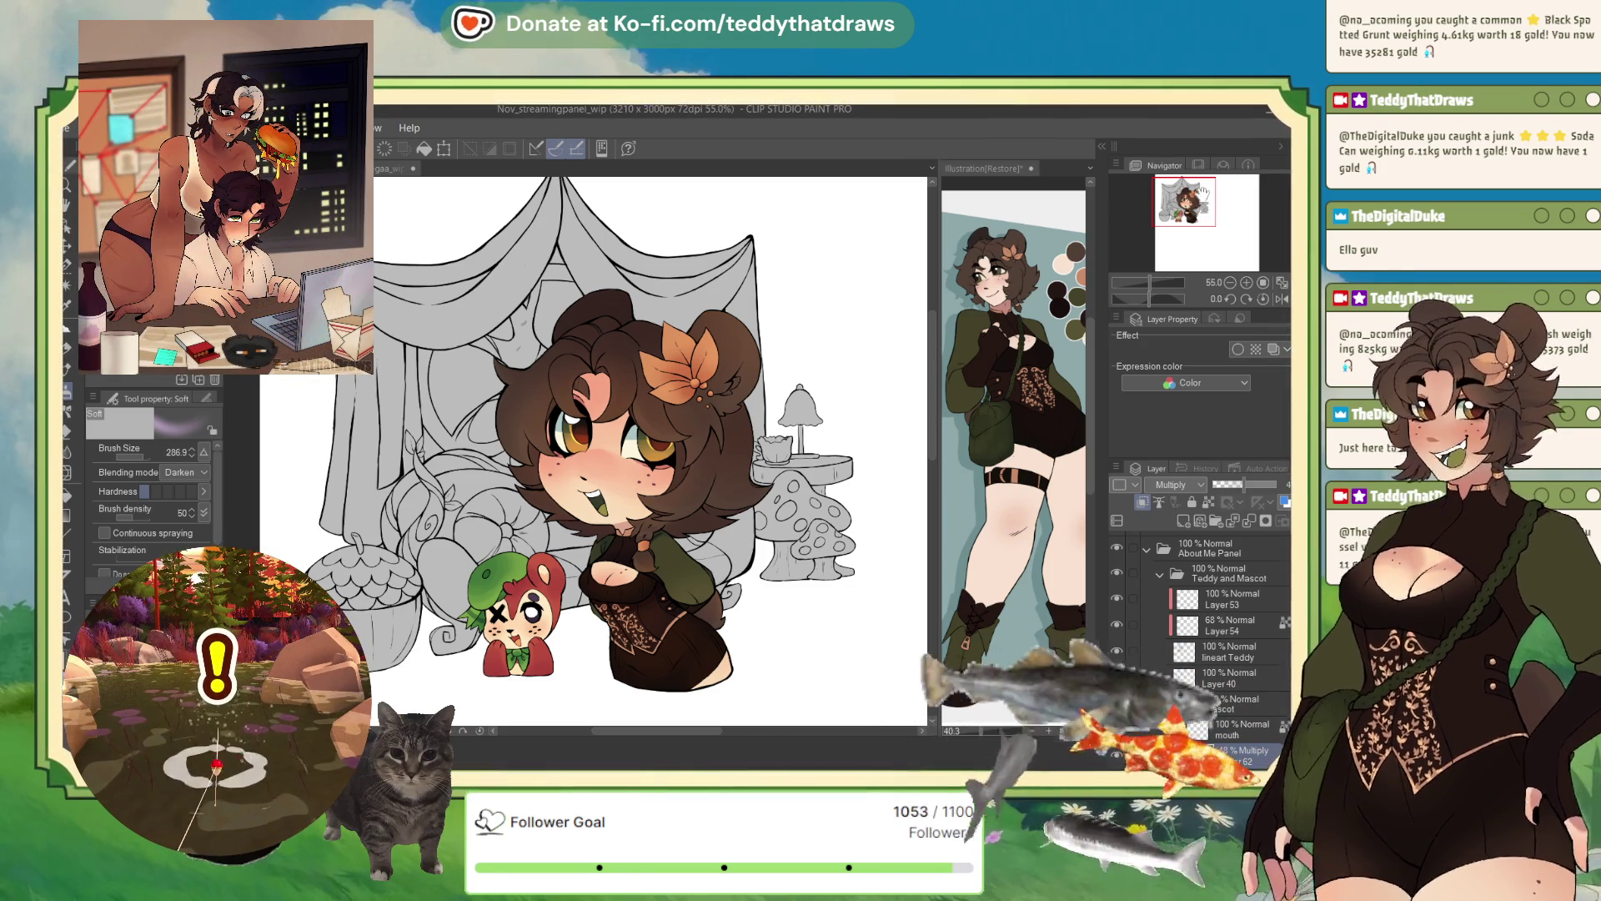
{"action": "left_click_drag", "start_coordinate": [1202, 193], "coordinate": [1205, 196]}
{"action": "scroll", "coordinate": [501, 434], "scroll_direction": "up", "scroll_amount": 2}
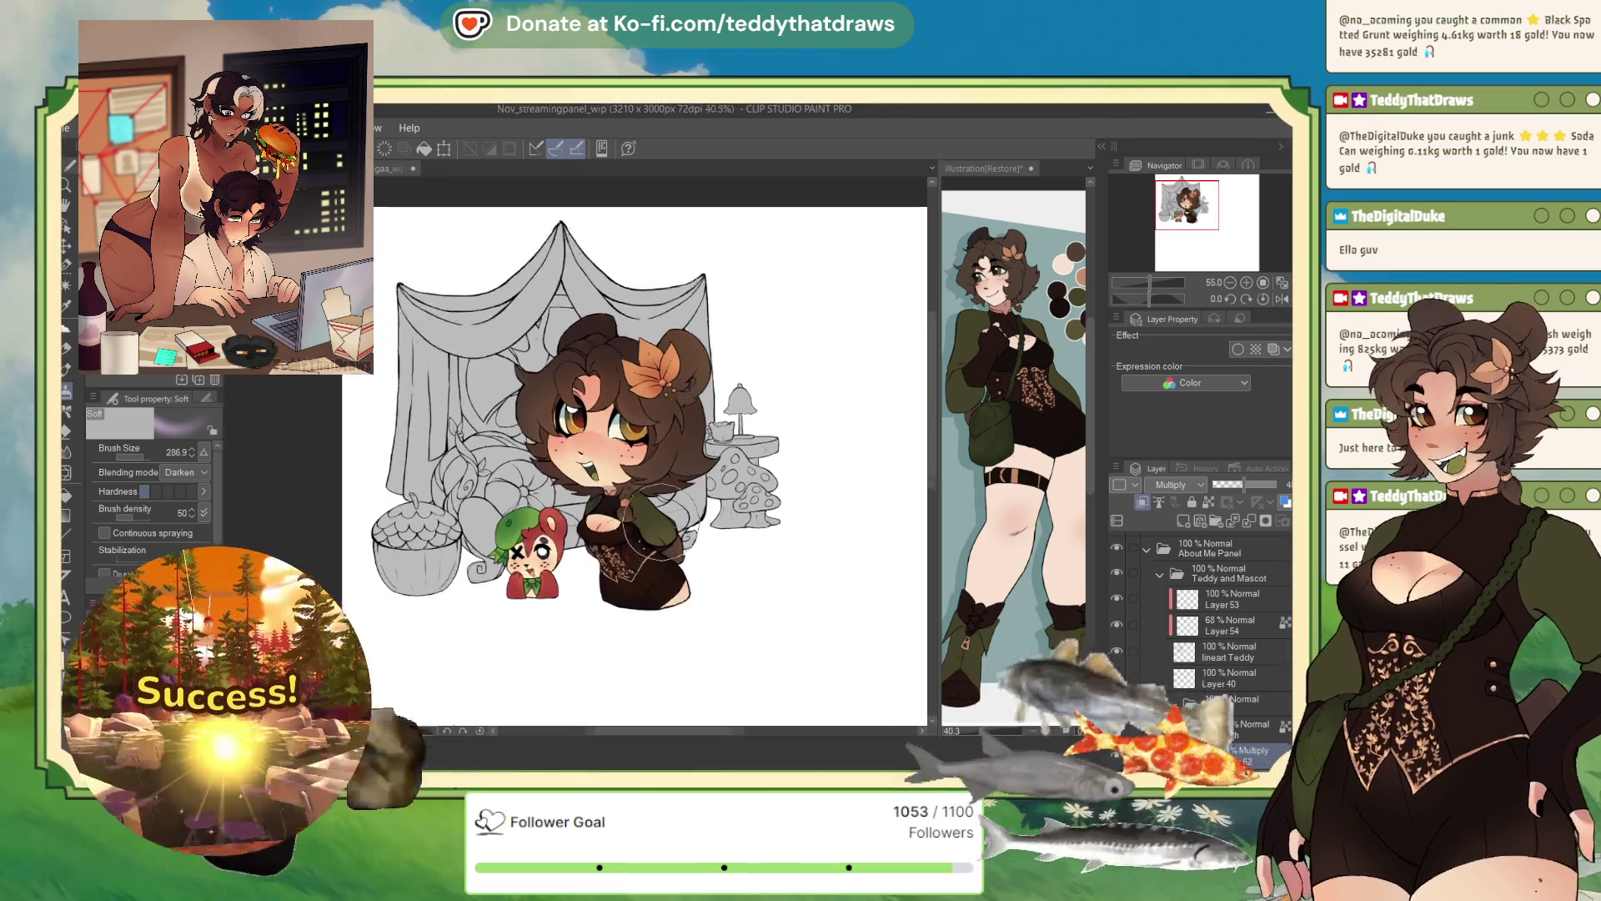
{"action": "scroll", "coordinate": [534, 401], "scroll_direction": "down", "scroll_amount": 3}
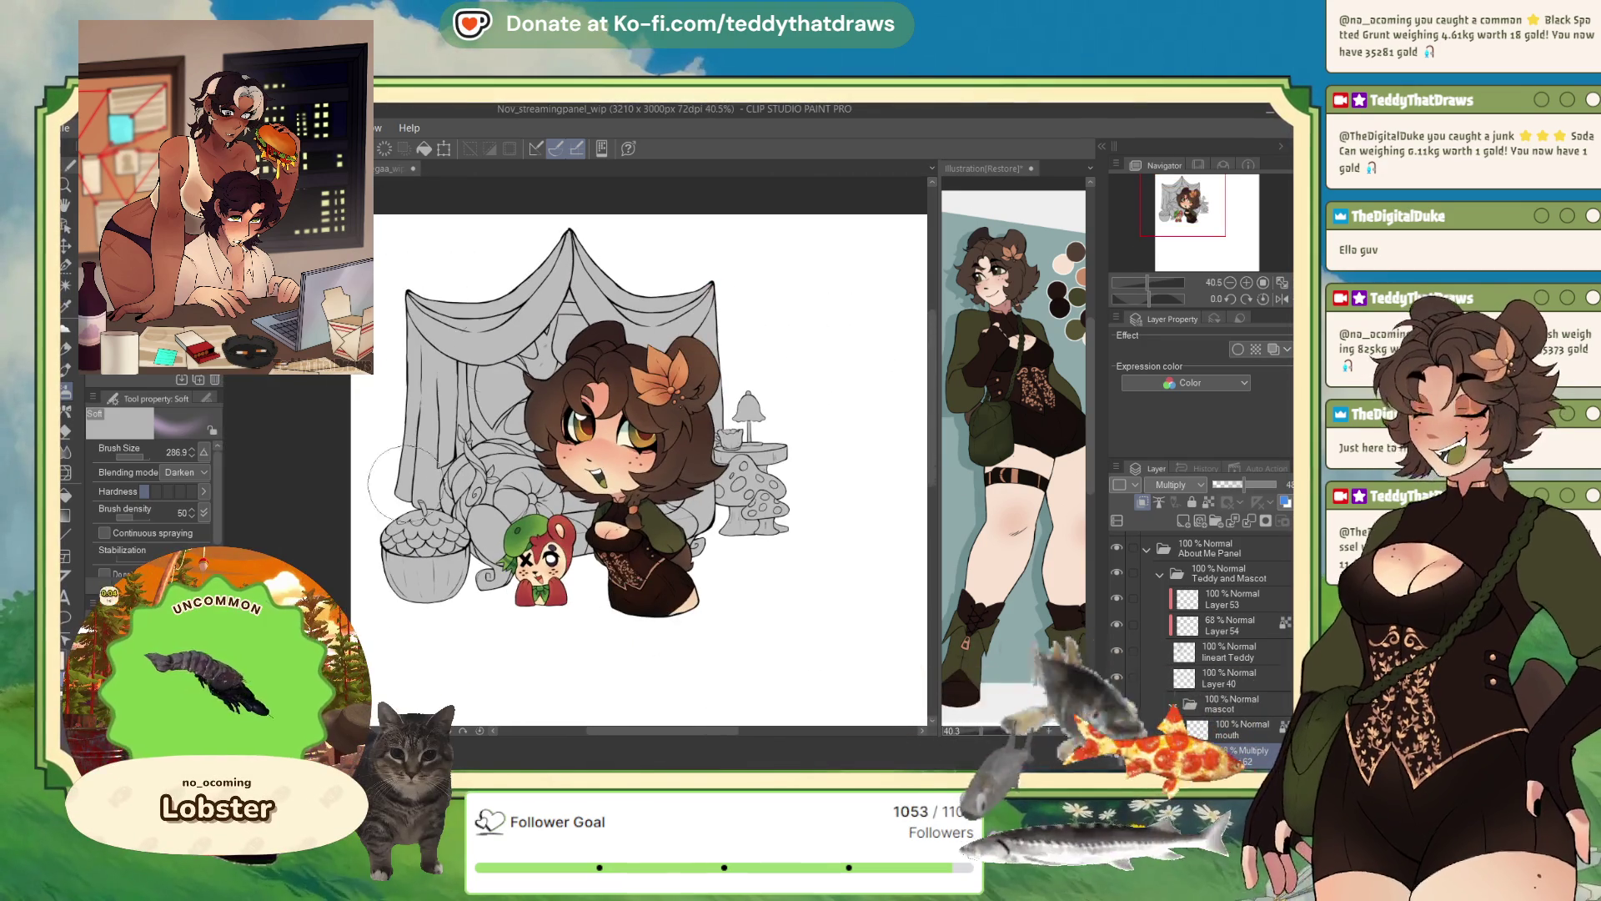
{"action": "scroll", "coordinate": [525, 392], "scroll_direction": "down", "scroll_amount": 1}
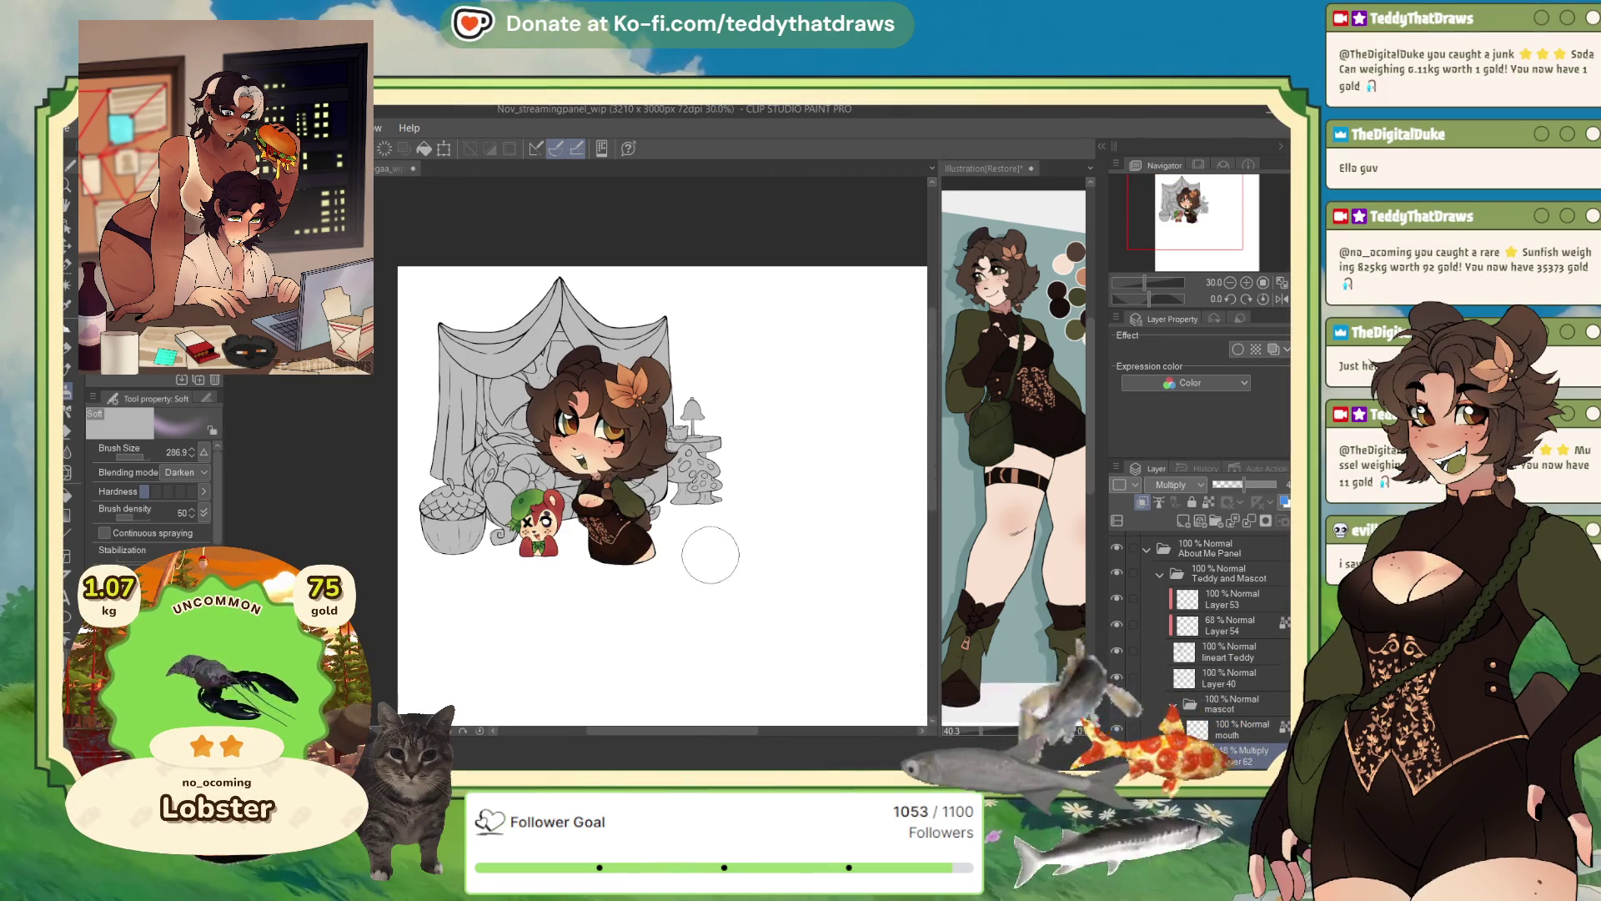
{"action": "scroll", "coordinate": [634, 450], "scroll_direction": "up", "scroll_amount": 2}
{"action": "scroll", "coordinate": [617, 442], "scroll_direction": "down", "scroll_amount": 3}
{"action": "scroll", "coordinate": [618, 446], "scroll_direction": "down", "scroll_amount": 2}
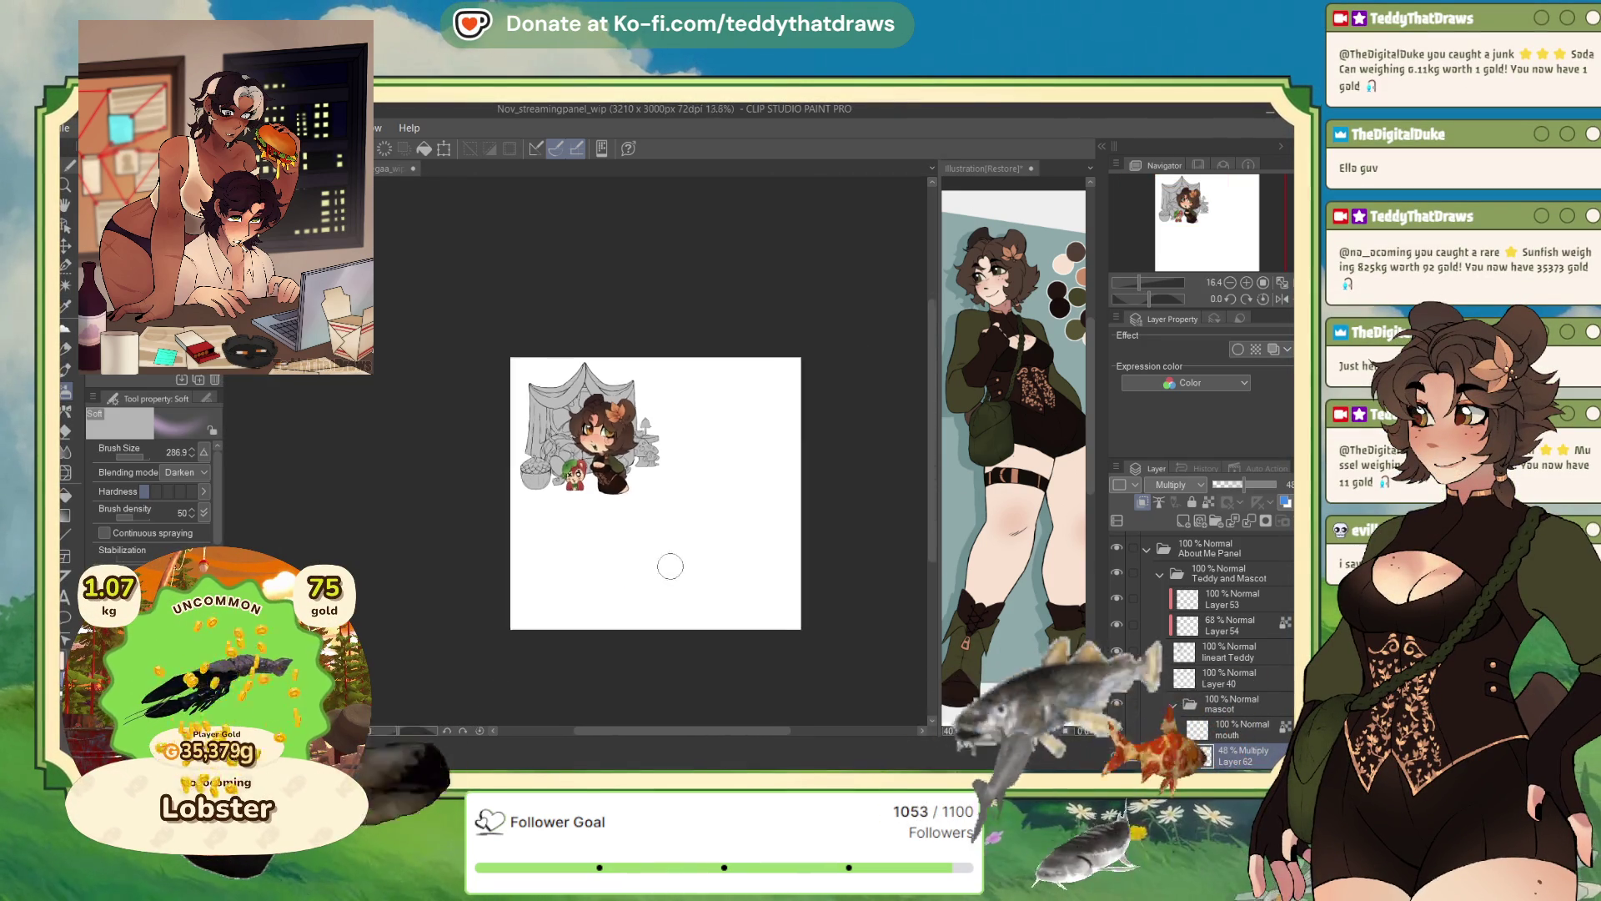
{"action": "scroll", "coordinate": [665, 564], "scroll_direction": "up", "scroll_amount": 1}
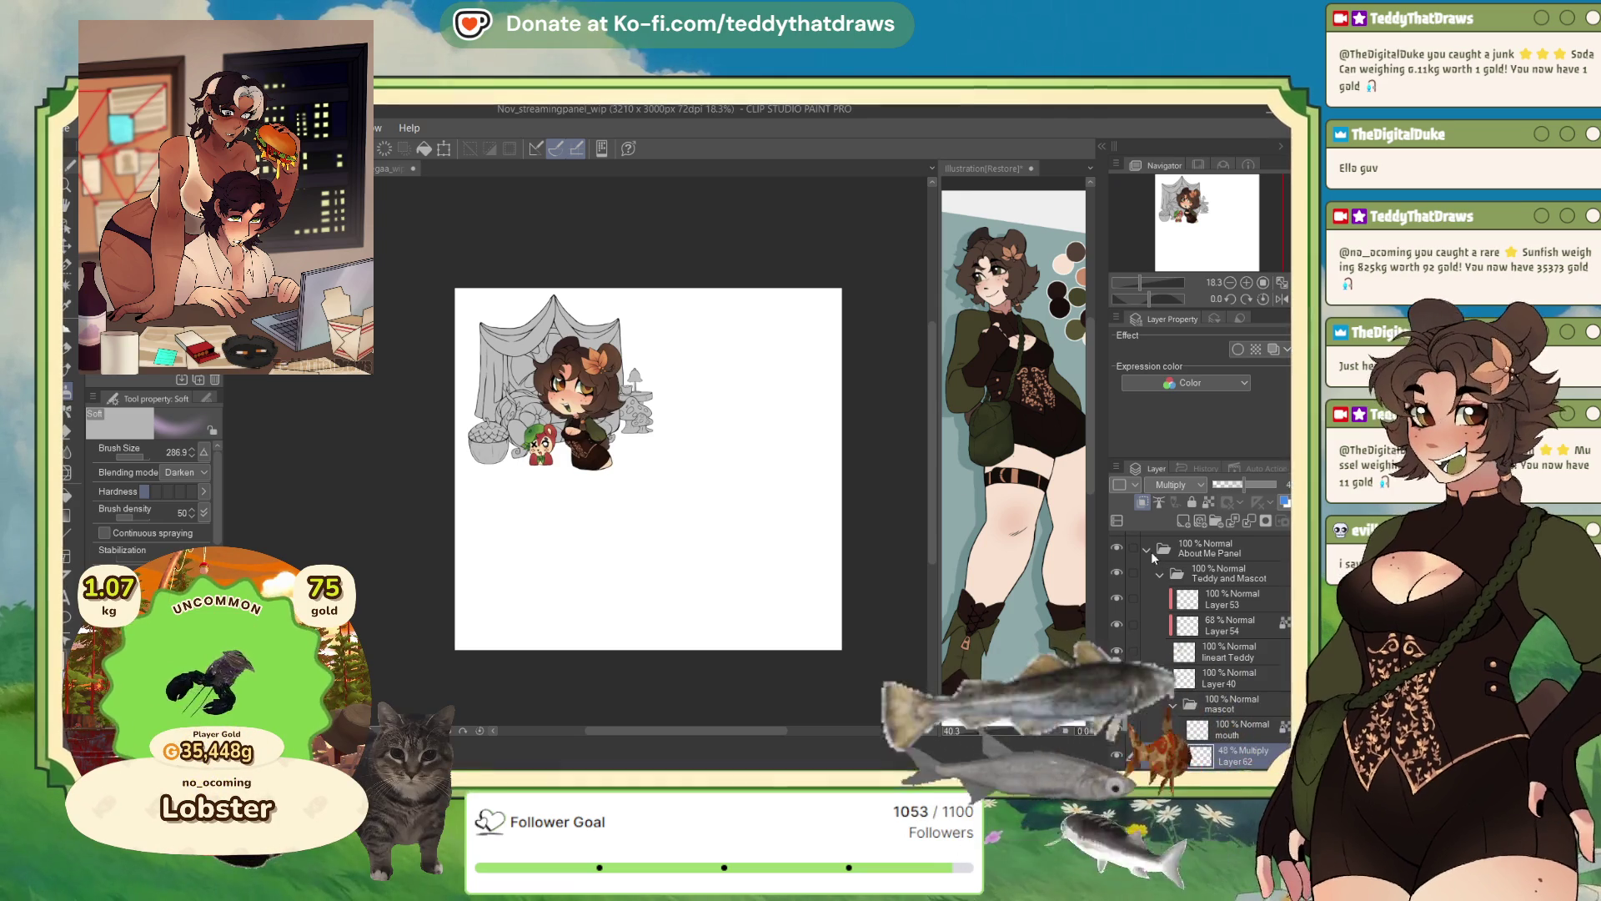
{"action": "left_click", "coordinate": [1165, 544]}
{"action": "left_click", "coordinate": [1116, 652]}
{"action": "left_click", "coordinate": [1117, 626]}
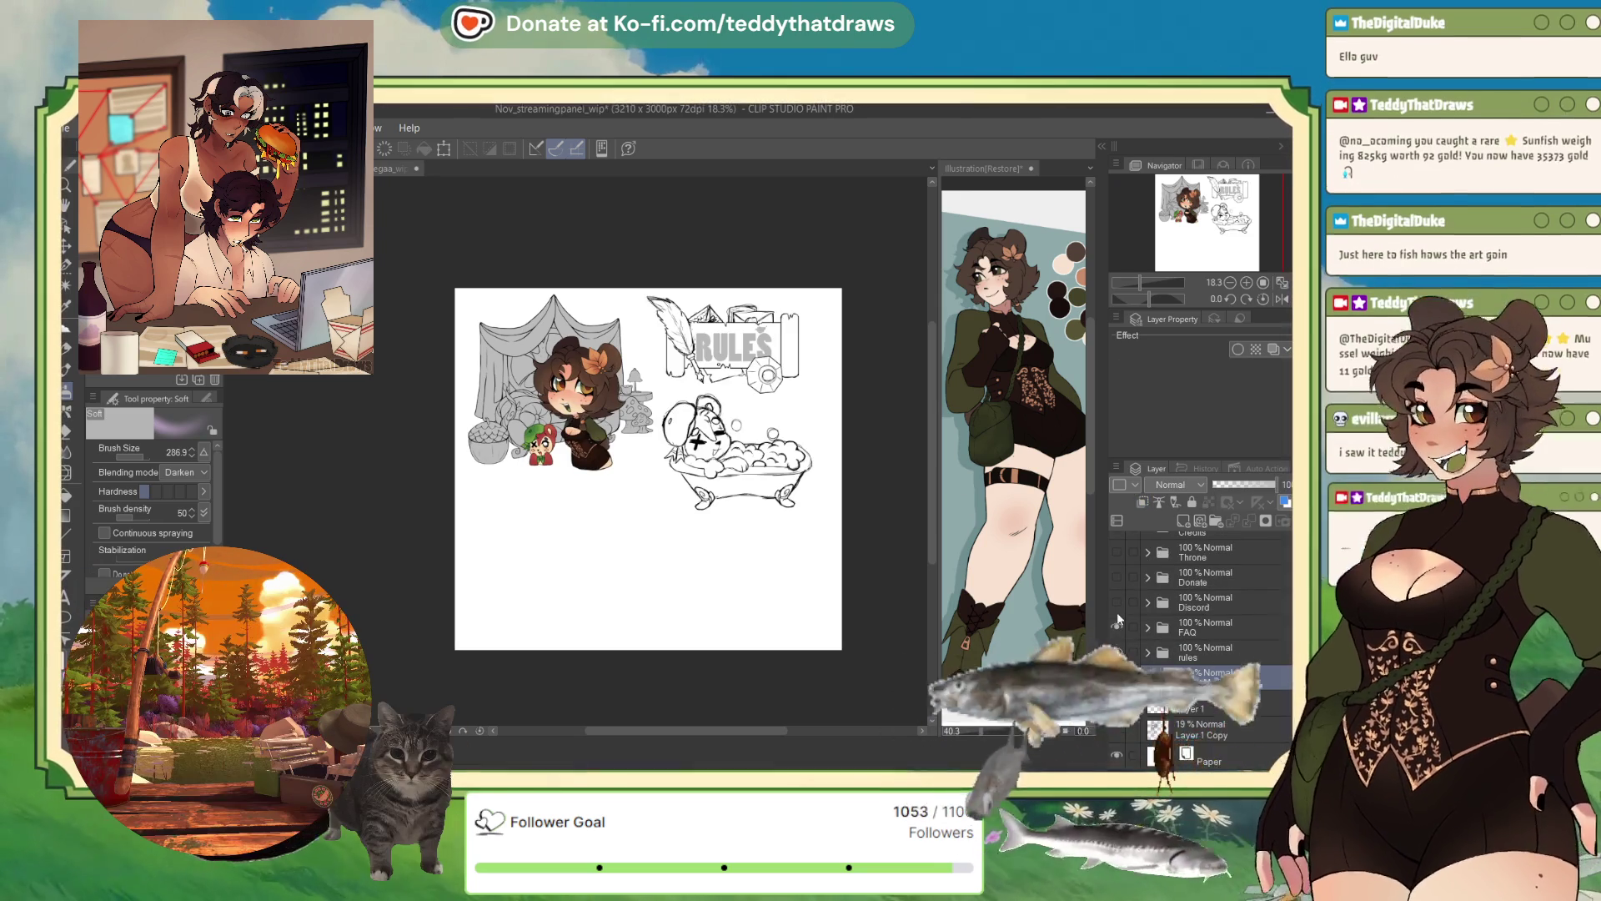
{"action": "left_click", "coordinate": [1117, 601]}
{"action": "left_click", "coordinate": [1117, 577]}
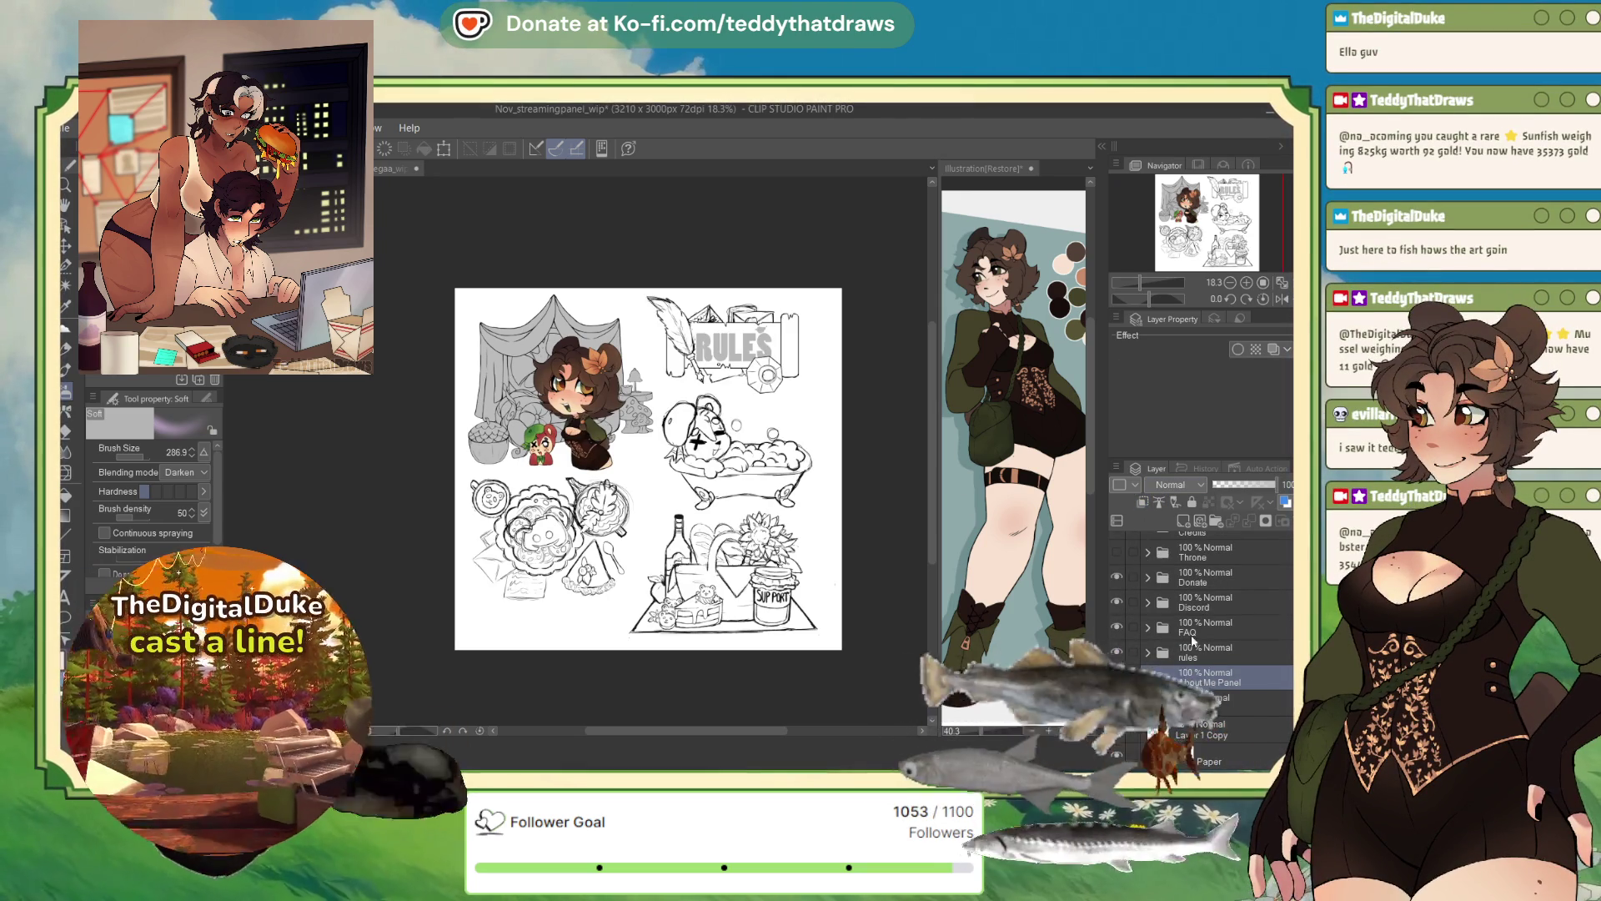
{"action": "left_click", "coordinate": [1117, 577]}
{"action": "left_click", "coordinate": [1116, 601]}
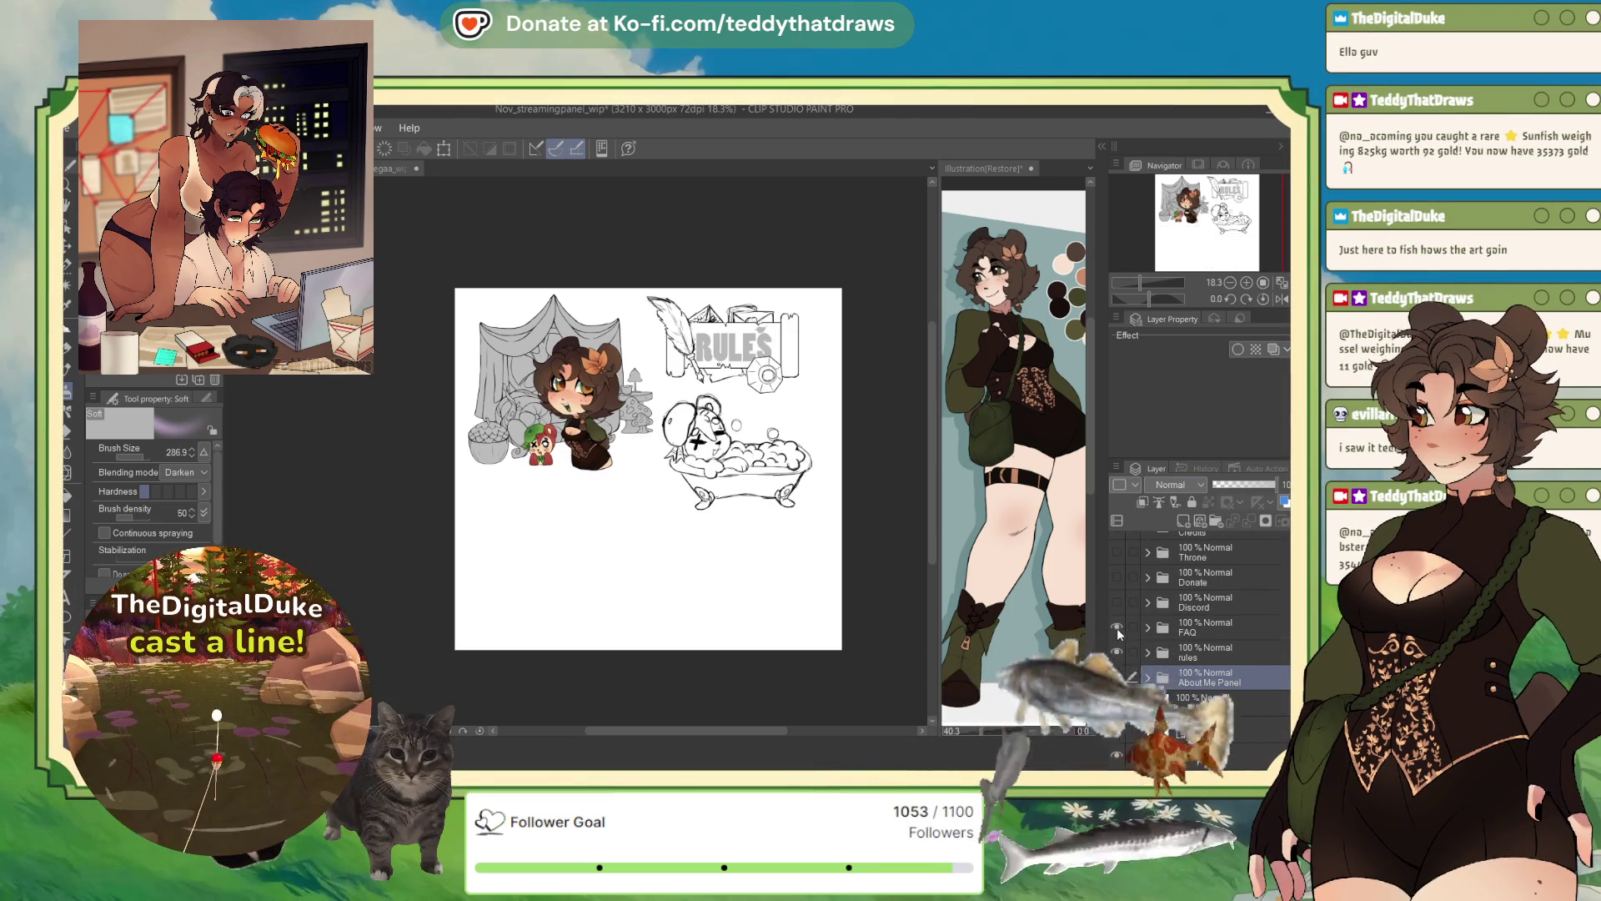
{"action": "left_click", "coordinate": [1116, 626]}
{"action": "left_click", "coordinate": [1116, 651]}
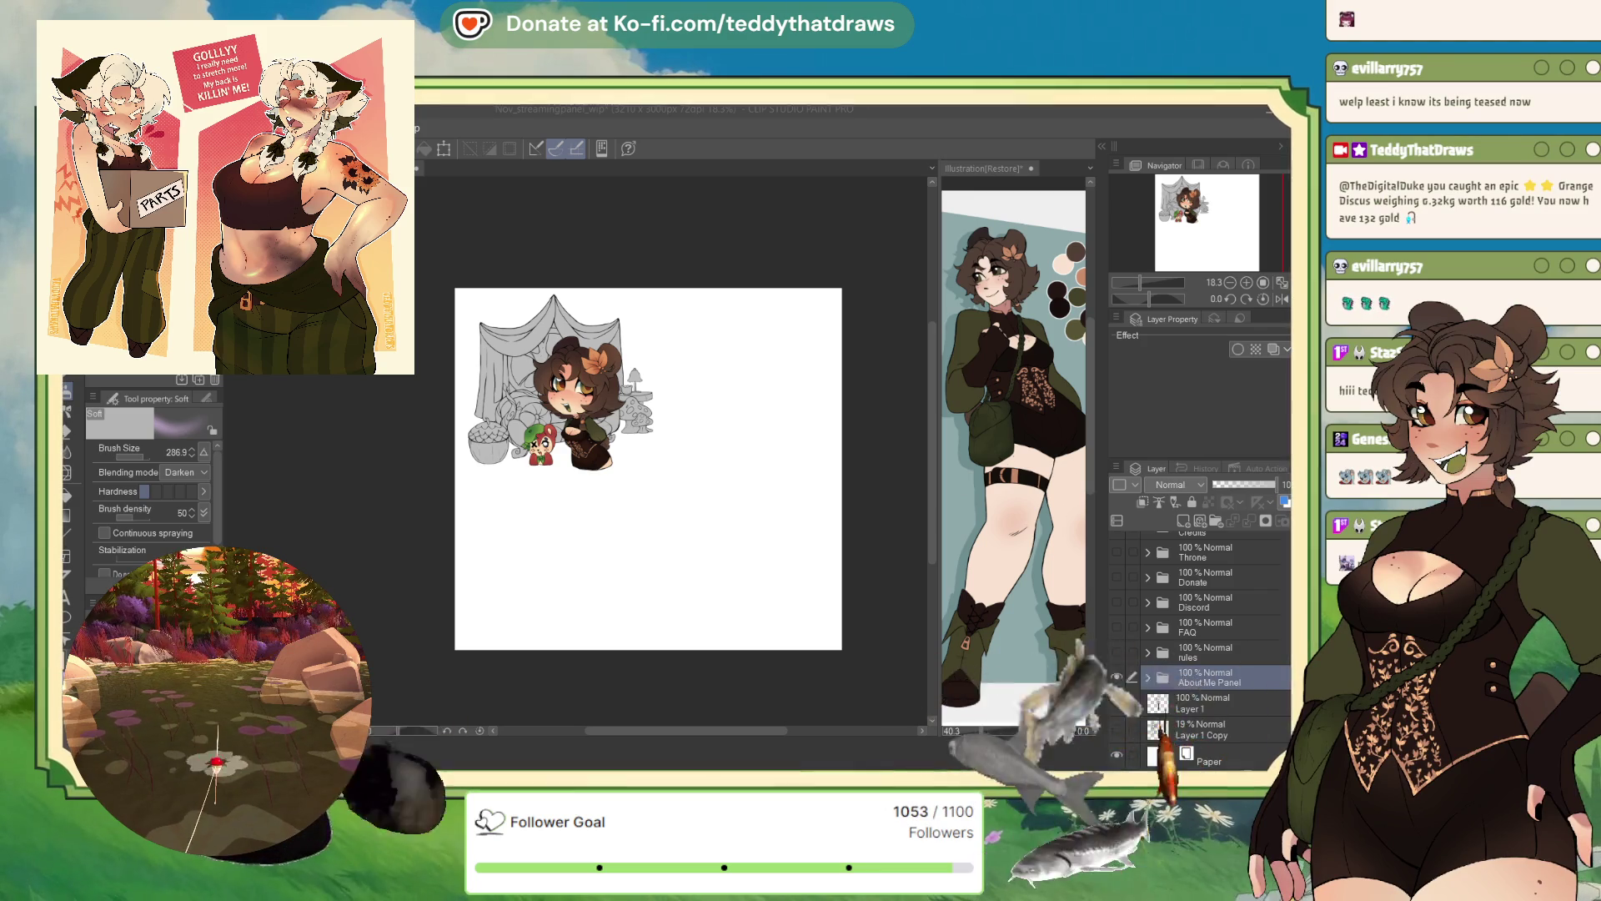
{"action": "scroll", "coordinate": [498, 353], "scroll_direction": "up", "scroll_amount": 3}
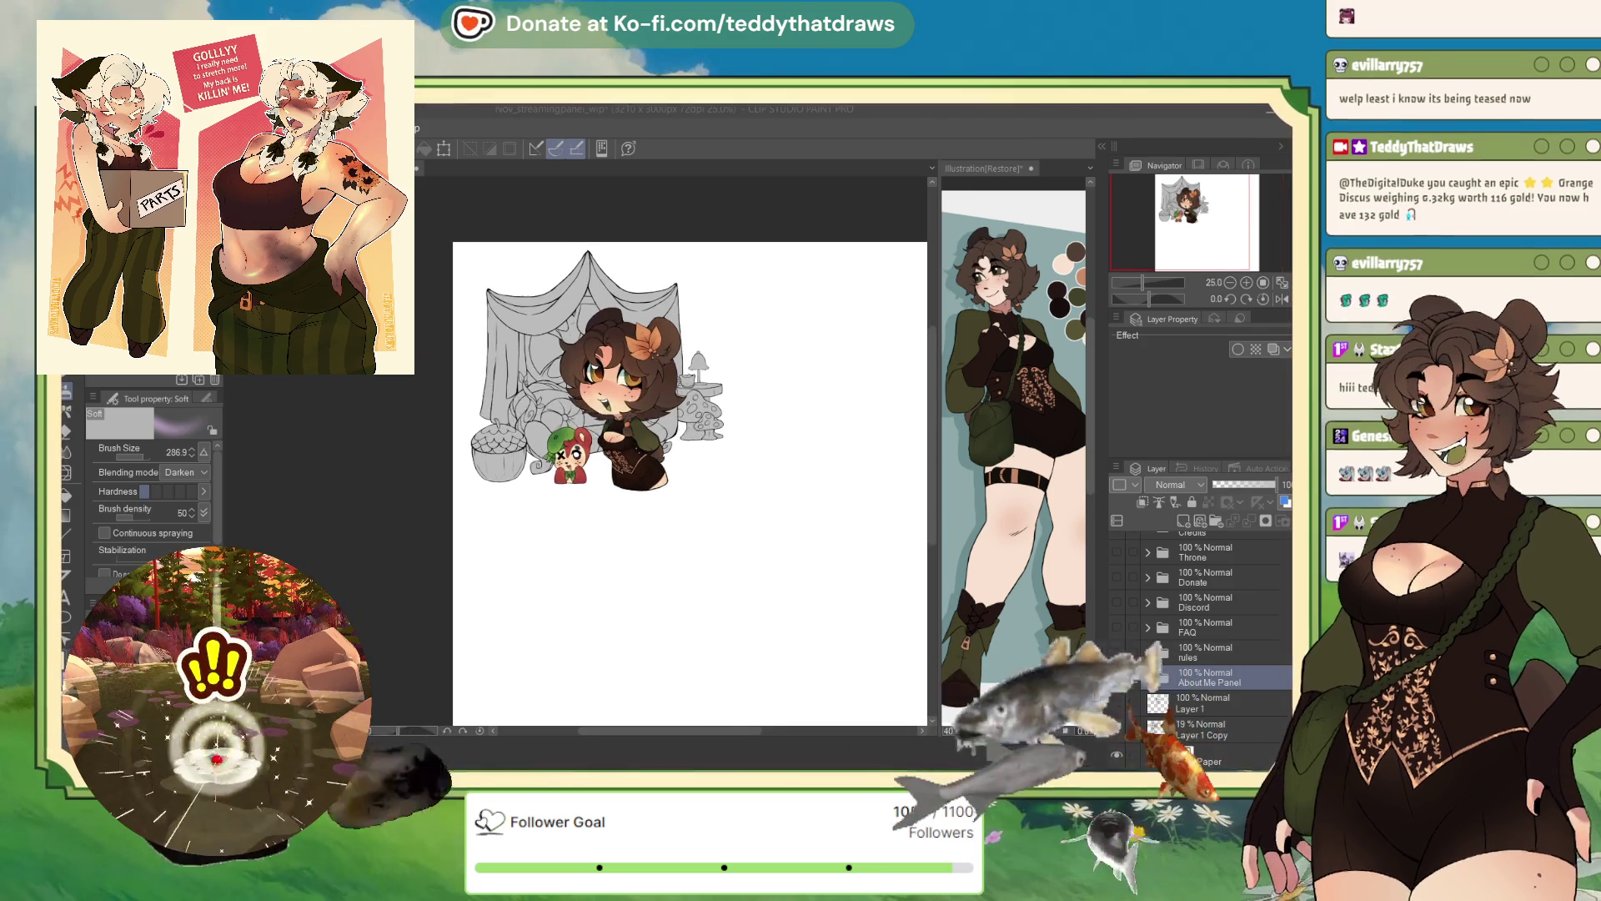
{"action": "scroll", "coordinate": [609, 384], "scroll_direction": "up", "scroll_amount": 3}
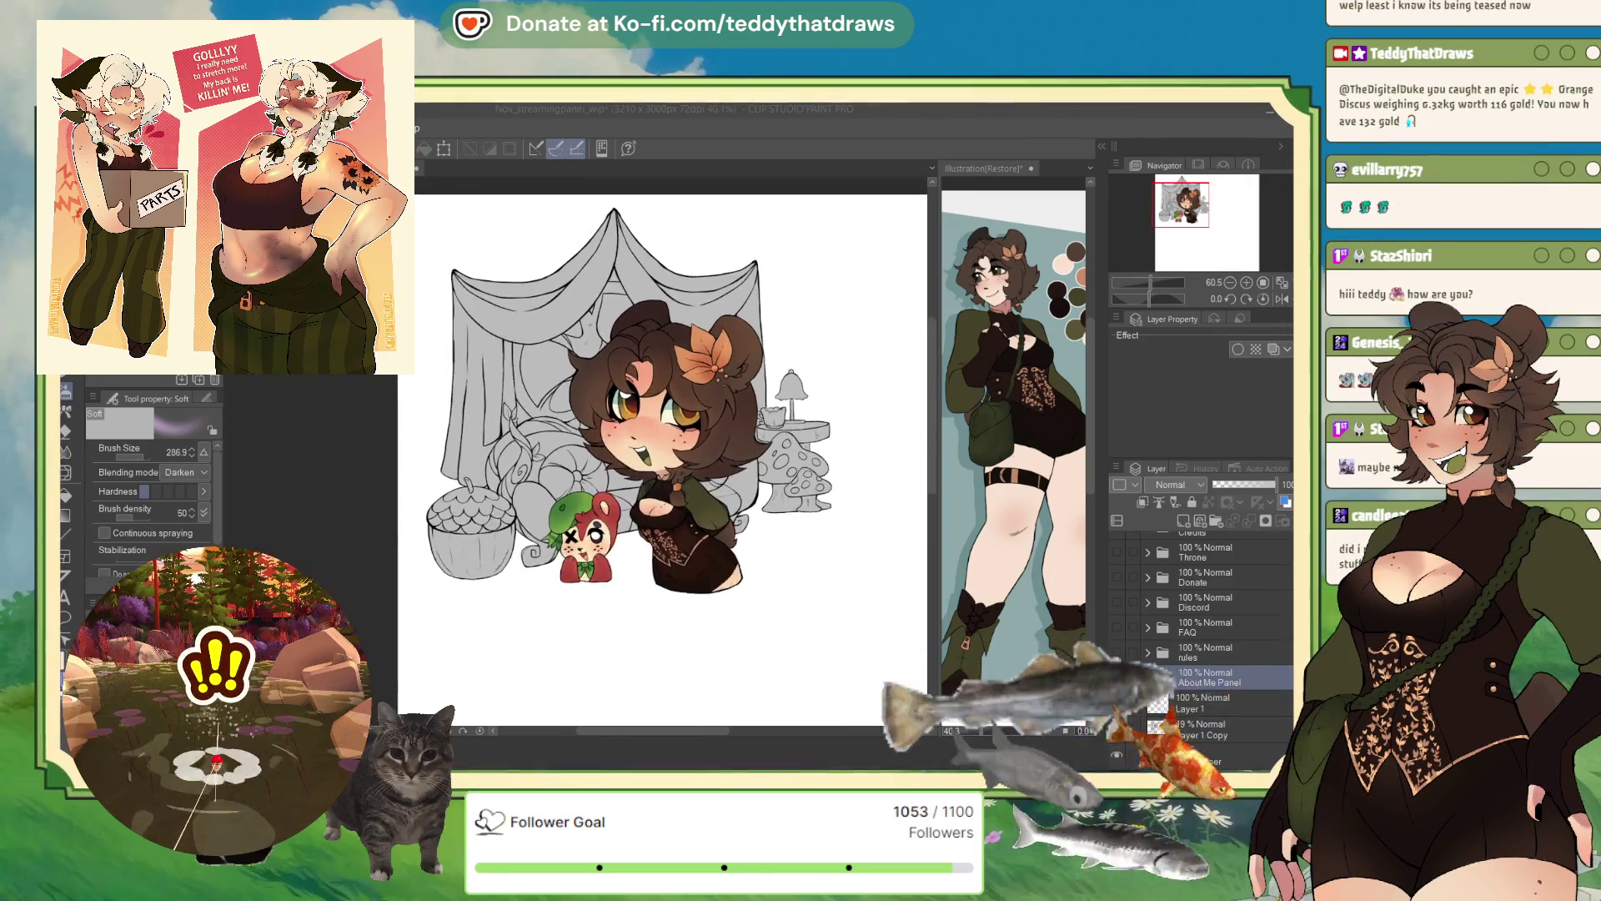
{"action": "scroll", "coordinate": [659, 392], "scroll_direction": "up", "scroll_amount": 1}
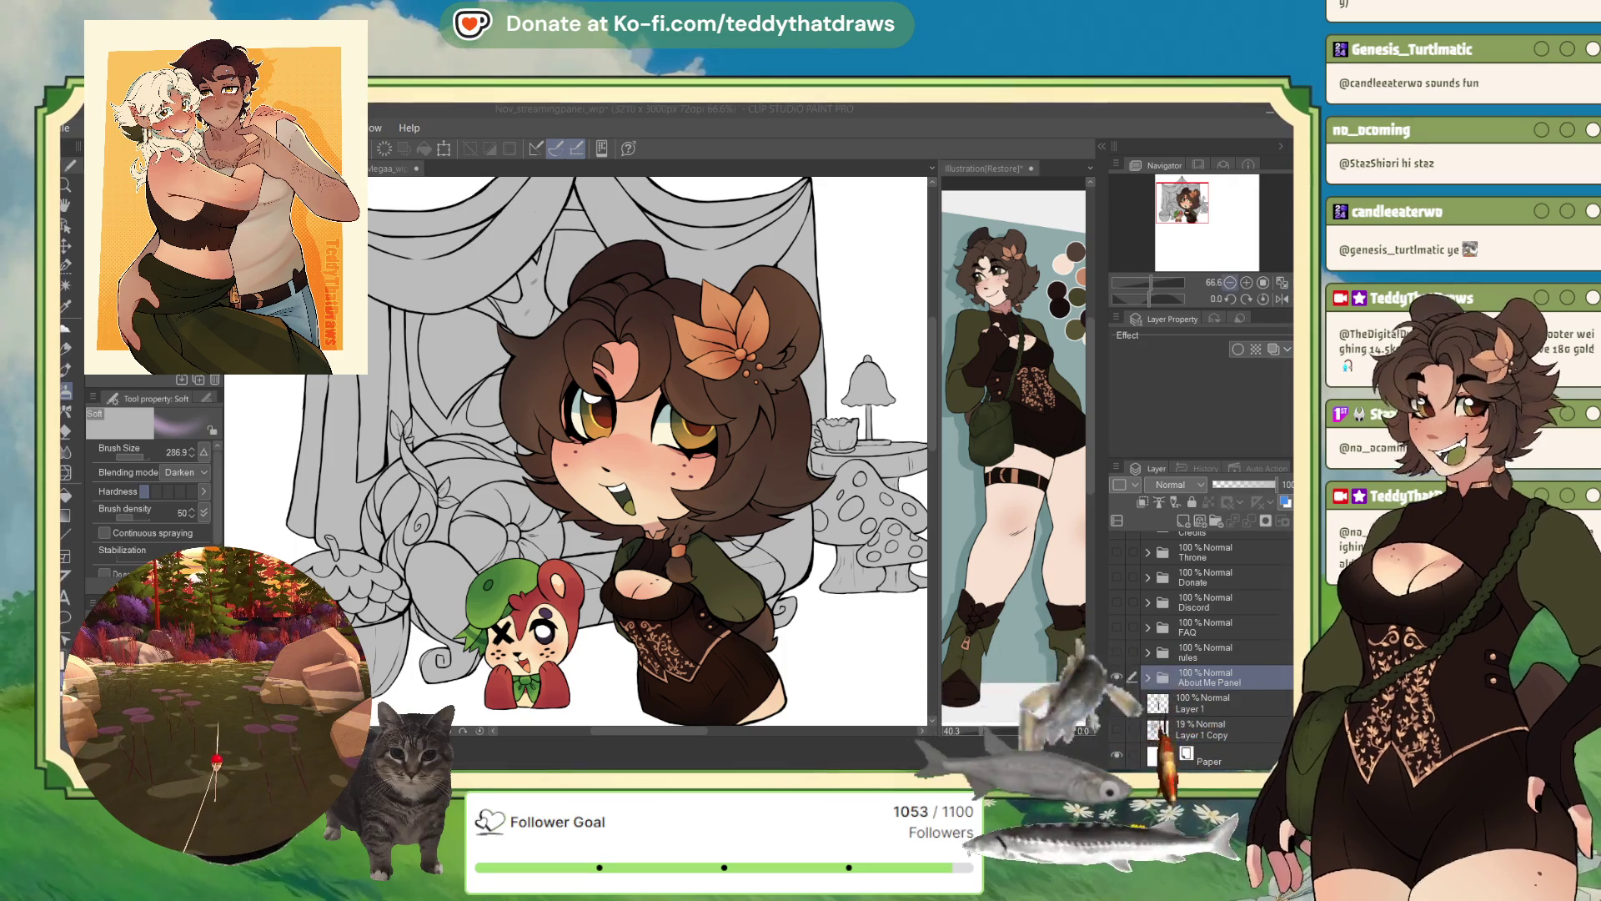
{"action": "key", "text": "ctrl+minus"}
{"action": "key", "text": "ctrl+minus"}
{"action": "scroll", "coordinate": [711, 298], "scroll_direction": "up", "scroll_amount": 2}
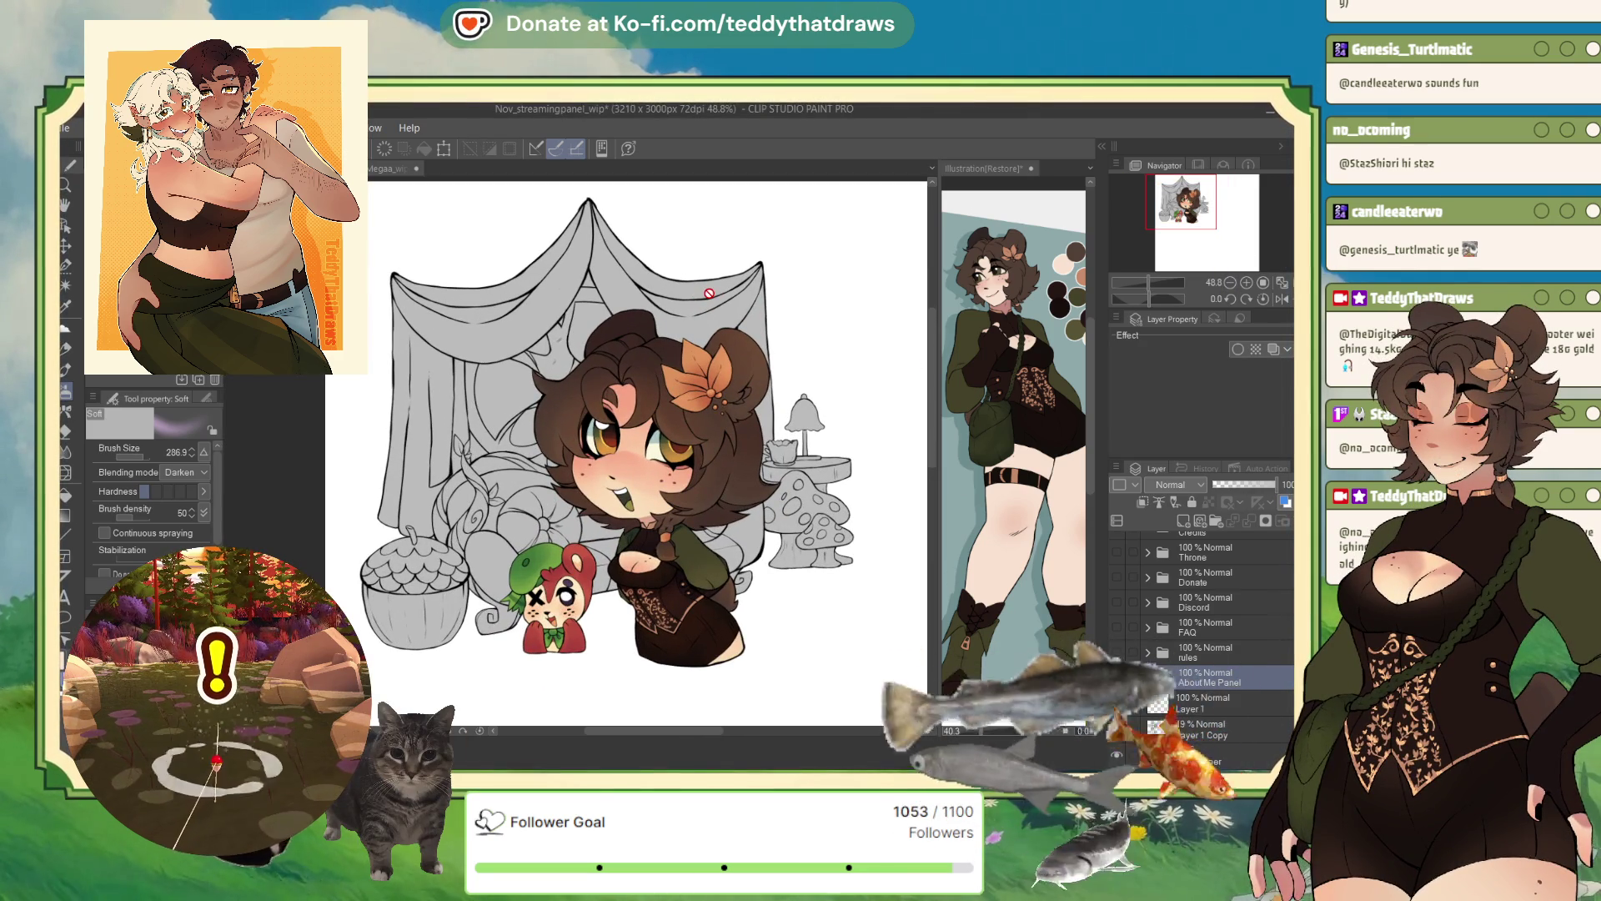
{"action": "scroll", "coordinate": [709, 294], "scroll_direction": "down", "scroll_amount": 4}
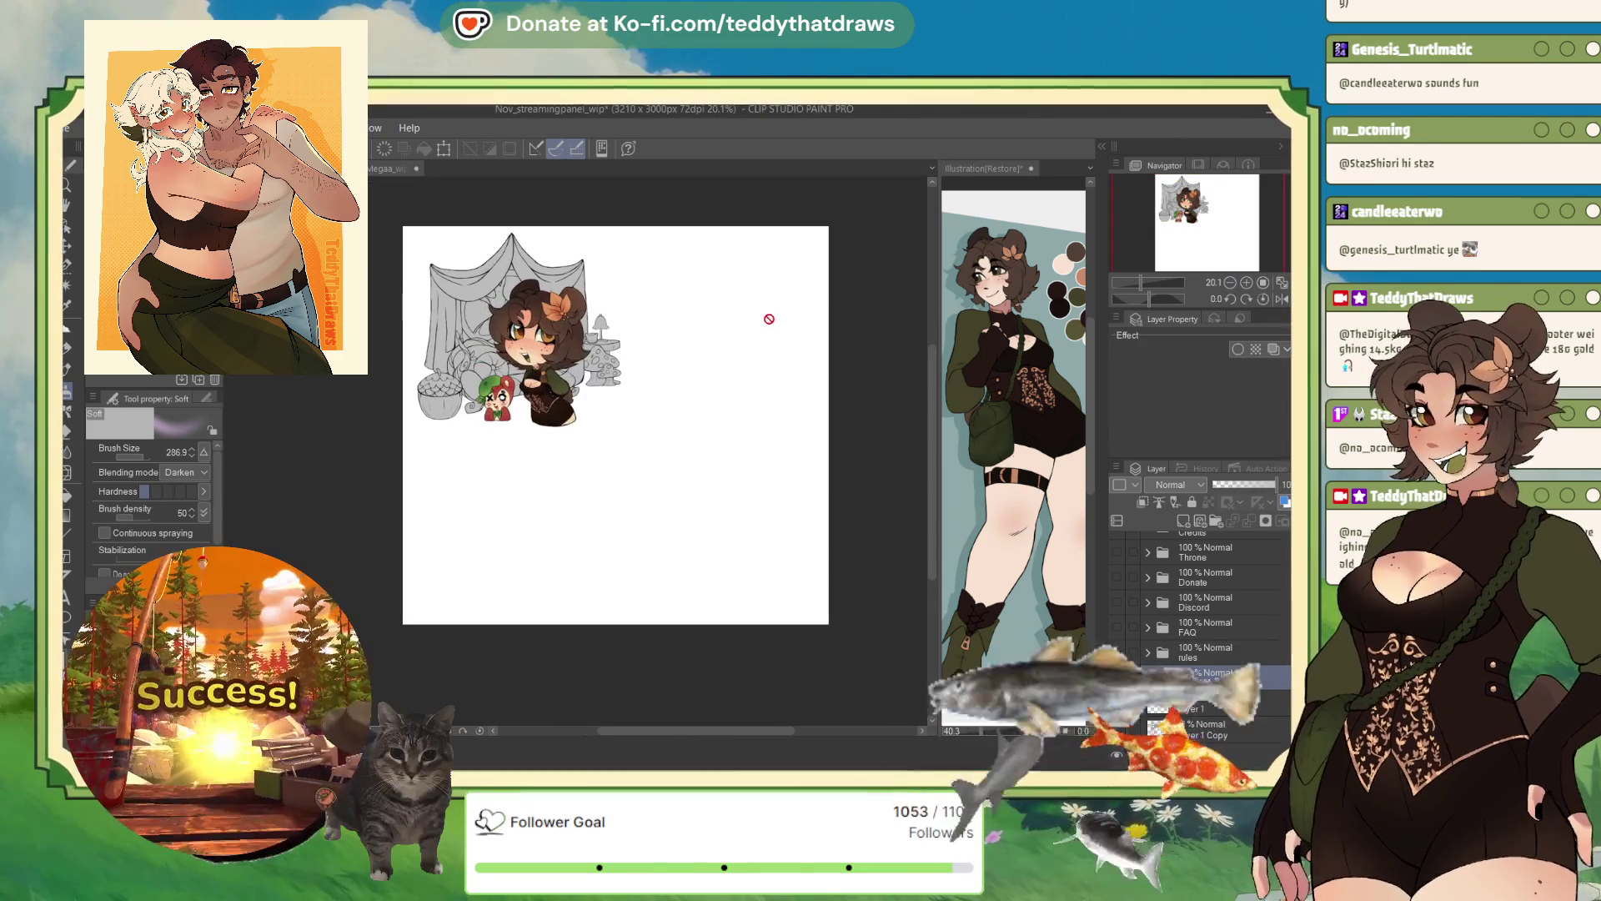
- Create a new blank 3000×3000 px, 72 dpi canvas named Illustration2
{"action": "left_click", "coordinate": [389, 169]}
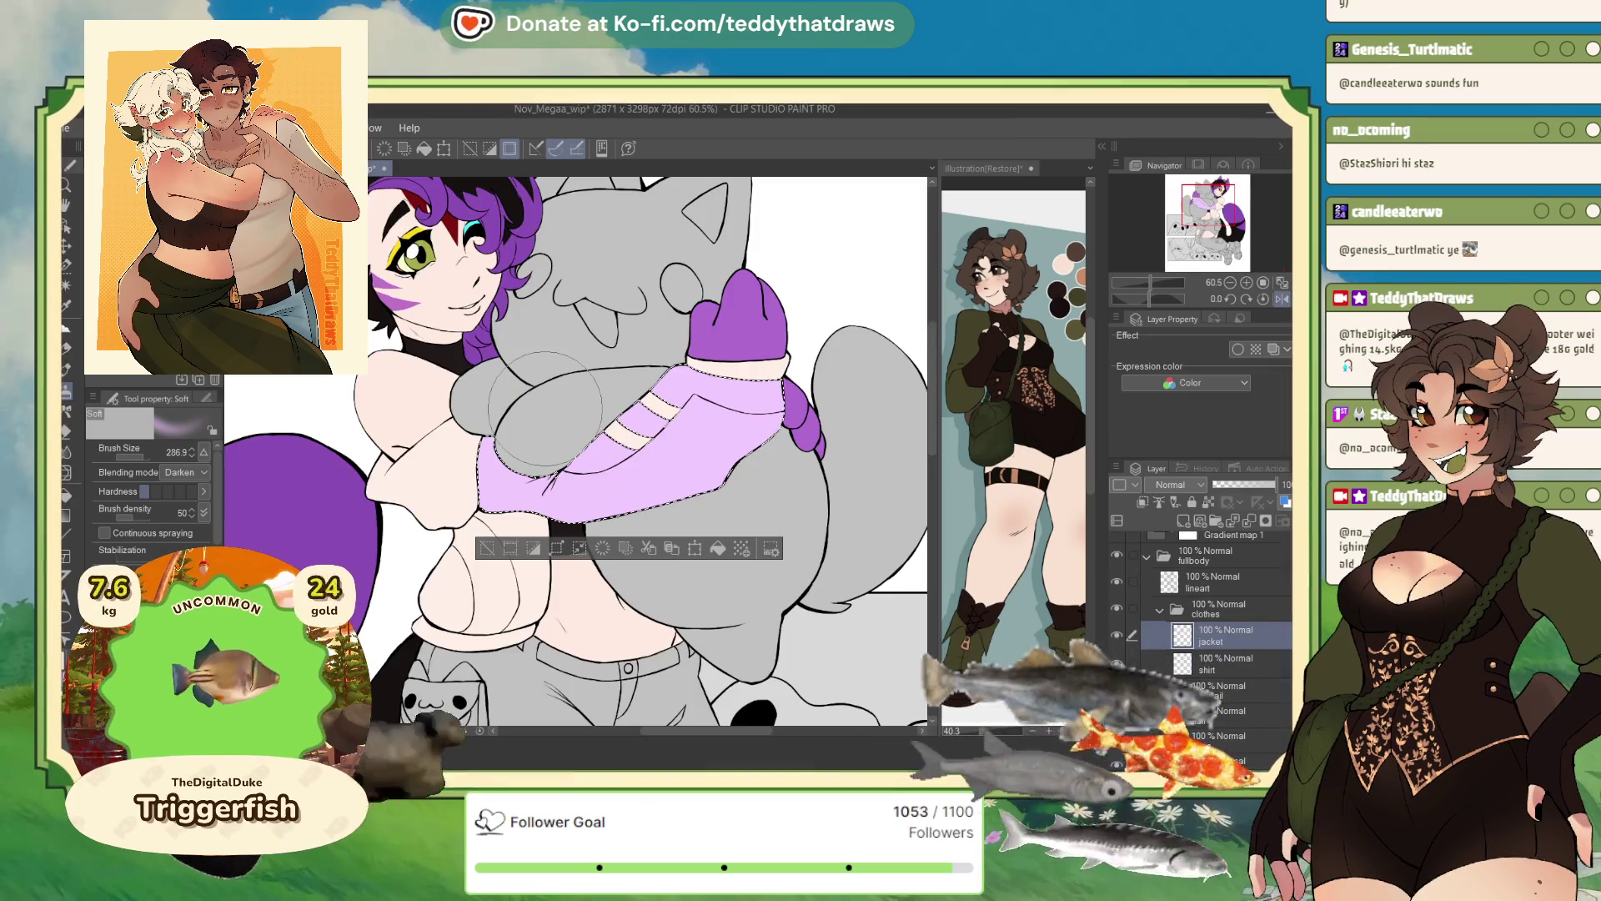
{"action": "scroll", "coordinate": [544, 407], "scroll_direction": "down", "scroll_amount": 1}
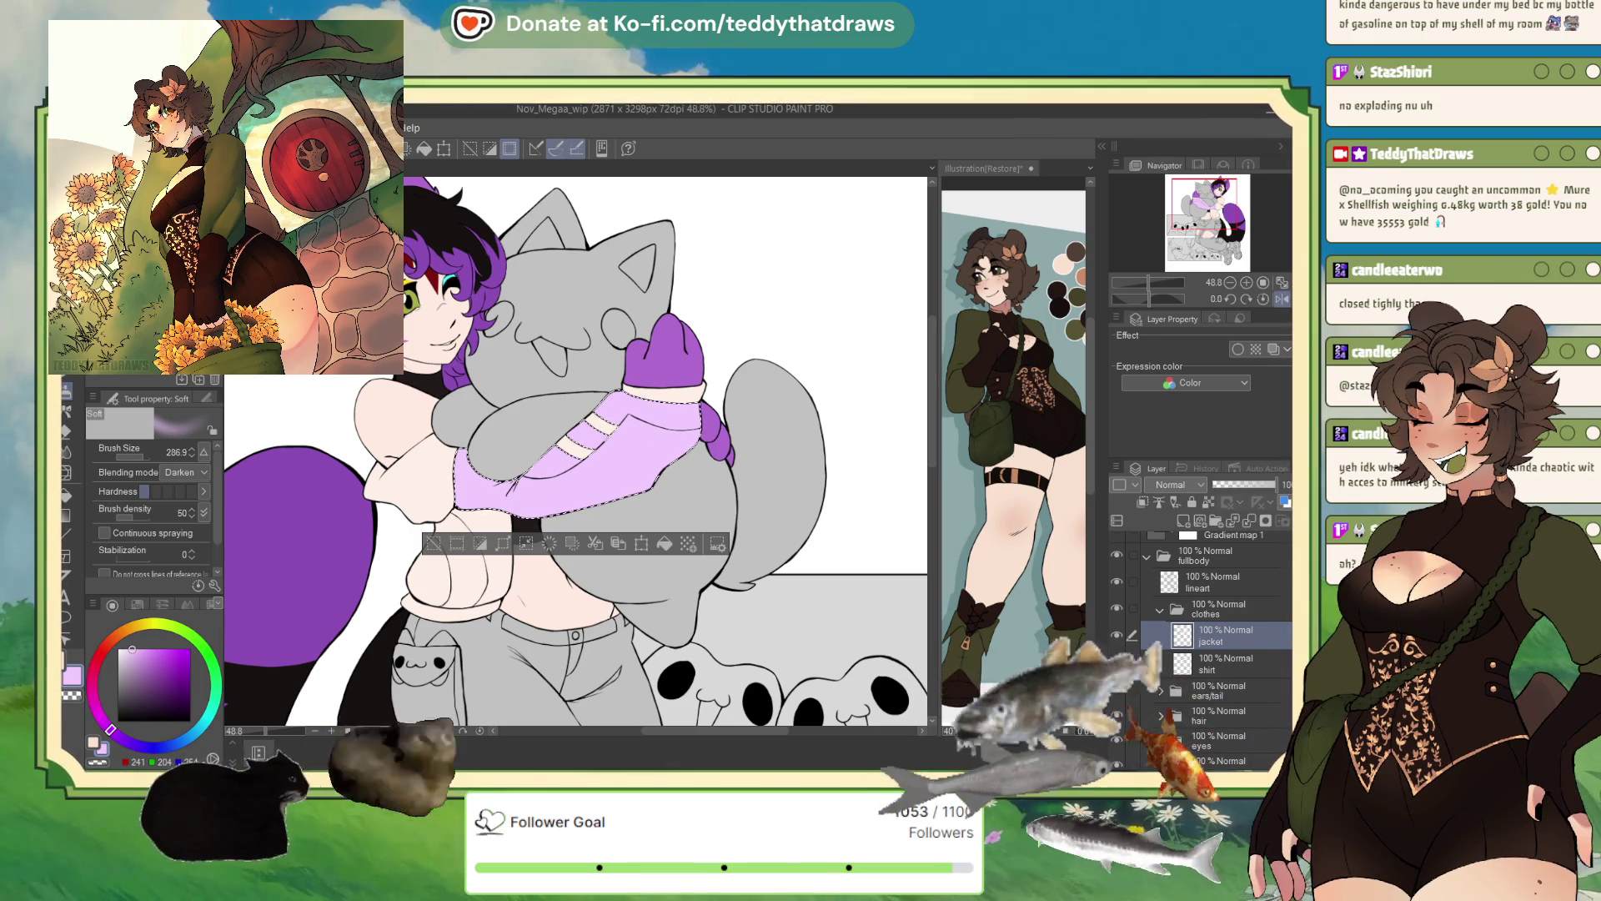
{"action": "key", "text": "ctrl+Tab"}
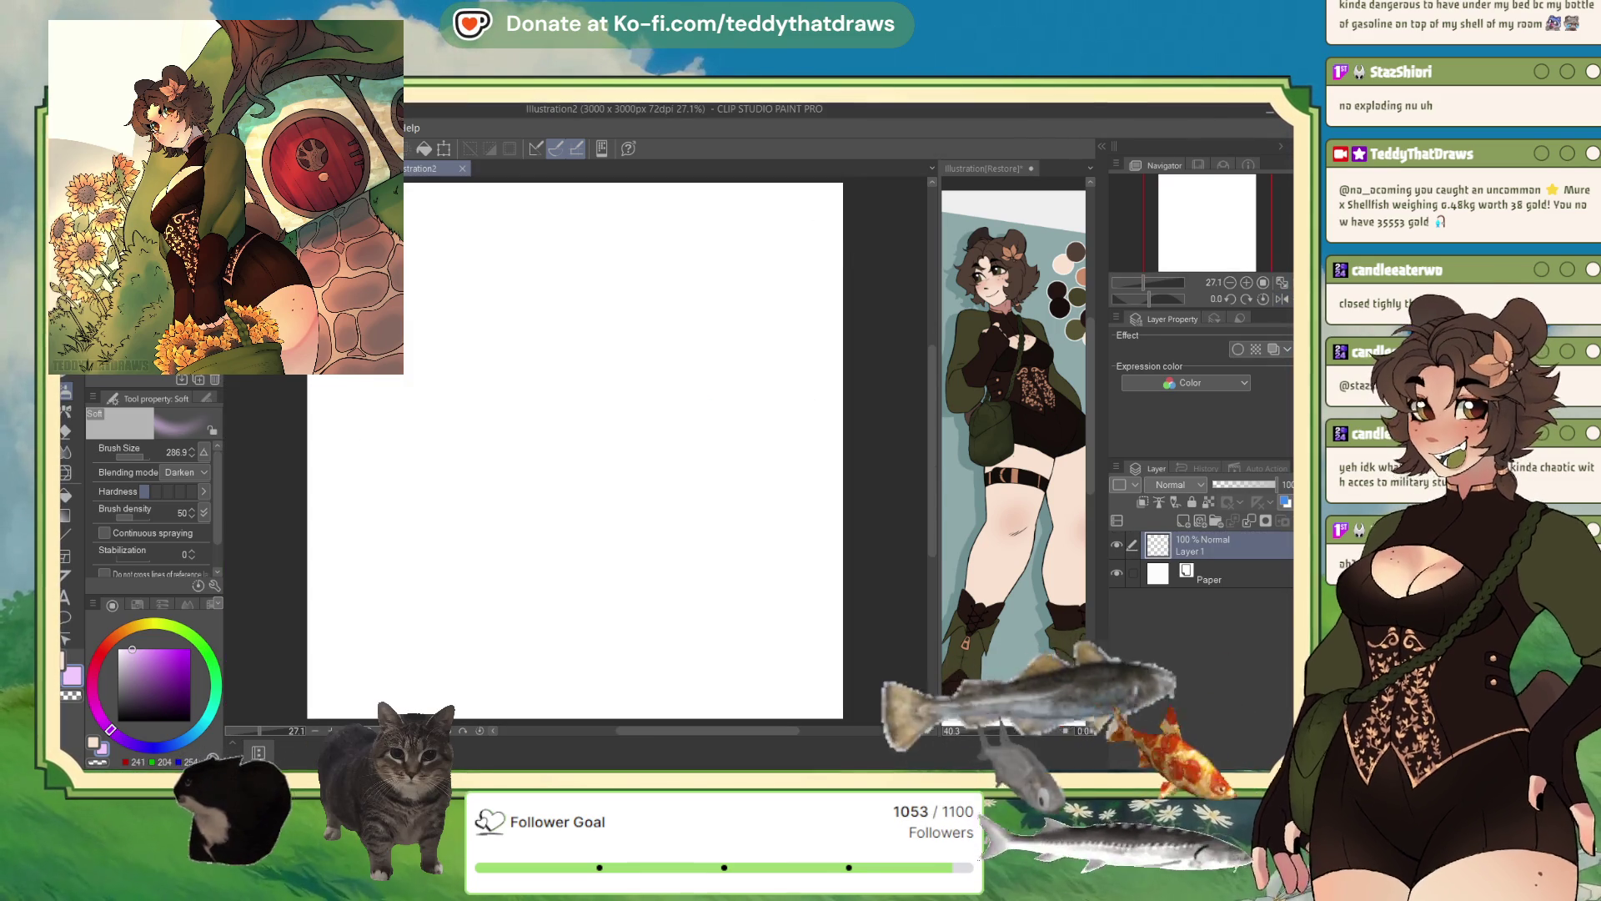
- Paste the doll photo as Layer 2 and scale it up to 157%
{"action": "key", "text": "ctrl+v"}
{"action": "left_click", "coordinate": [443, 148]}
{"action": "left_click_drag", "start_coordinate": [523, 504], "coordinate": [645, 689]}
{"action": "key", "text": "Return"}
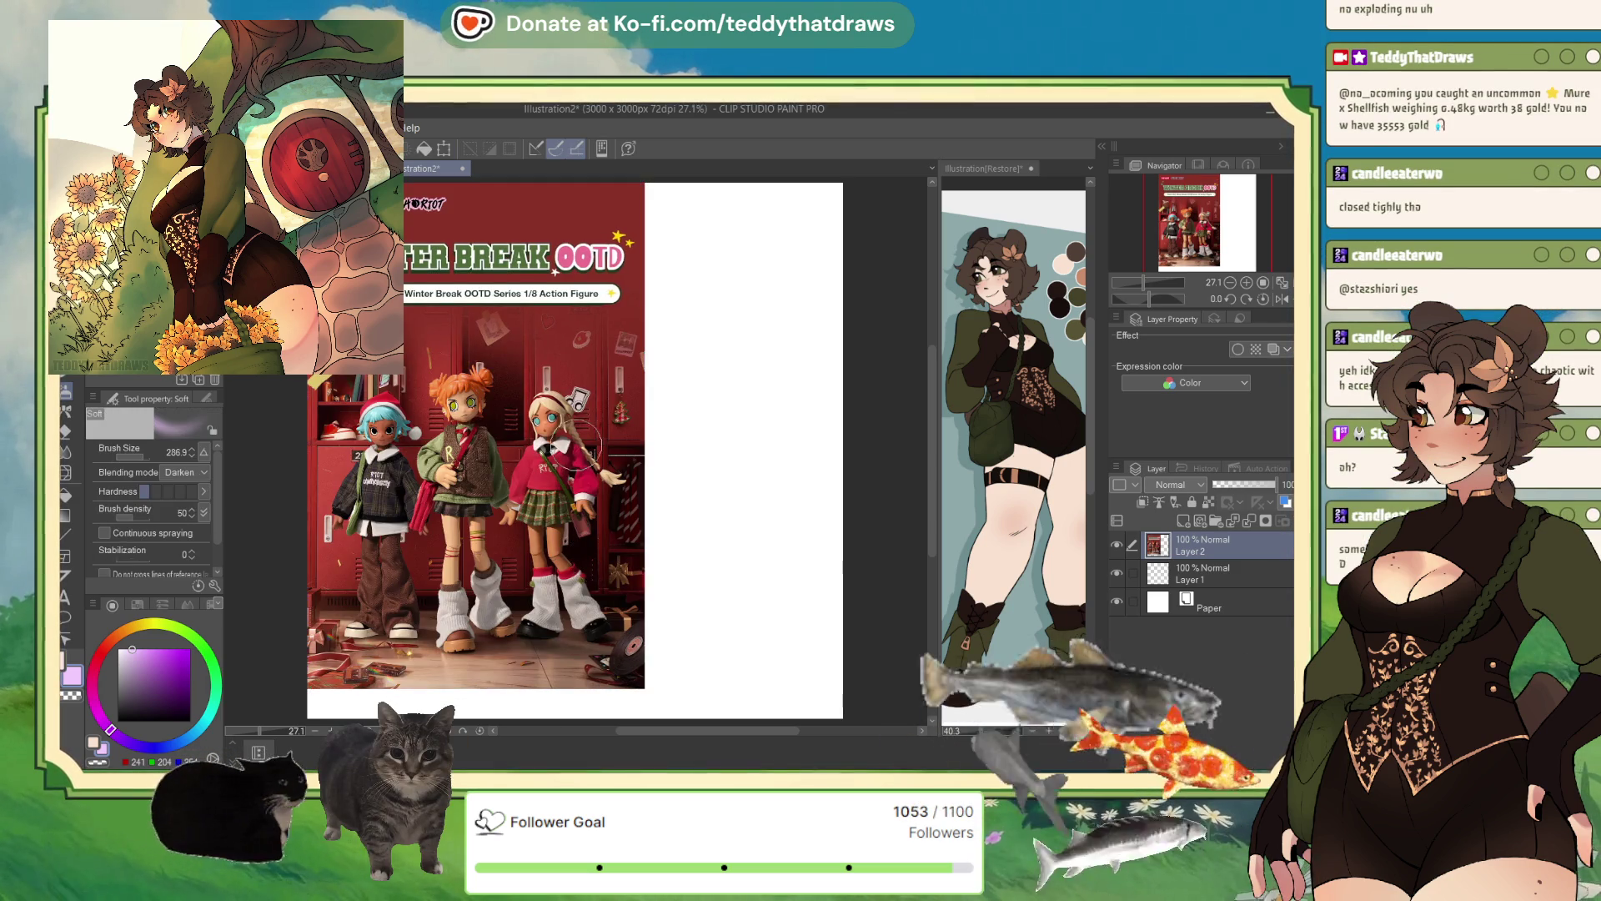
- Return to the Nov_Megaa_wip drawing
{"action": "scroll", "coordinate": [596, 562], "scroll_direction": "up", "scroll_amount": 3}
{"action": "scroll", "coordinate": [566, 456], "scroll_direction": "down", "scroll_amount": 2}
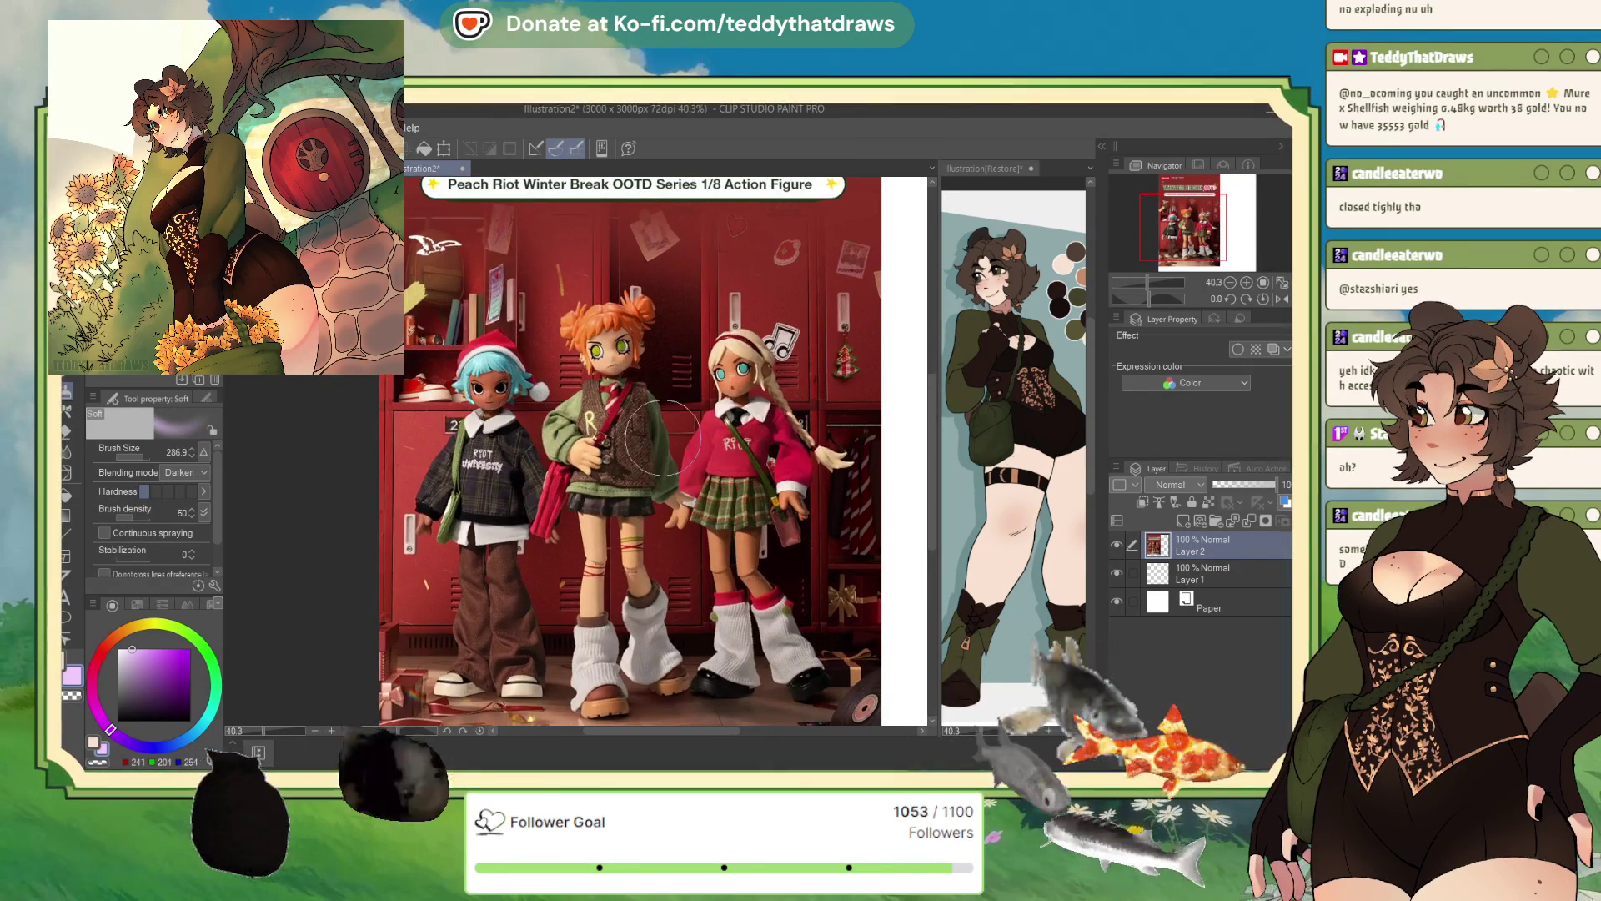
{"action": "scroll", "coordinate": [724, 493], "scroll_direction": "up", "scroll_amount": 1}
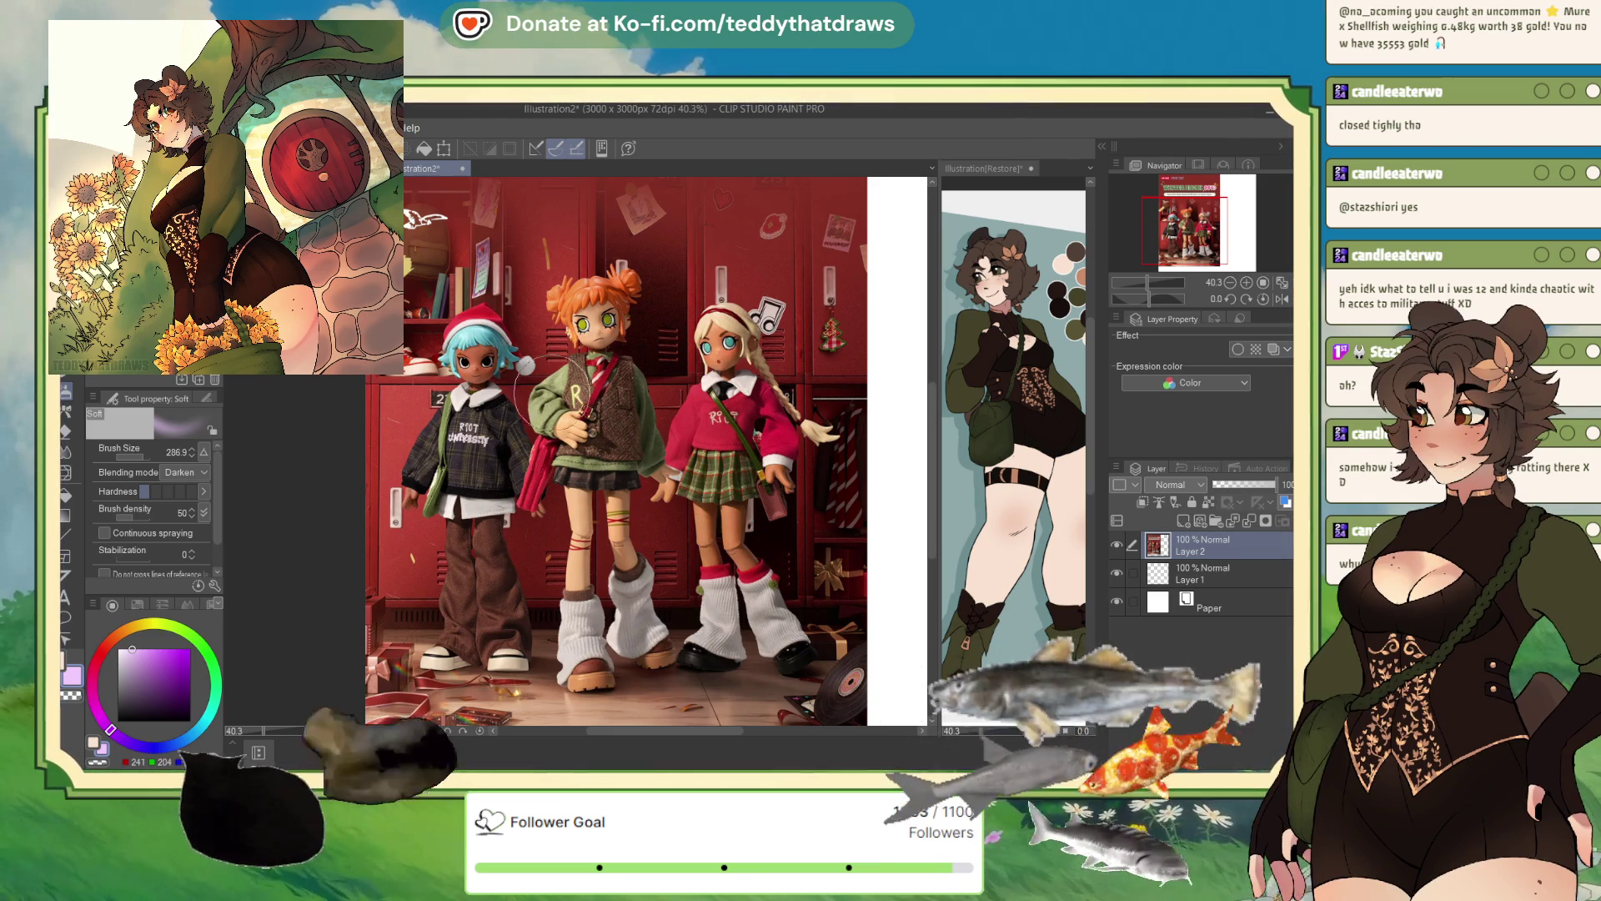
{"action": "left_click", "coordinate": [463, 167]}
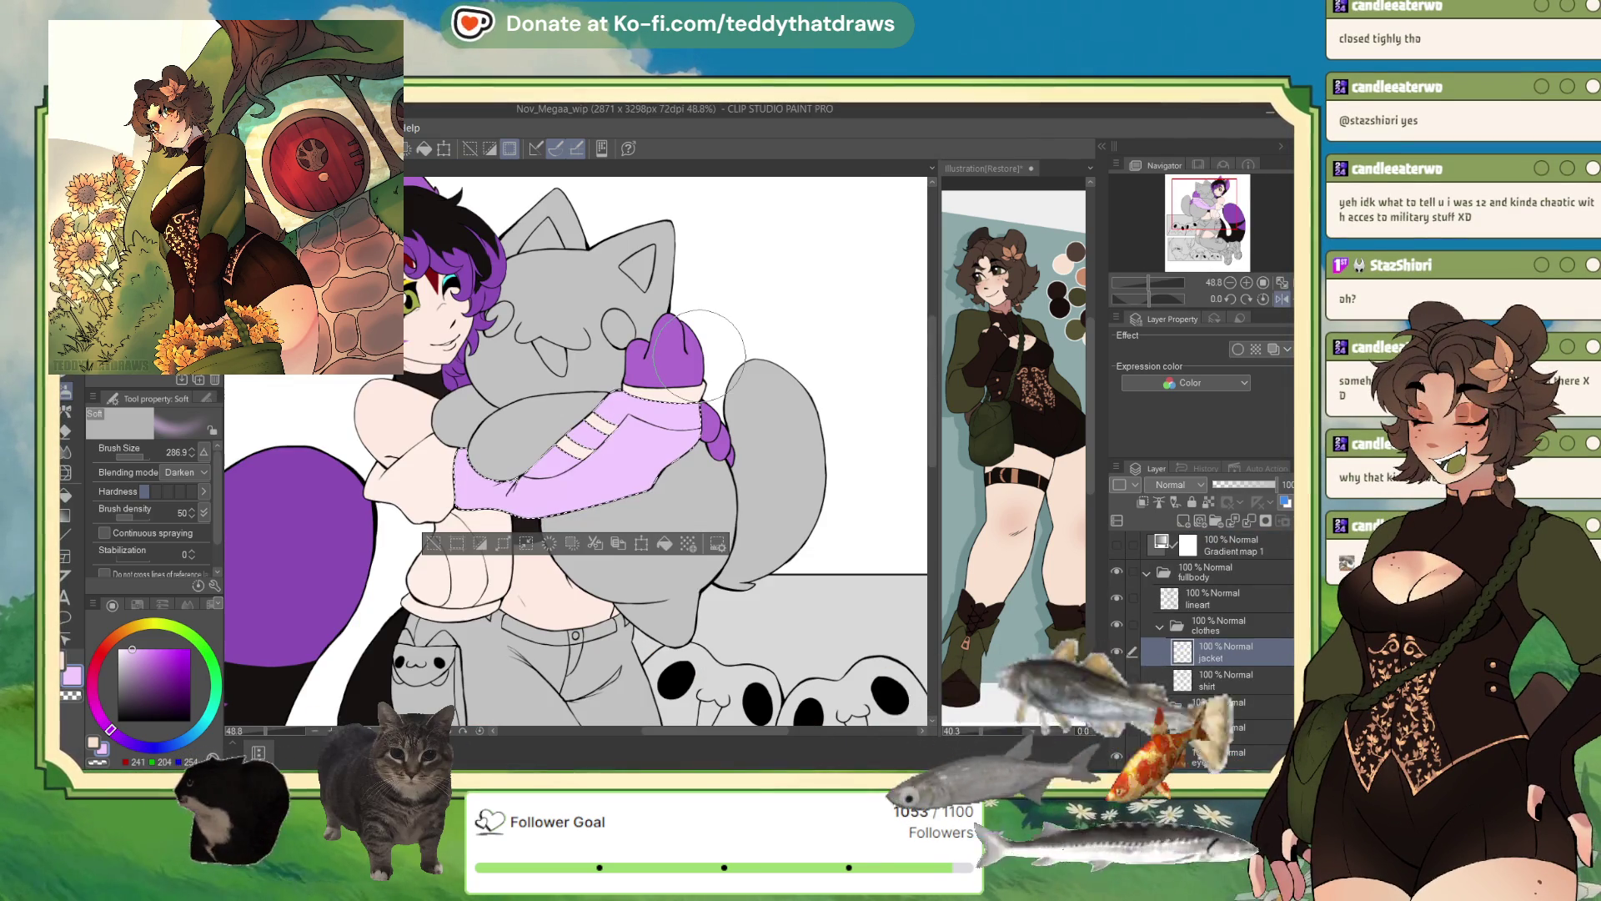
- Delete the bird reference layer (Layer 7) in the Illustration[Restore] document
{"action": "key", "text": "b"}
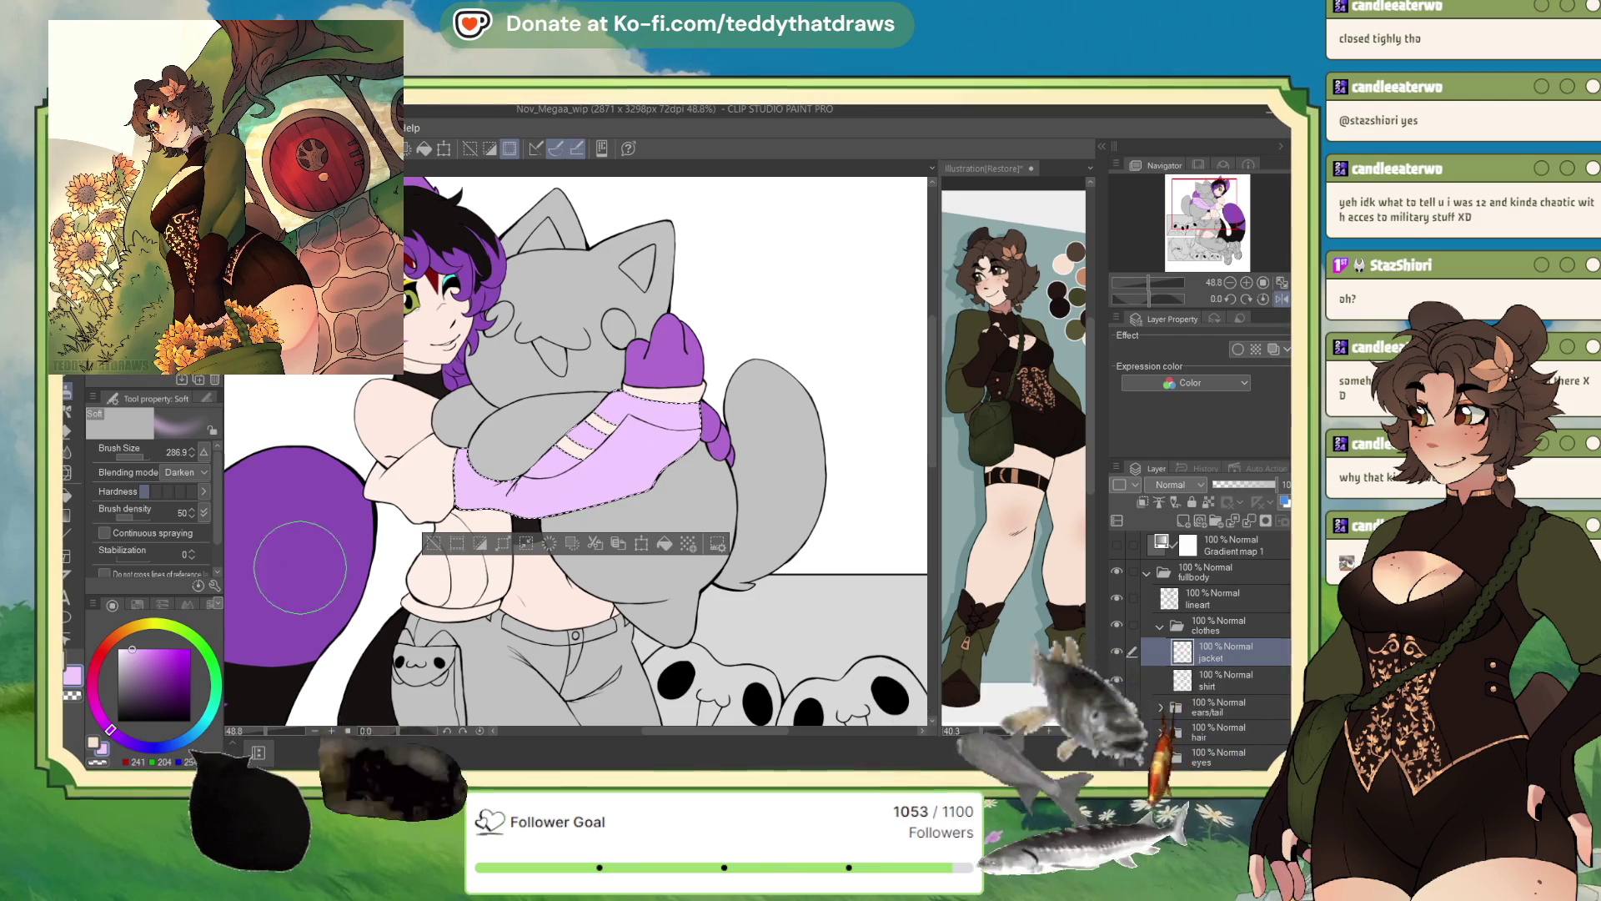
{"action": "key", "text": "p"}
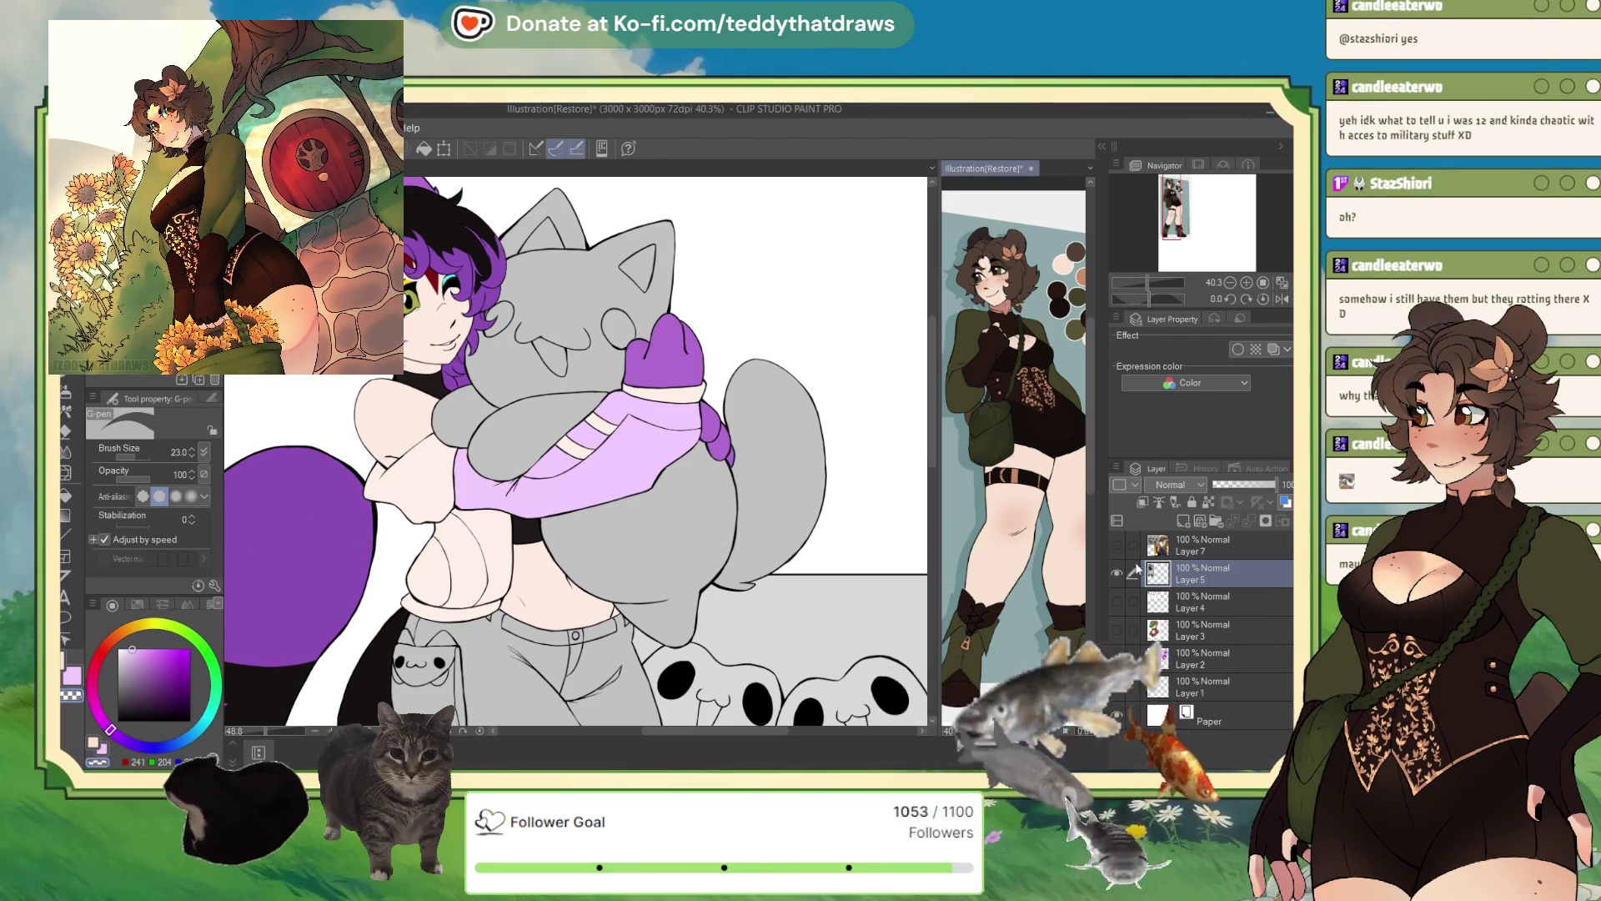
{"action": "left_click", "coordinate": [1013, 376]}
{"action": "left_click", "coordinate": [1190, 551]}
{"action": "left_click", "coordinate": [1283, 521]}
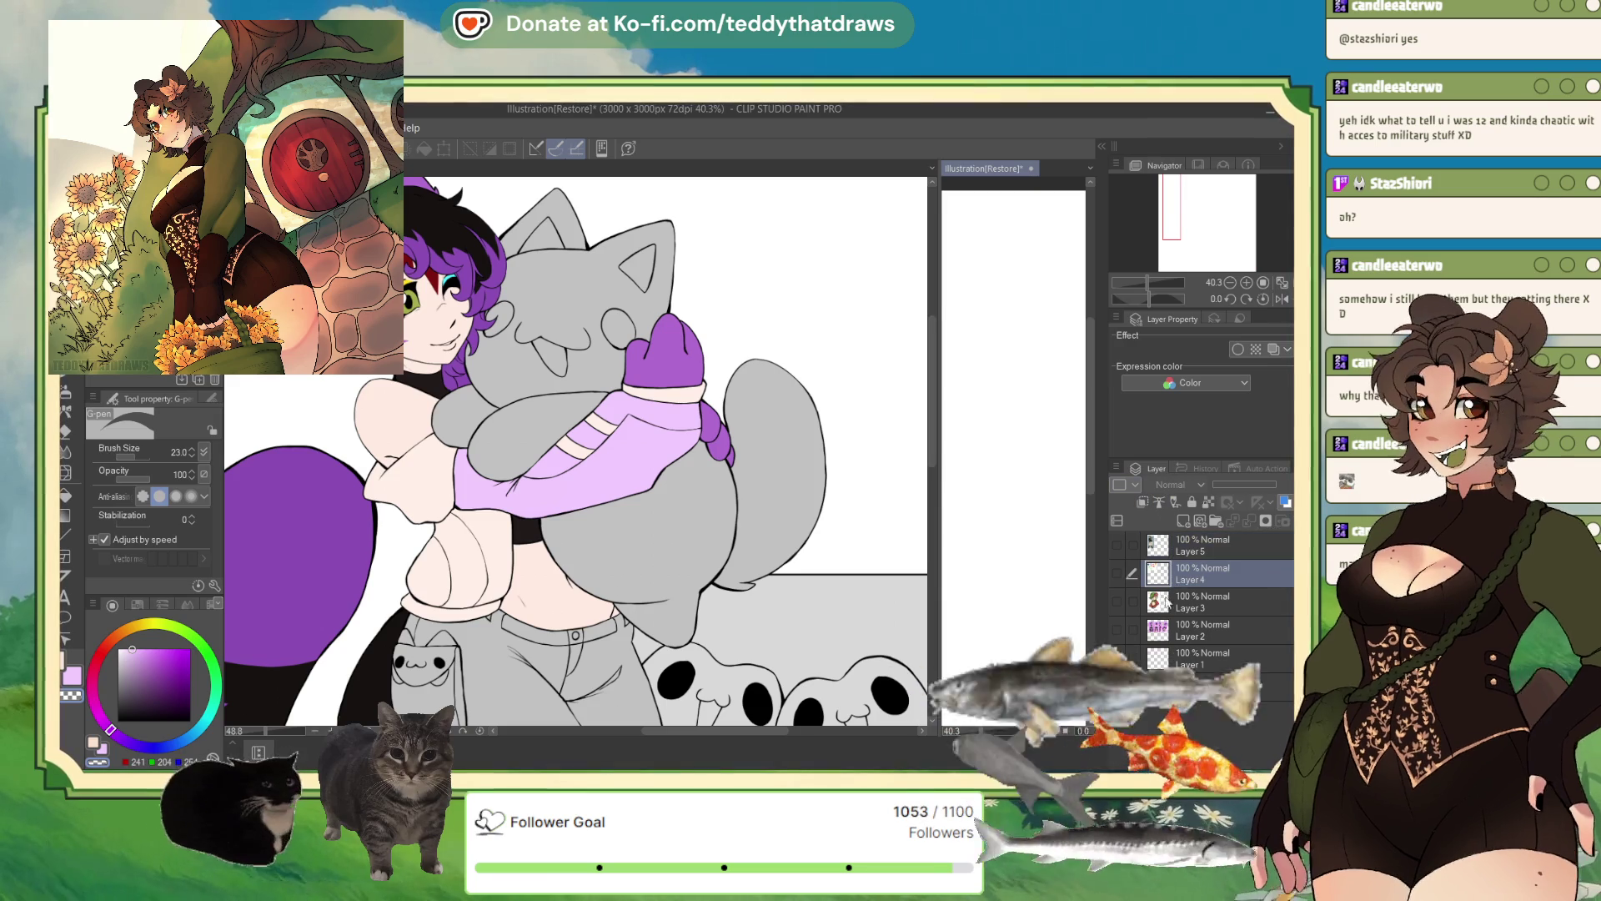
- Show the purple-haired character reference on Layer 2, then return to Nov_Megaa_wip
{"action": "left_click", "coordinate": [1189, 601]}
{"action": "left_click", "coordinate": [1118, 631]}
{"action": "left_click", "coordinate": [1193, 631]}
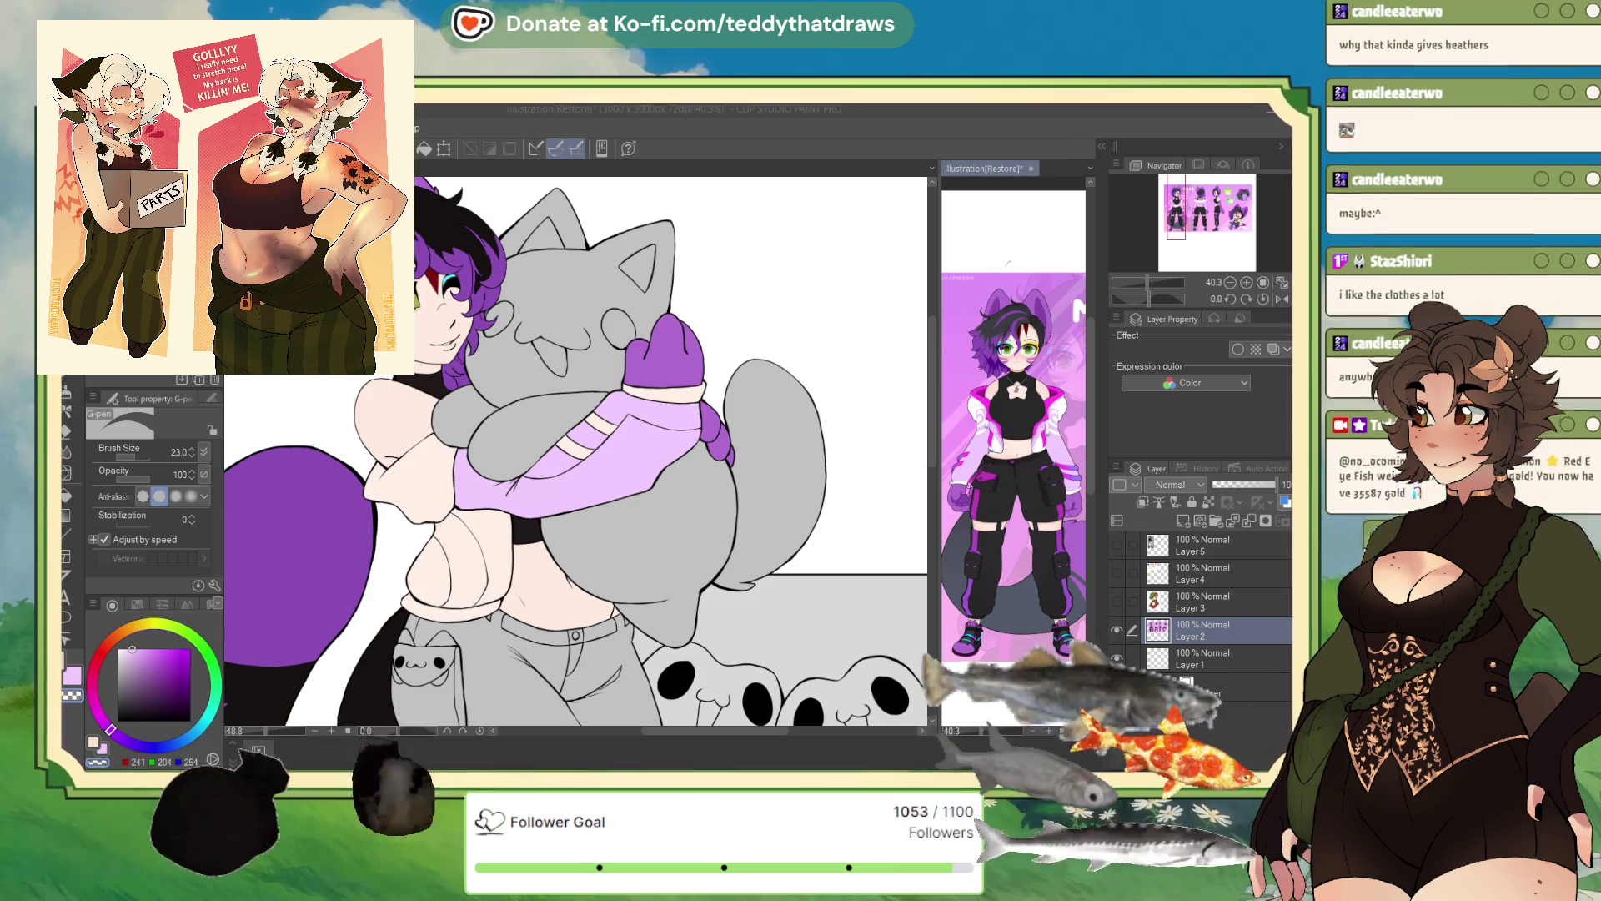
{"action": "key", "text": "ctrl+Tab"}
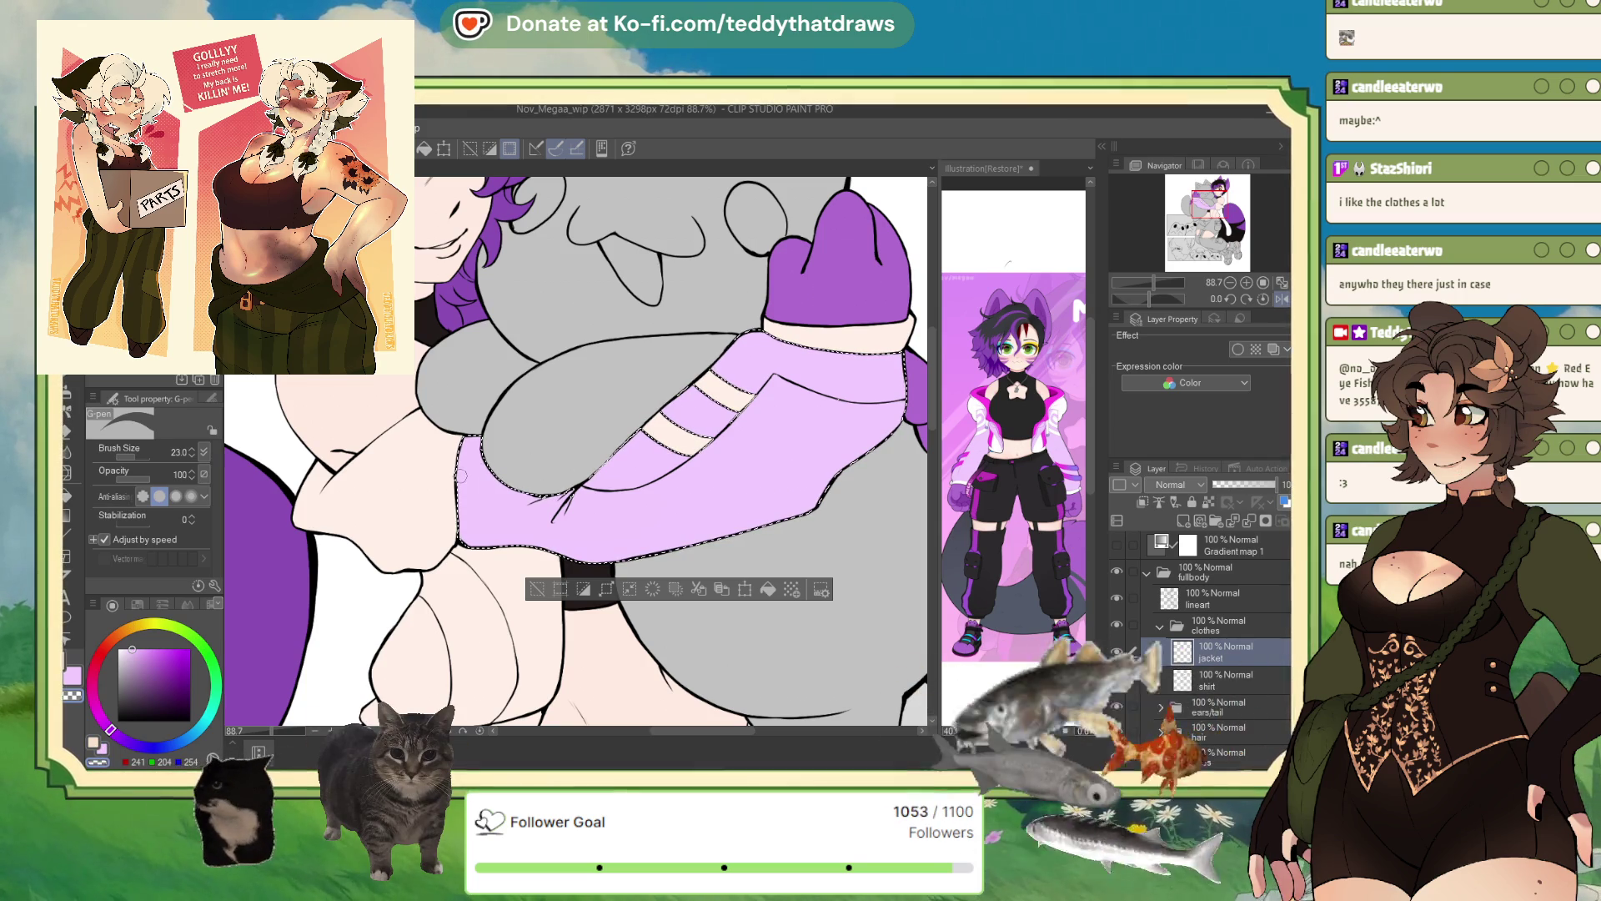
- Paint curved lavender stripes on the jacket sleeve with a 73.7-size G-pen
{"action": "left_click_drag", "start_coordinate": [462, 473], "coordinate": [521, 540]}
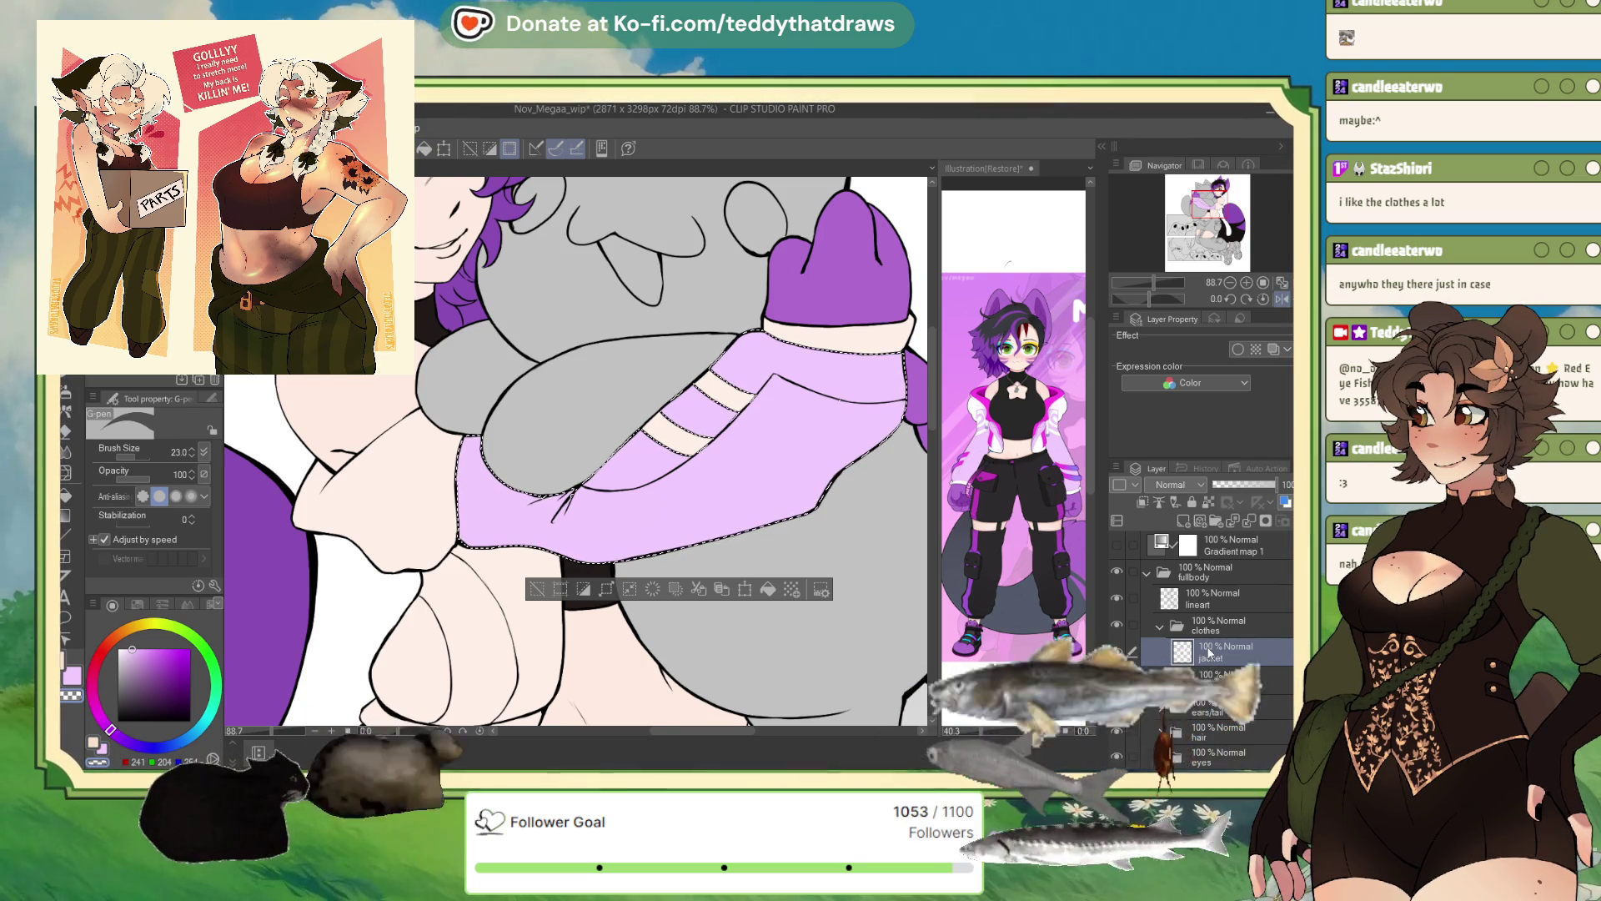
{"action": "left_click", "coordinate": [438, 454], "text": "alt"}
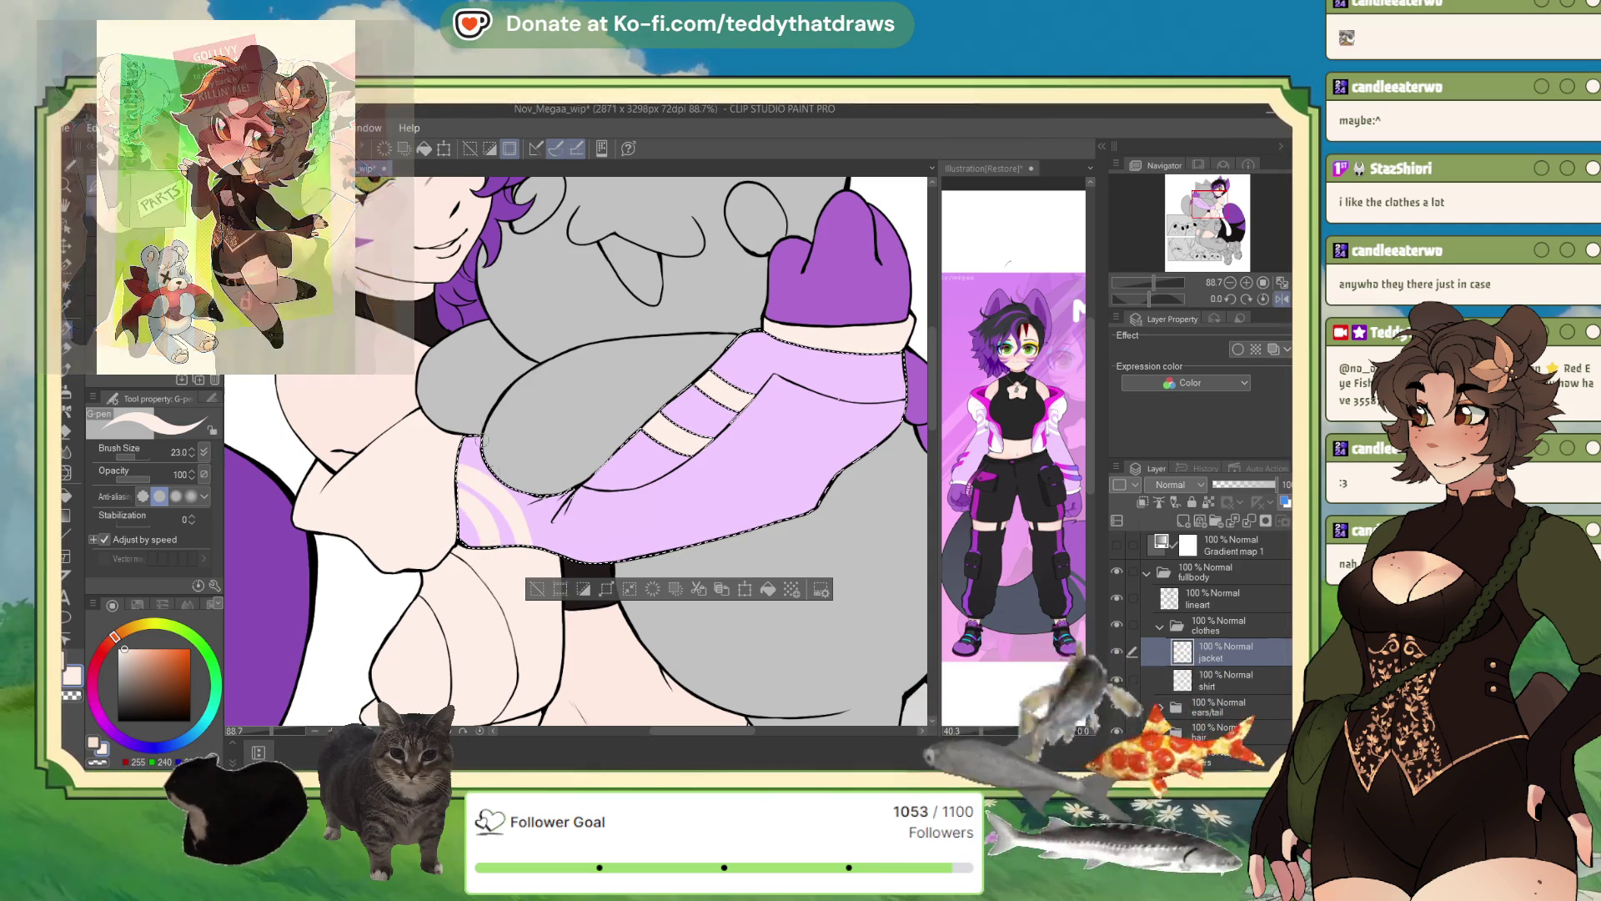
{"action": "left_click", "coordinate": [554, 501], "text": "alt"}
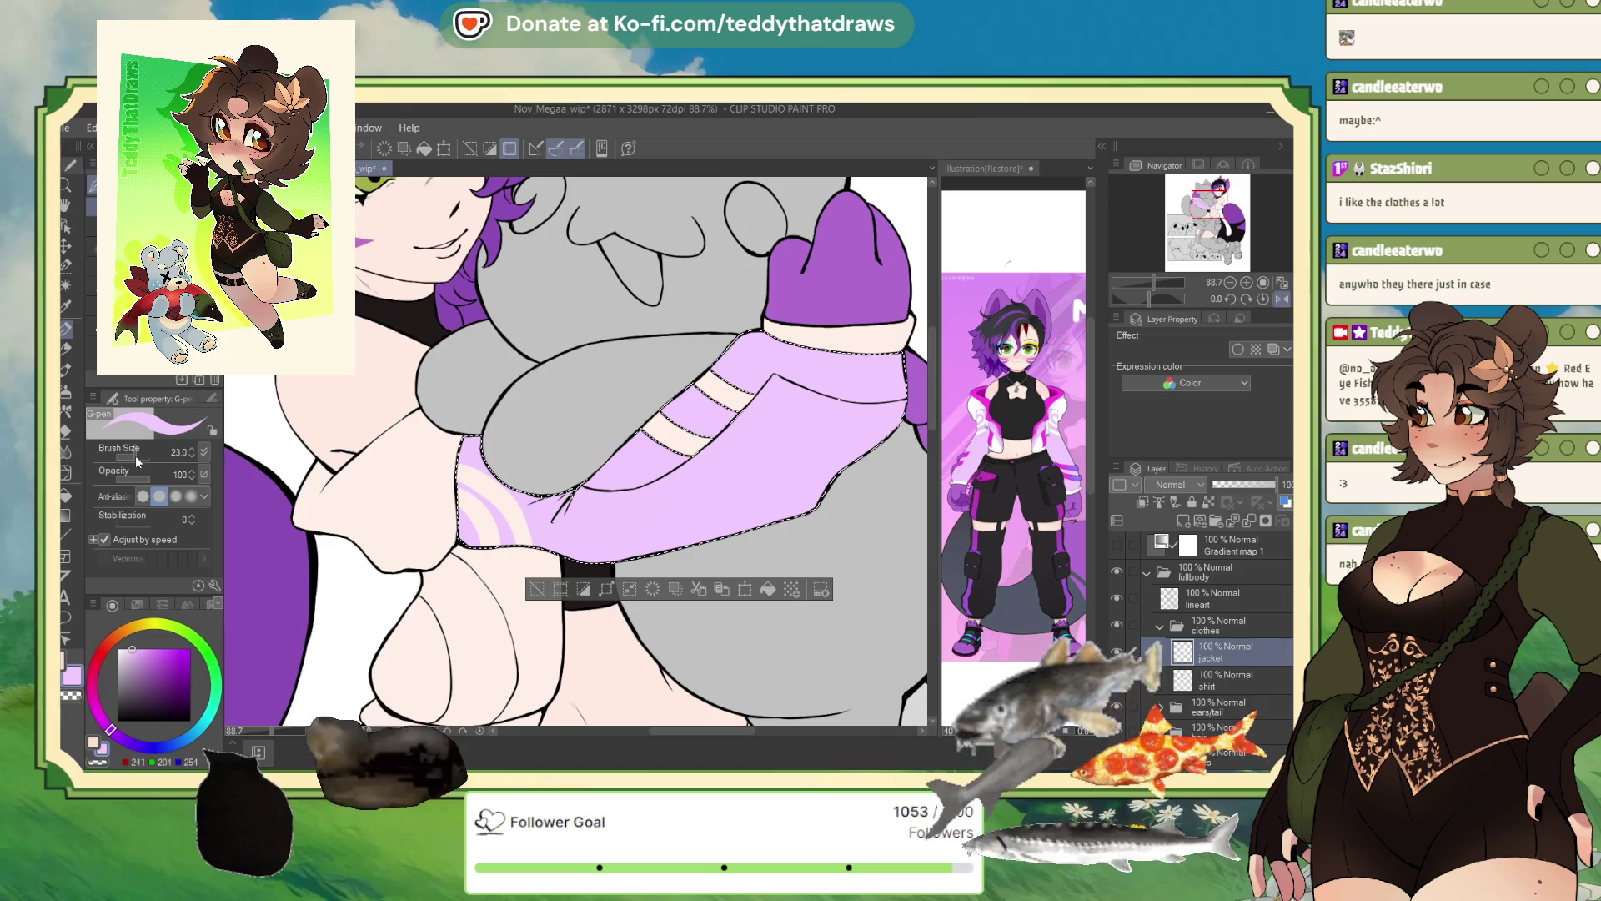
{"action": "left_click_drag", "start_coordinate": [555, 500], "coordinate": [457, 479]}
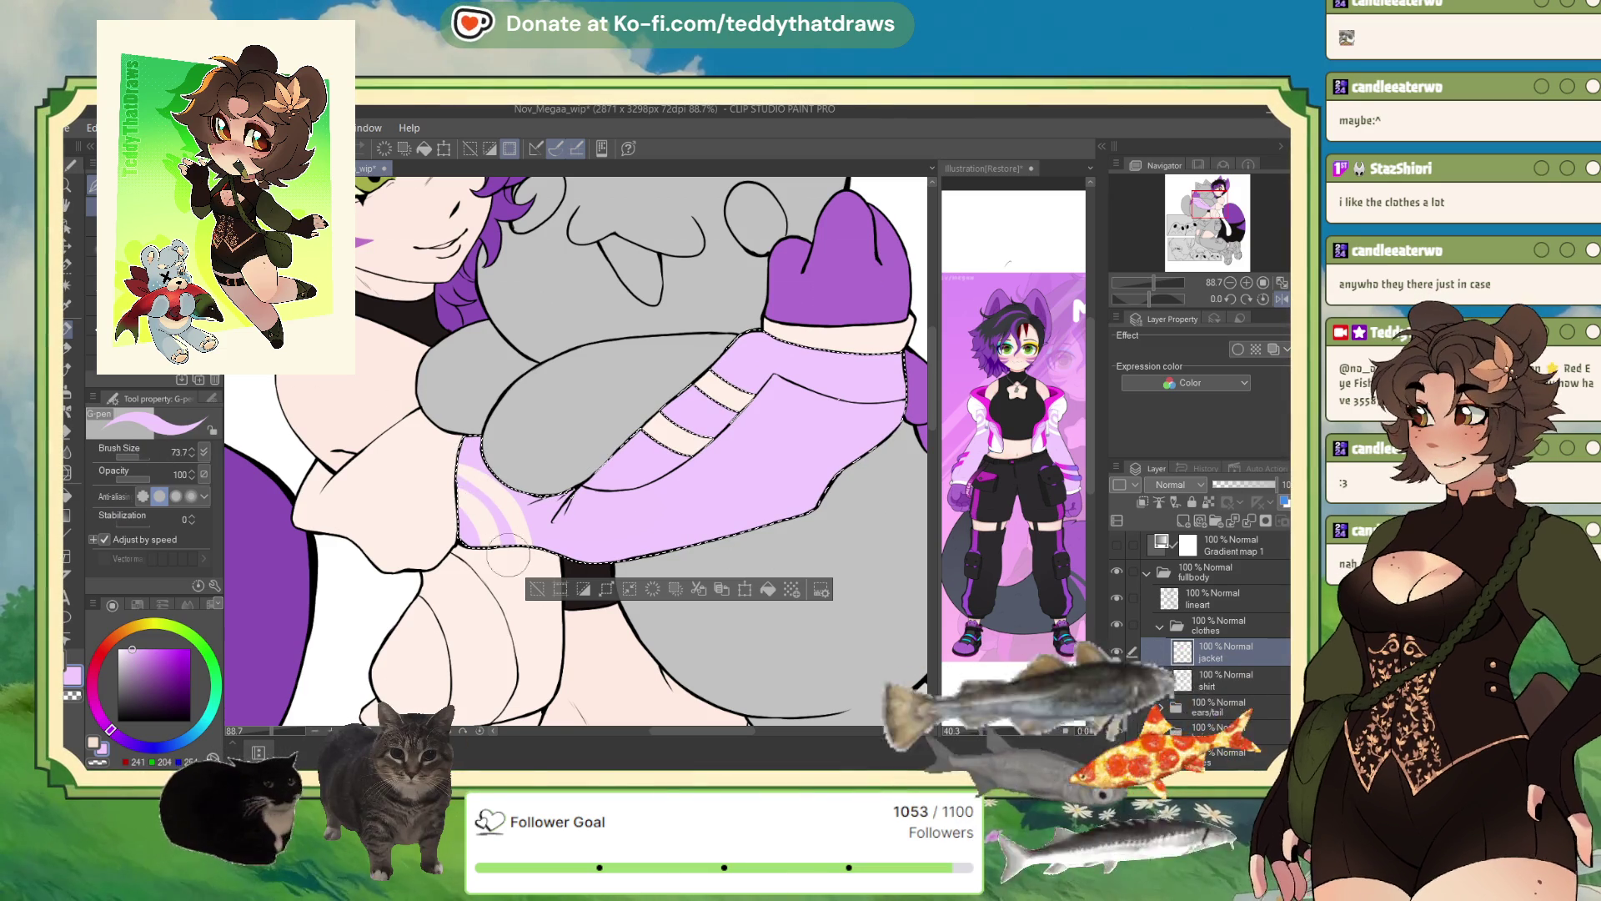
{"action": "left_click", "coordinate": [466, 505], "text": "alt"}
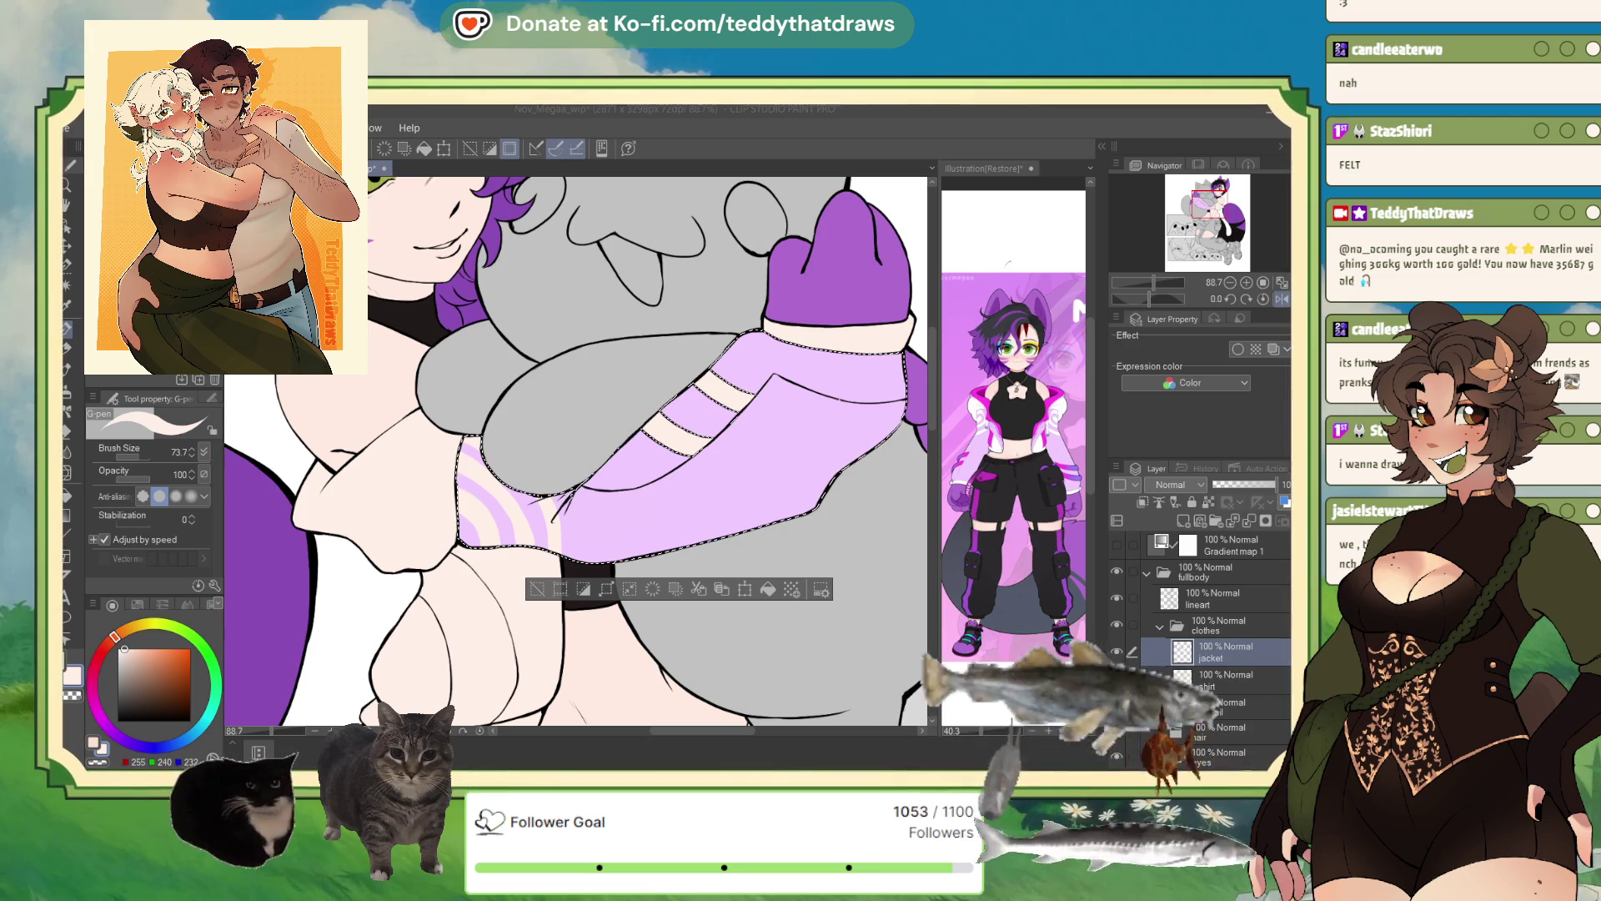
{"action": "key", "text": "ctrl+Tab"}
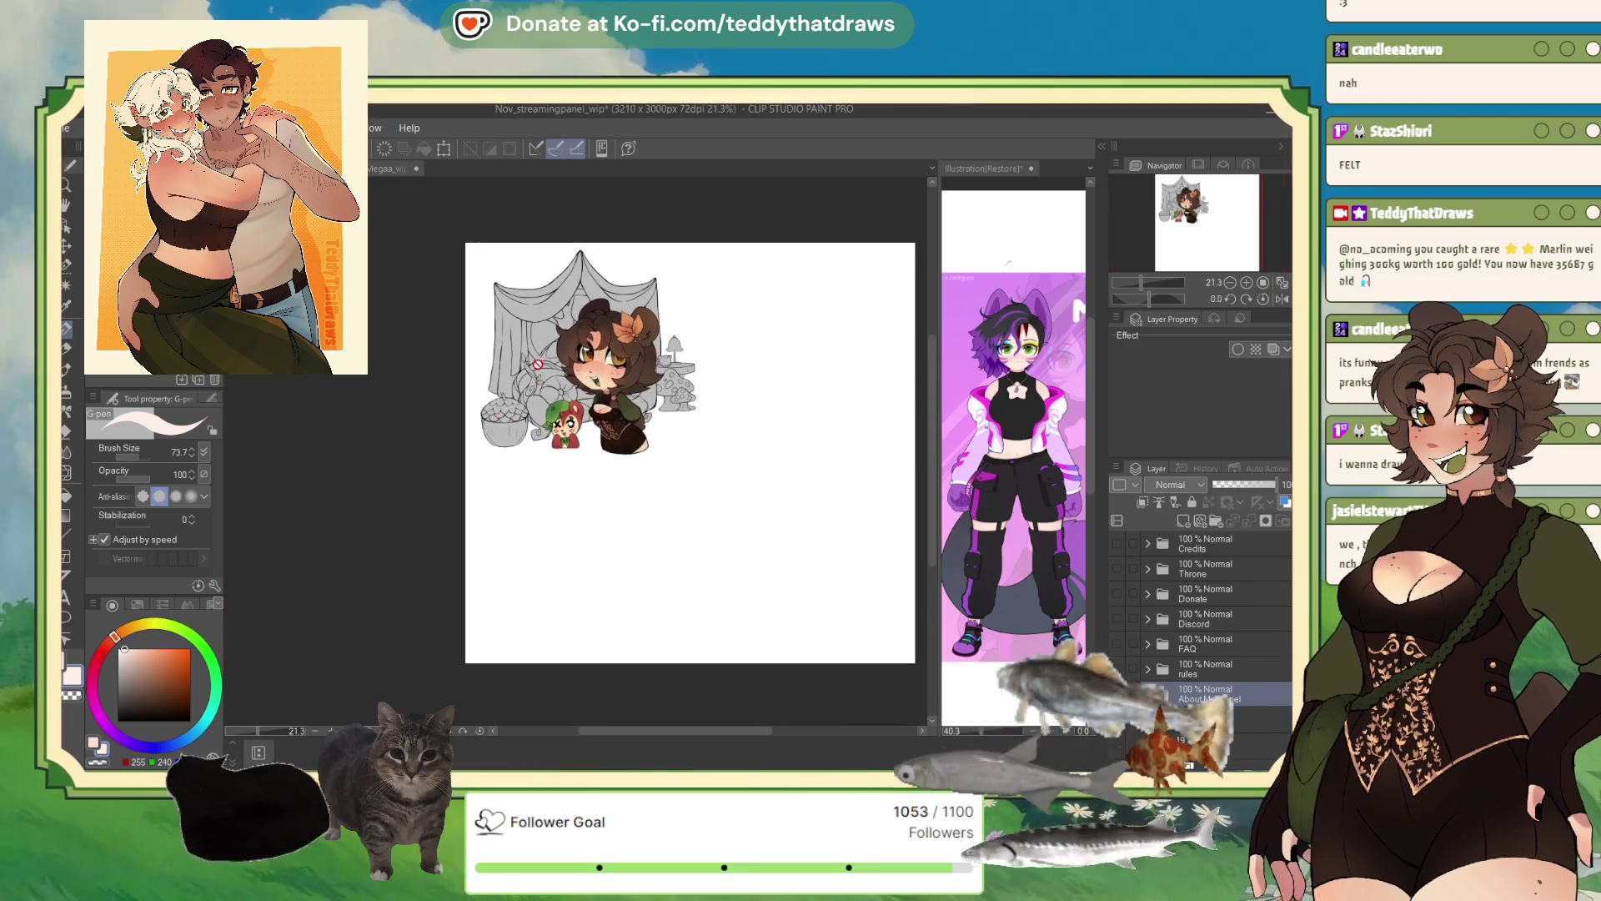
- Zoom in on the About Me drawing and expand the About Me Panel folder
{"action": "scroll", "coordinate": [533, 558], "scroll_direction": "up", "scroll_amount": 2}
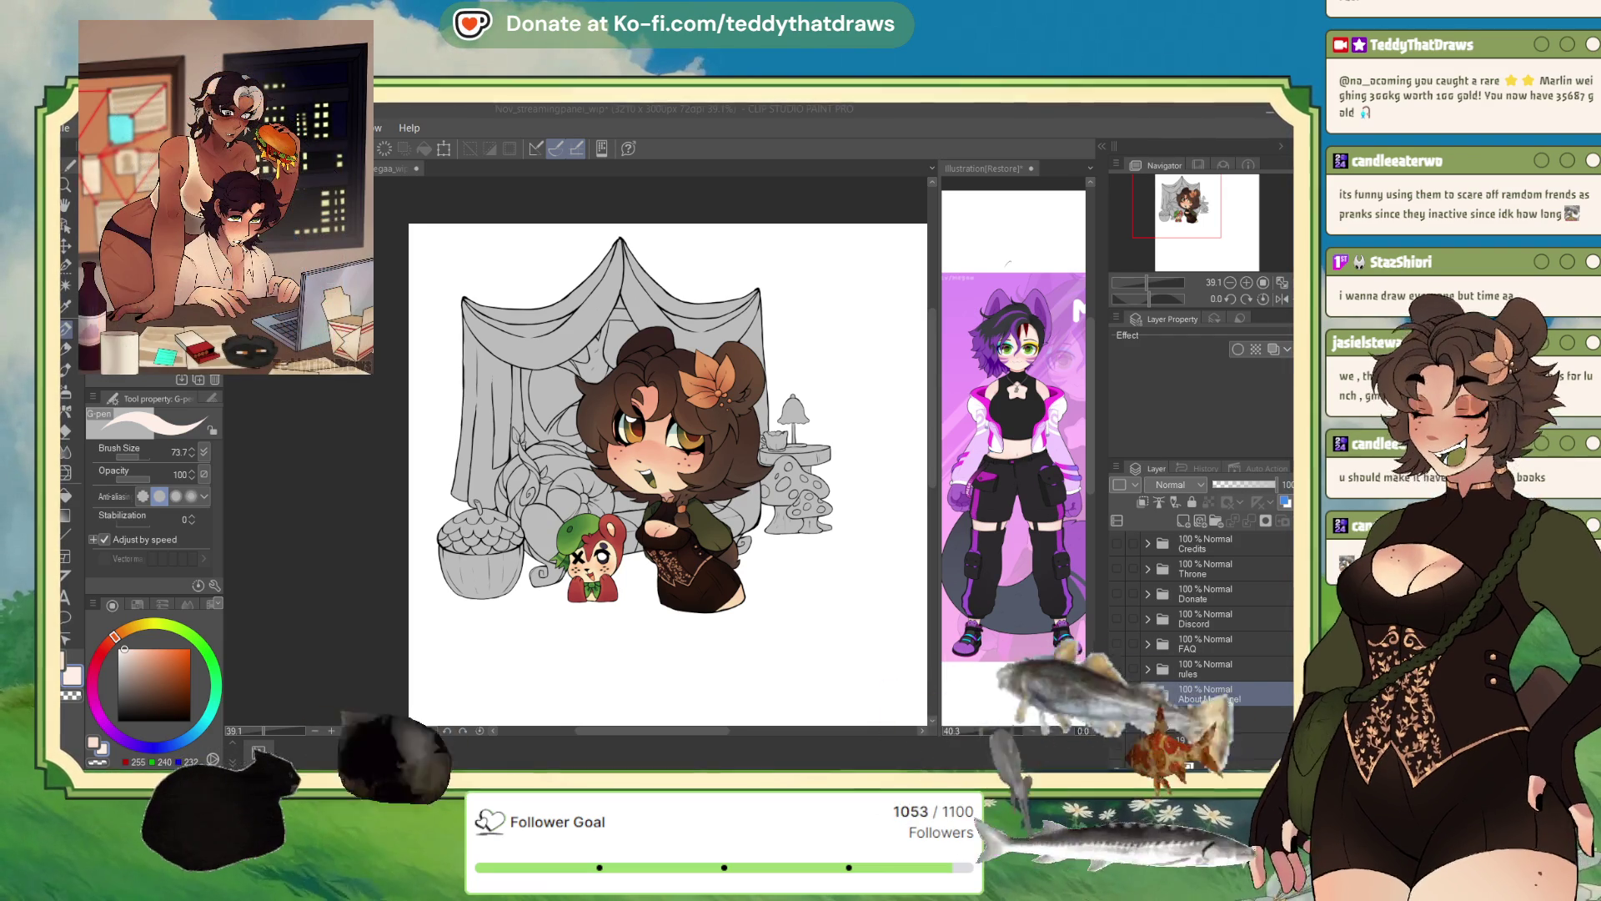
{"action": "left_click_drag", "start_coordinate": [1201, 208], "coordinate": [1203, 210]}
{"action": "key", "text": "ctrl+plus"}
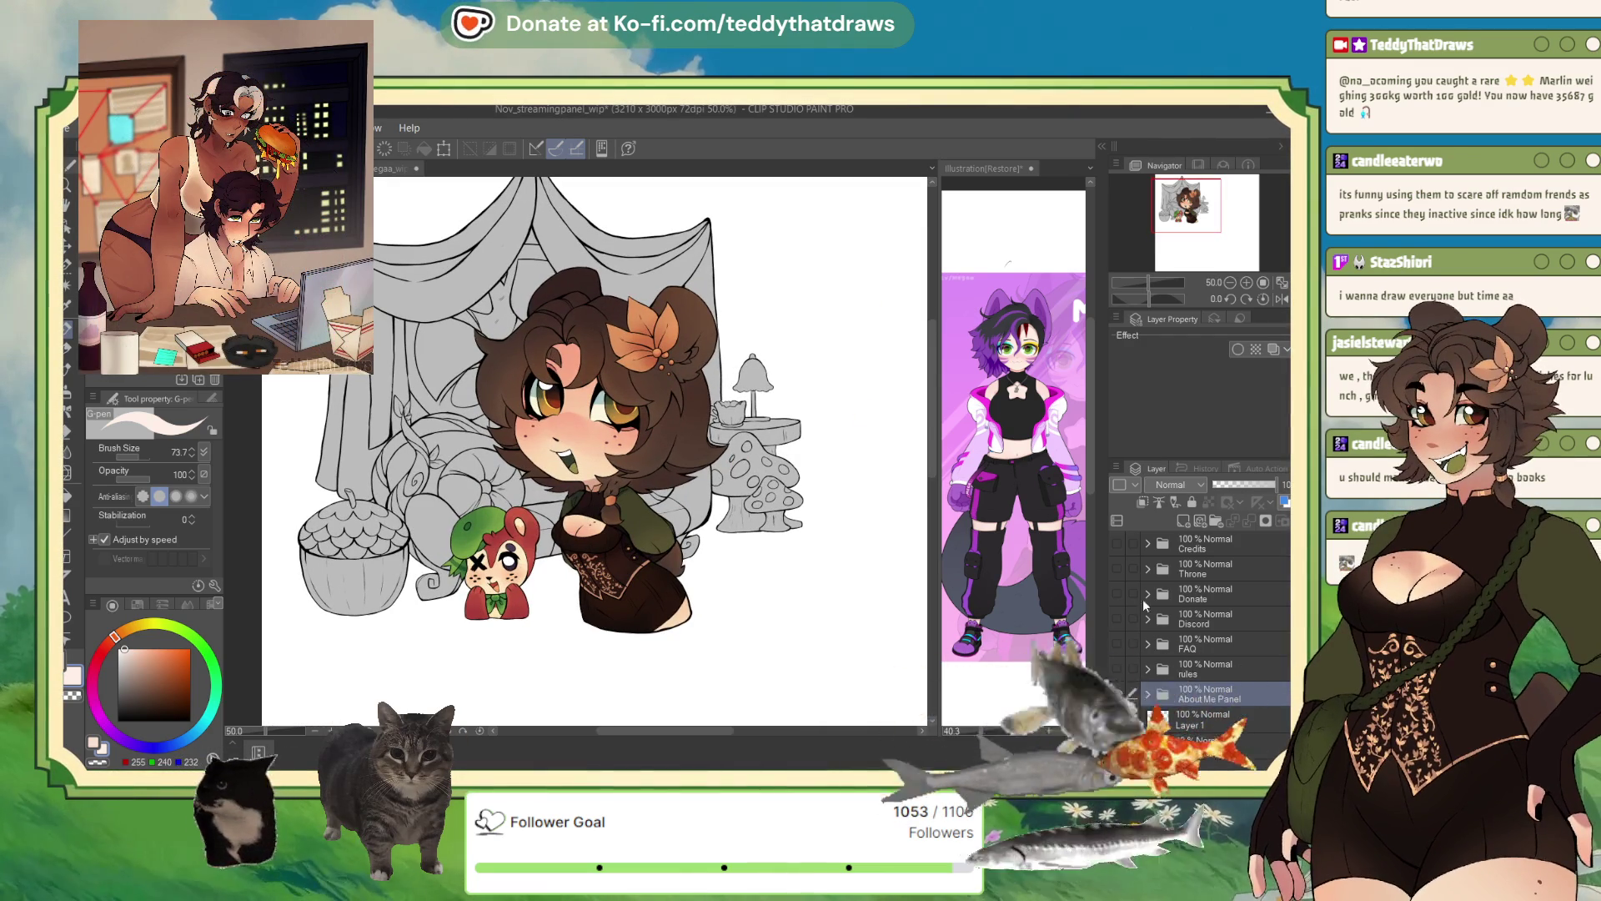
{"action": "left_click", "coordinate": [1147, 694]}
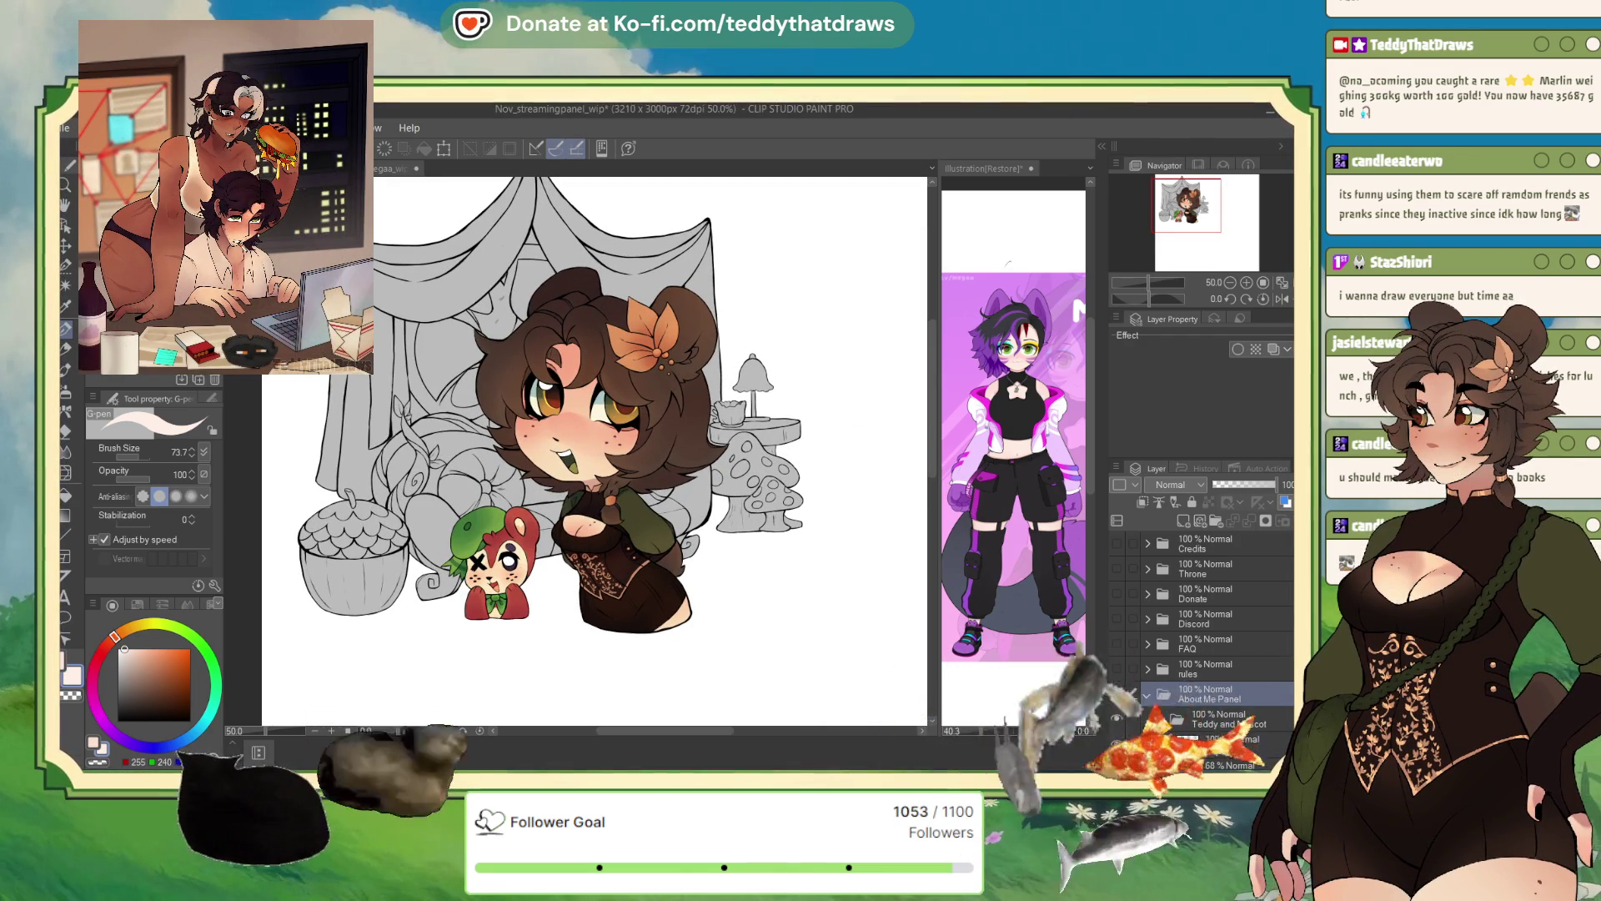
{"action": "scroll", "coordinate": [1159, 560], "scroll_direction": "down", "scroll_amount": 2}
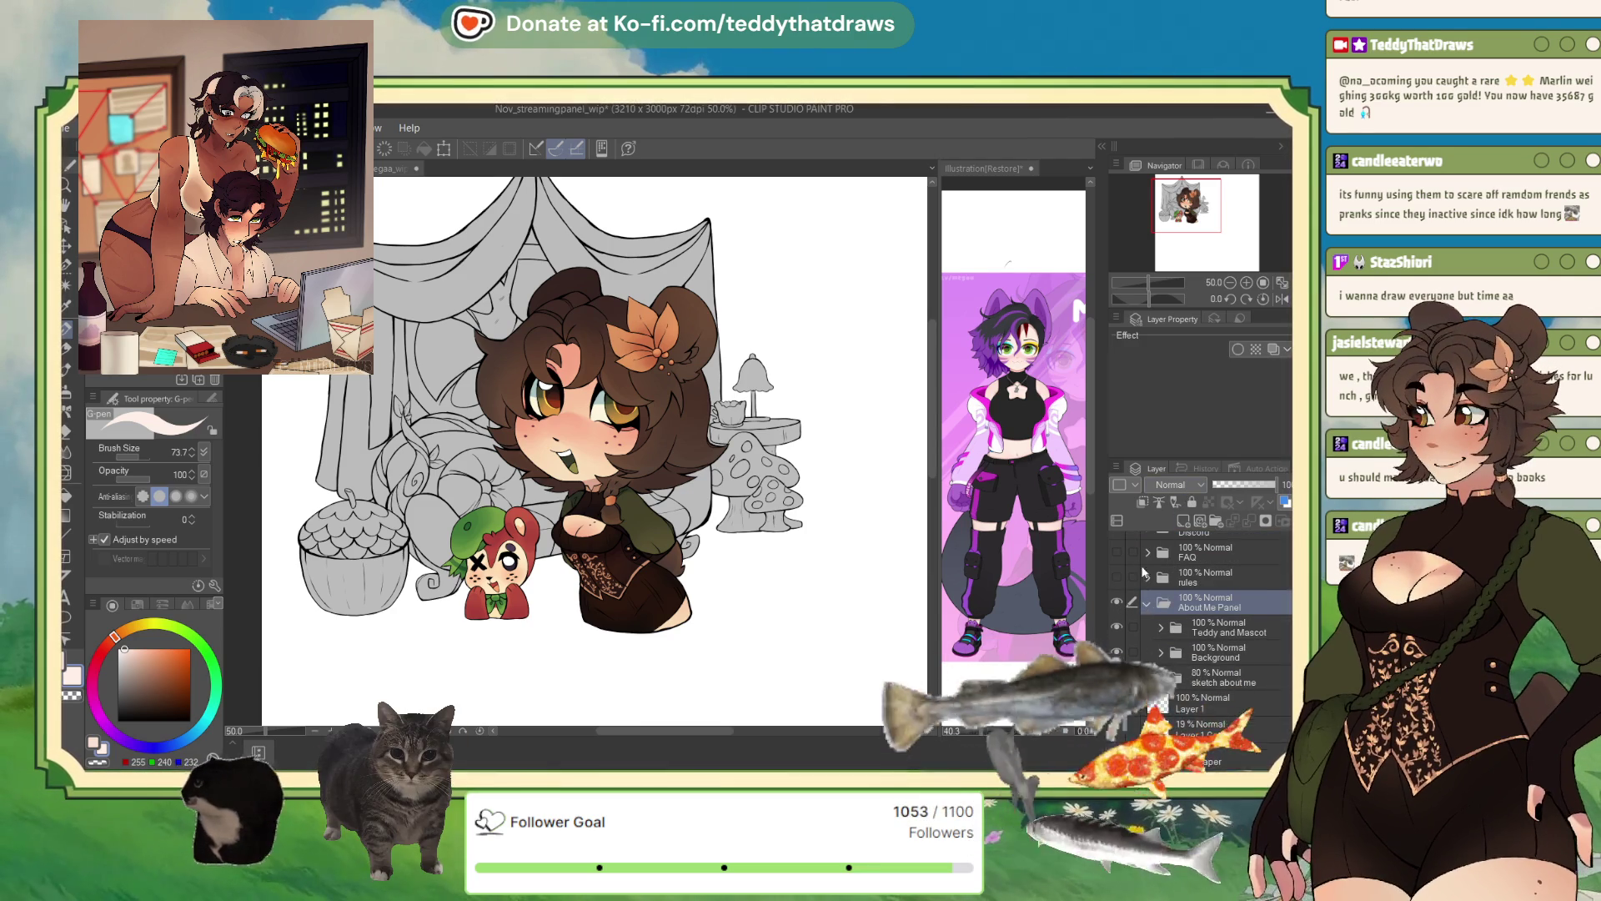
{"action": "scroll", "coordinate": [584, 517], "scroll_direction": "up", "scroll_amount": 2}
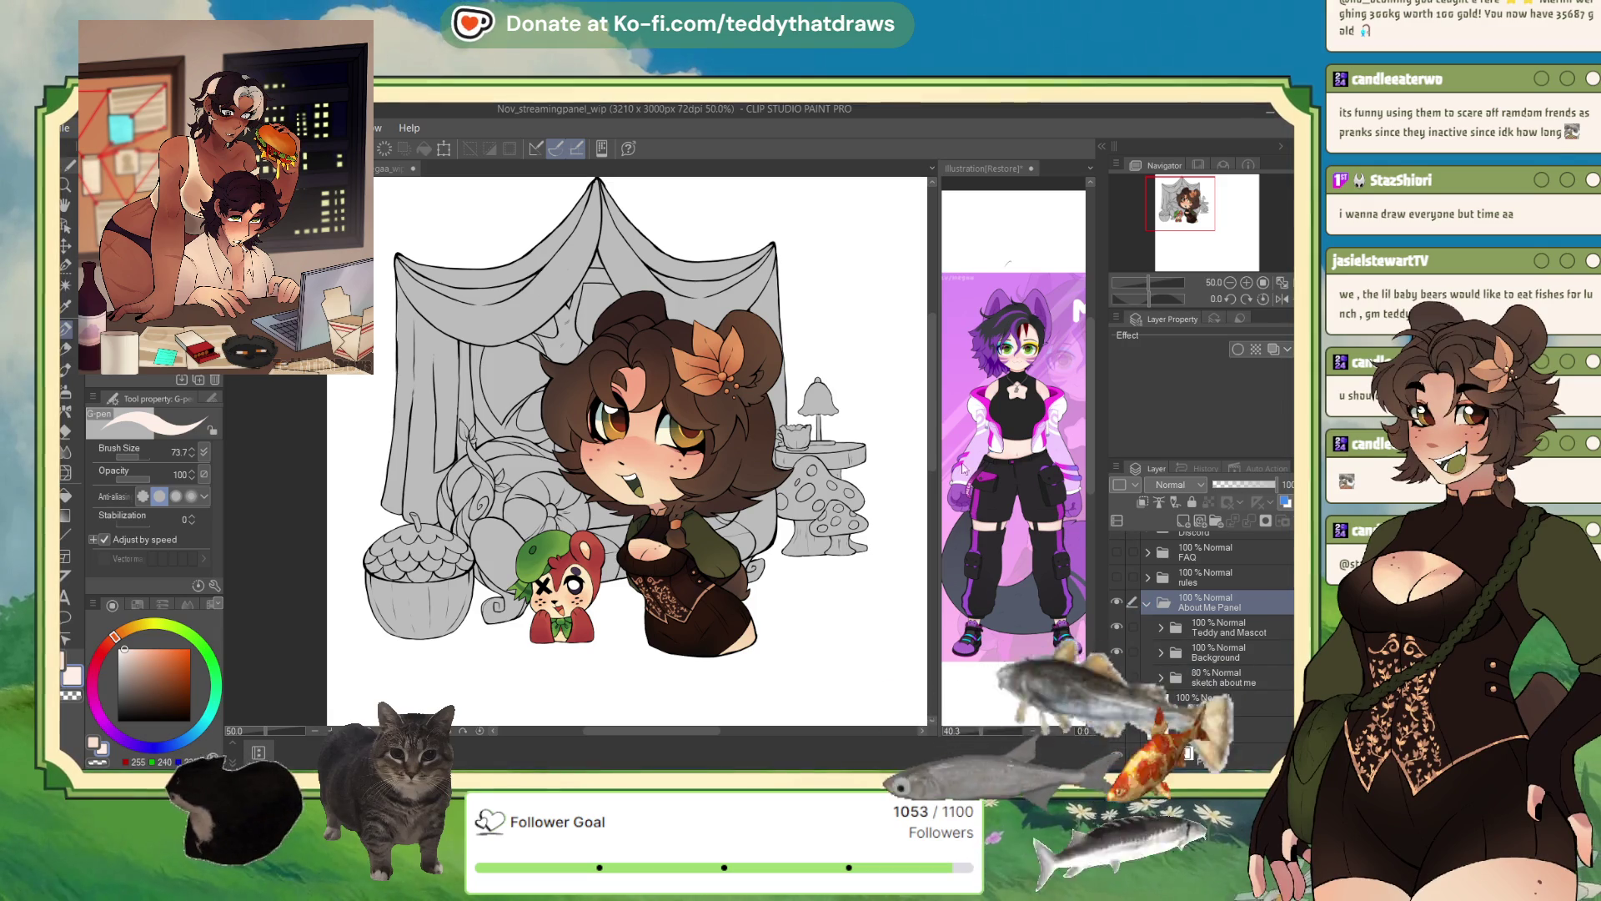
{"action": "scroll", "coordinate": [876, 482], "scroll_direction": "down", "scroll_amount": 2}
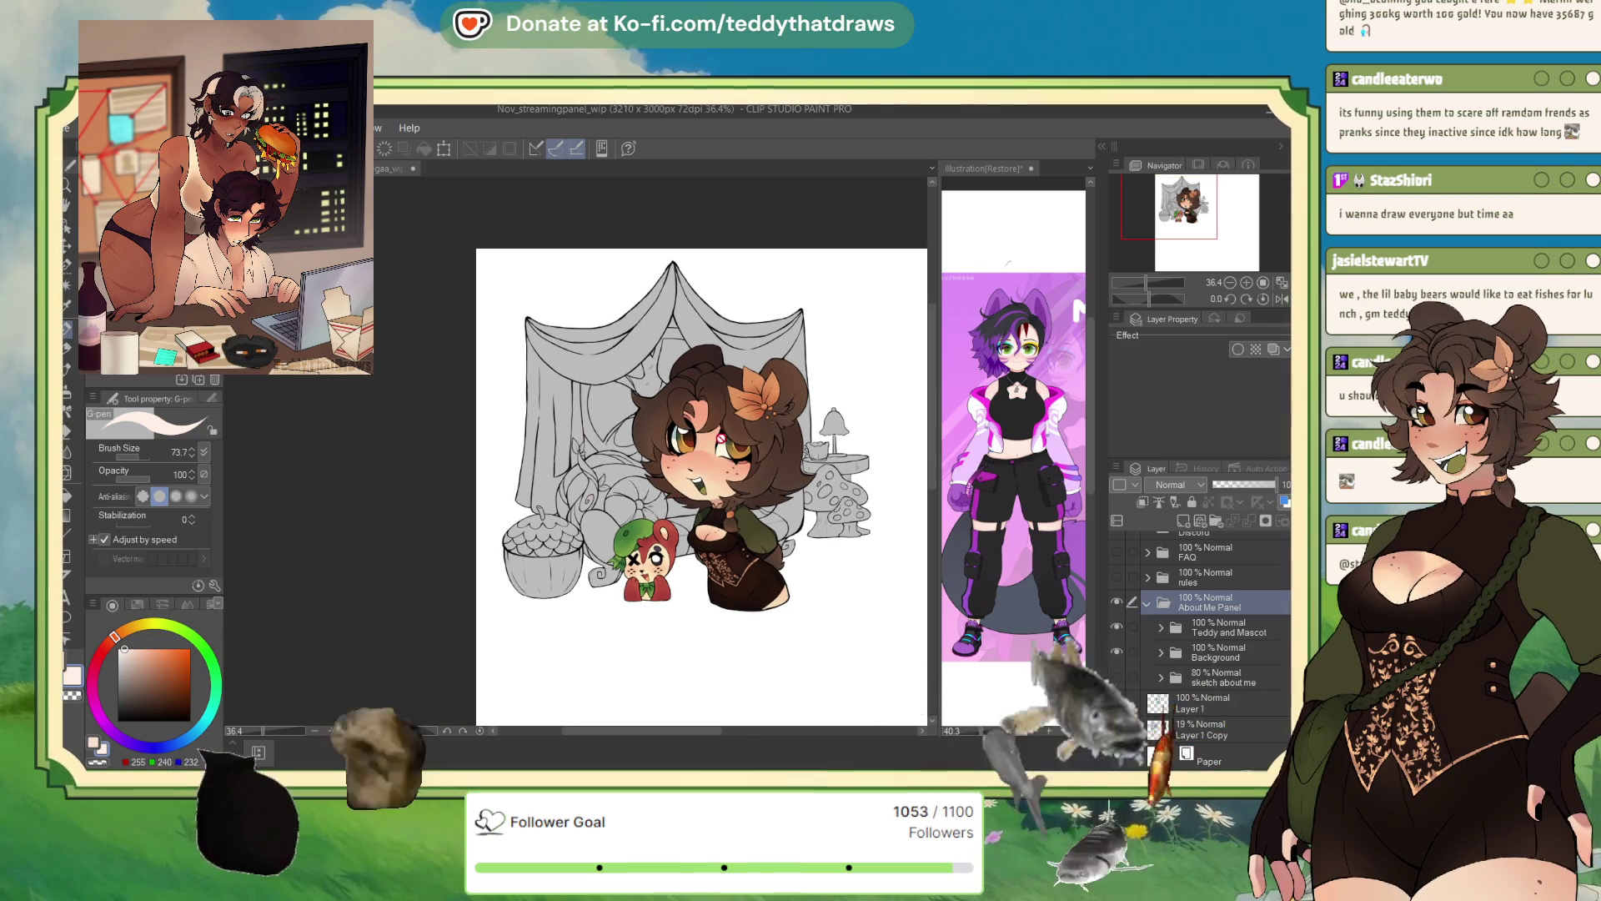
{"action": "scroll", "coordinate": [699, 498], "scroll_direction": "up", "scroll_amount": 2}
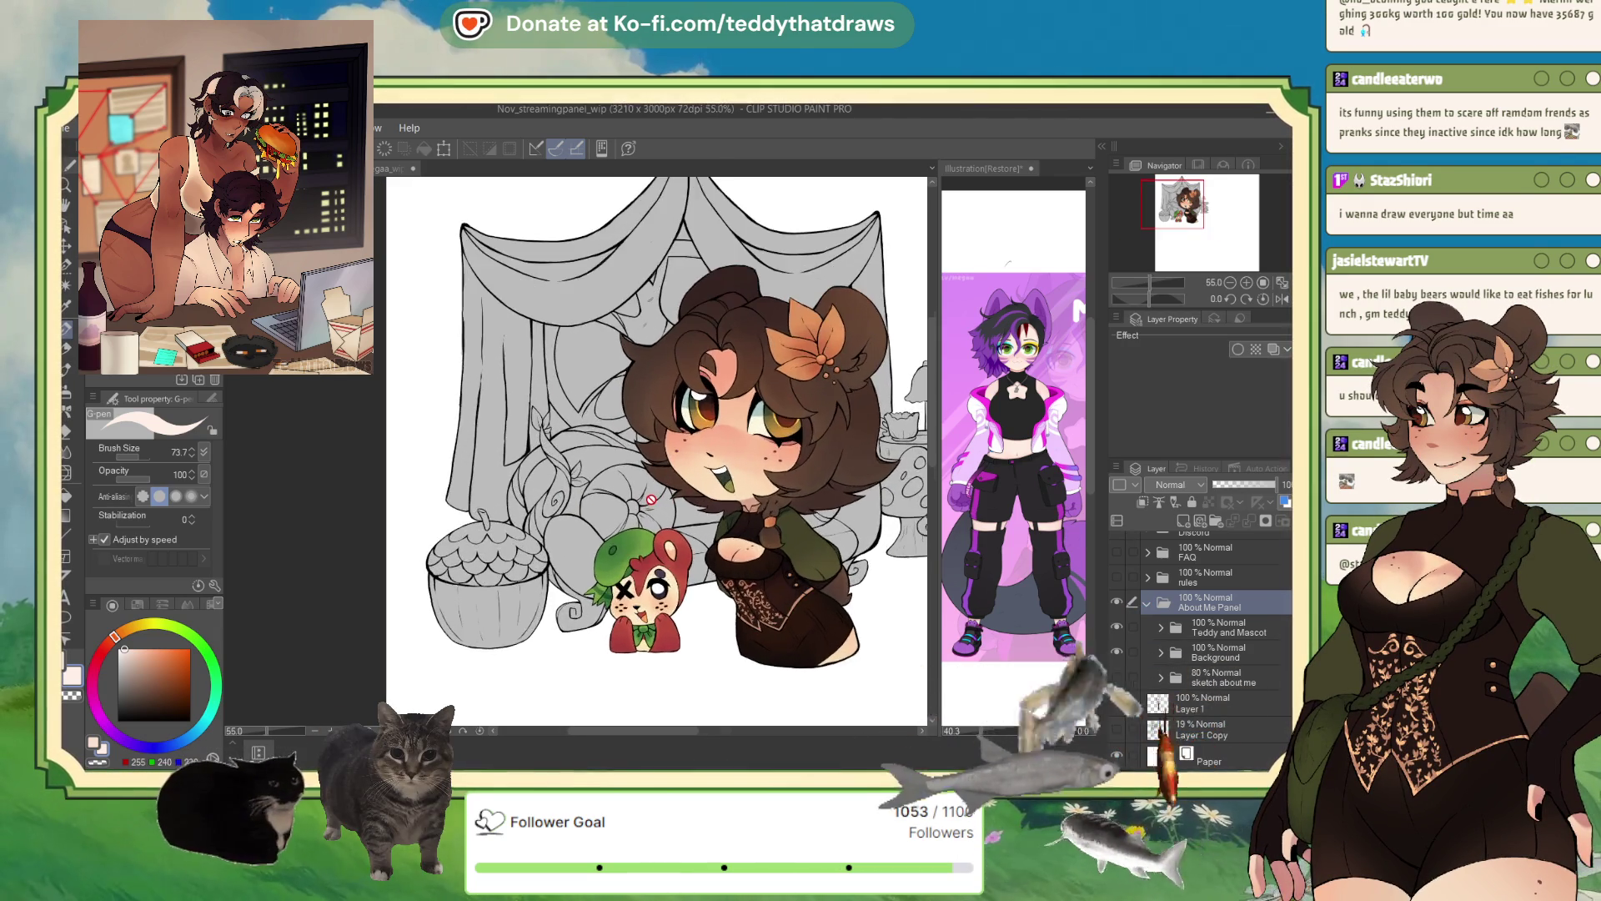
{"action": "scroll", "coordinate": [571, 423], "scroll_direction": "down", "scroll_amount": 3}
{"action": "scroll", "coordinate": [572, 423], "scroll_direction": "up", "scroll_amount": 1}
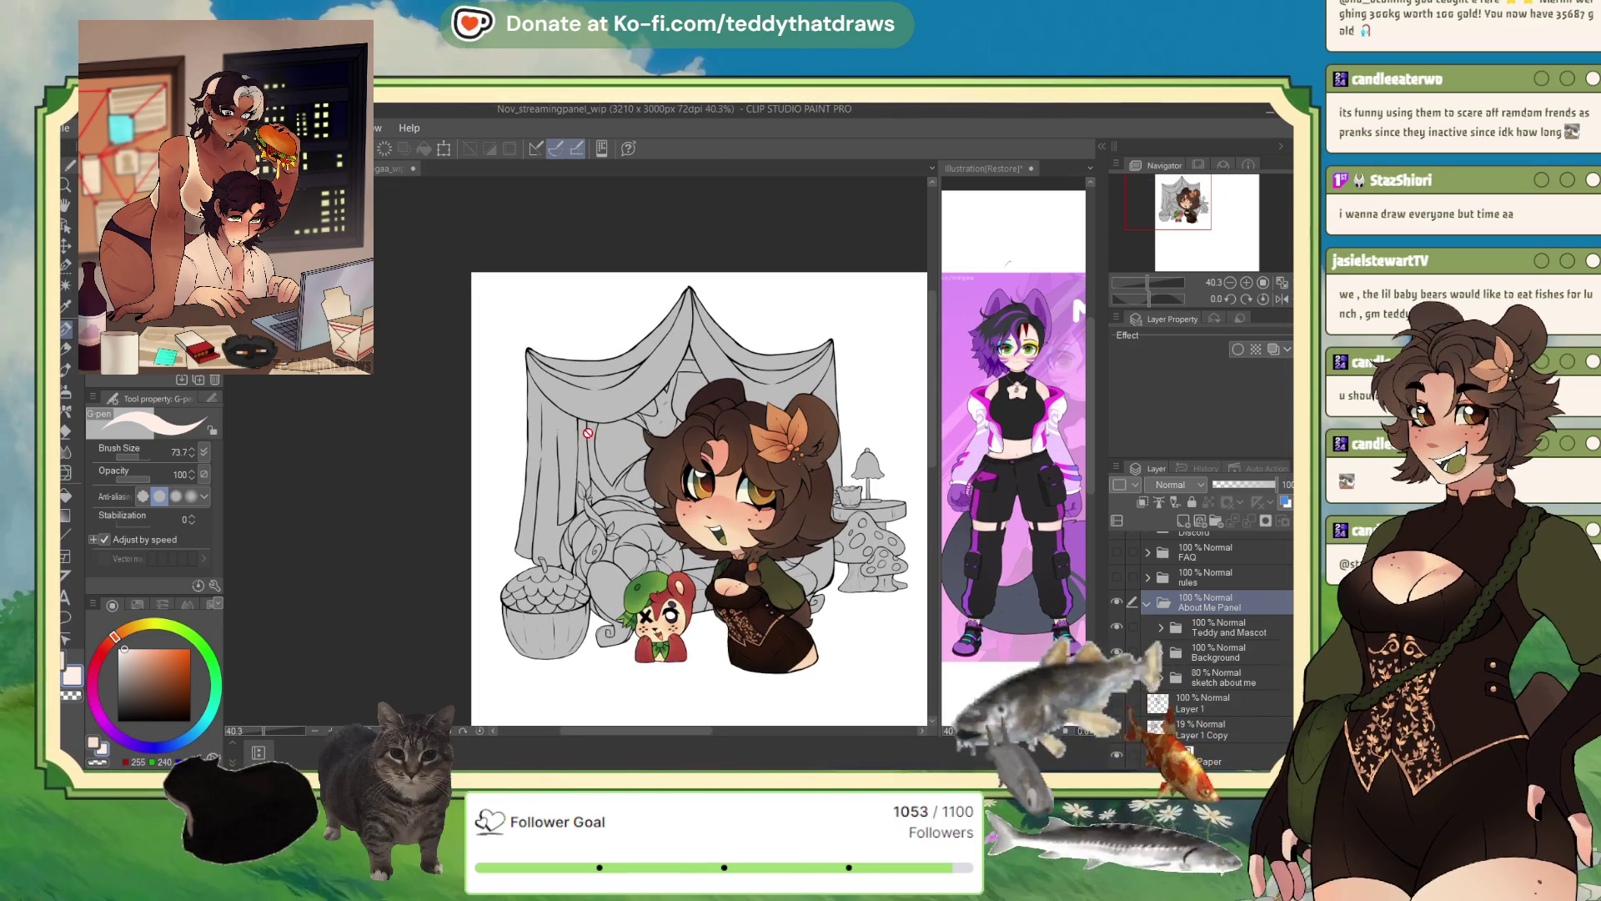
{"action": "scroll", "coordinate": [574, 438], "scroll_direction": "up", "scroll_amount": 4}
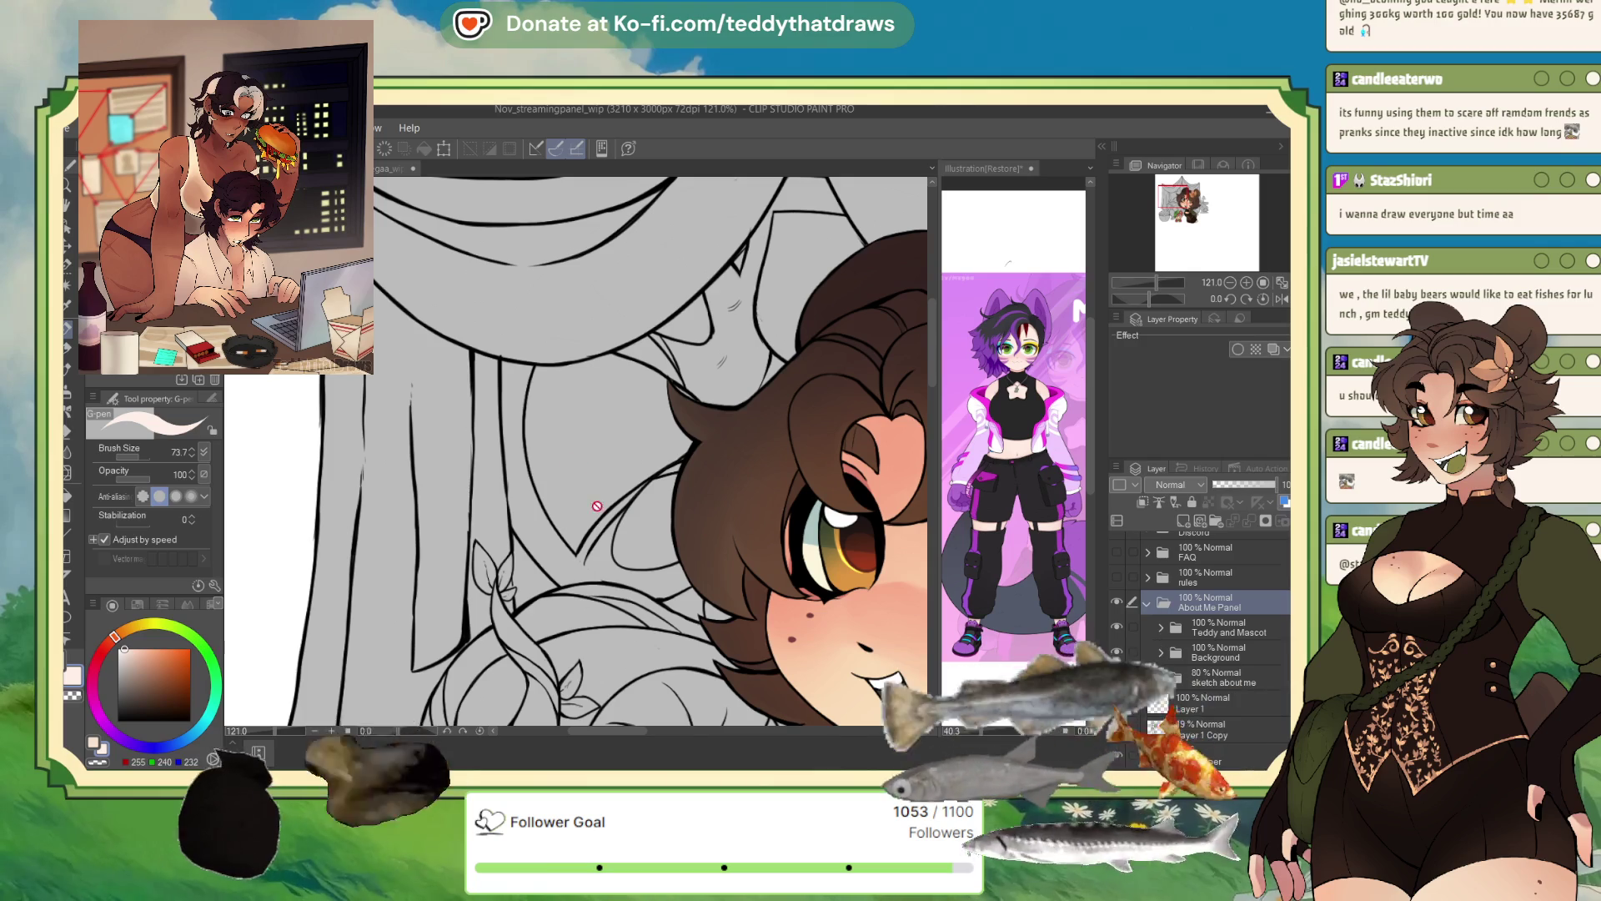
{"action": "scroll", "coordinate": [620, 400], "scroll_direction": "down", "scroll_amount": 2}
{"action": "scroll", "coordinate": [620, 400], "scroll_direction": "down", "scroll_amount": 2}
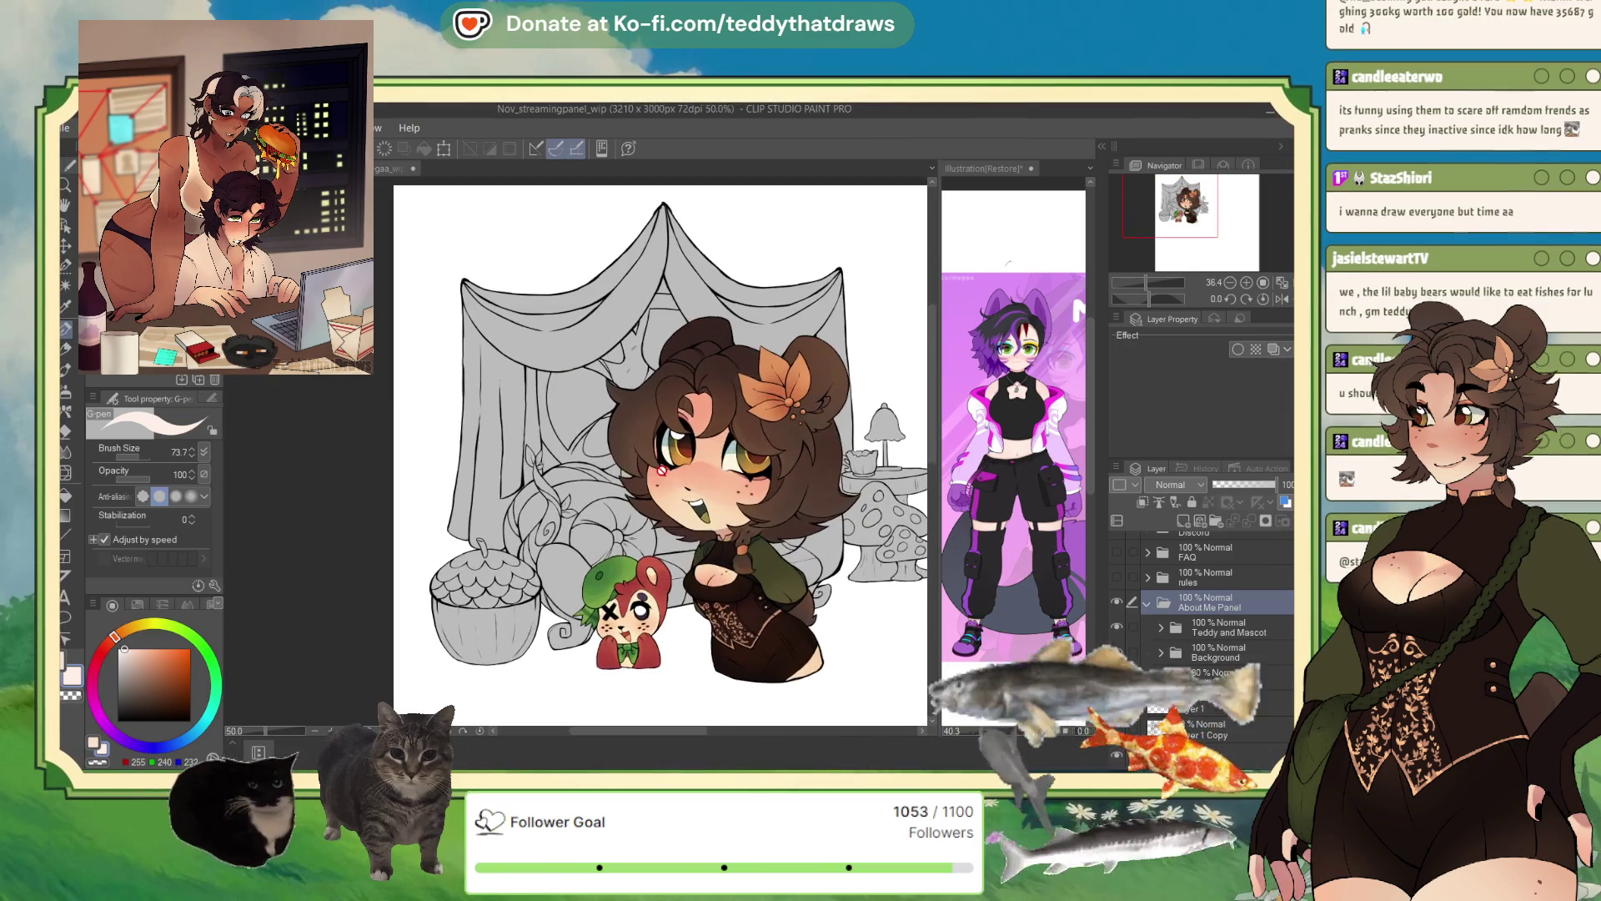
{"action": "scroll", "coordinate": [672, 511], "scroll_direction": "down", "scroll_amount": 1}
{"action": "scroll", "coordinate": [673, 510], "scroll_direction": "up", "scroll_amount": 2}
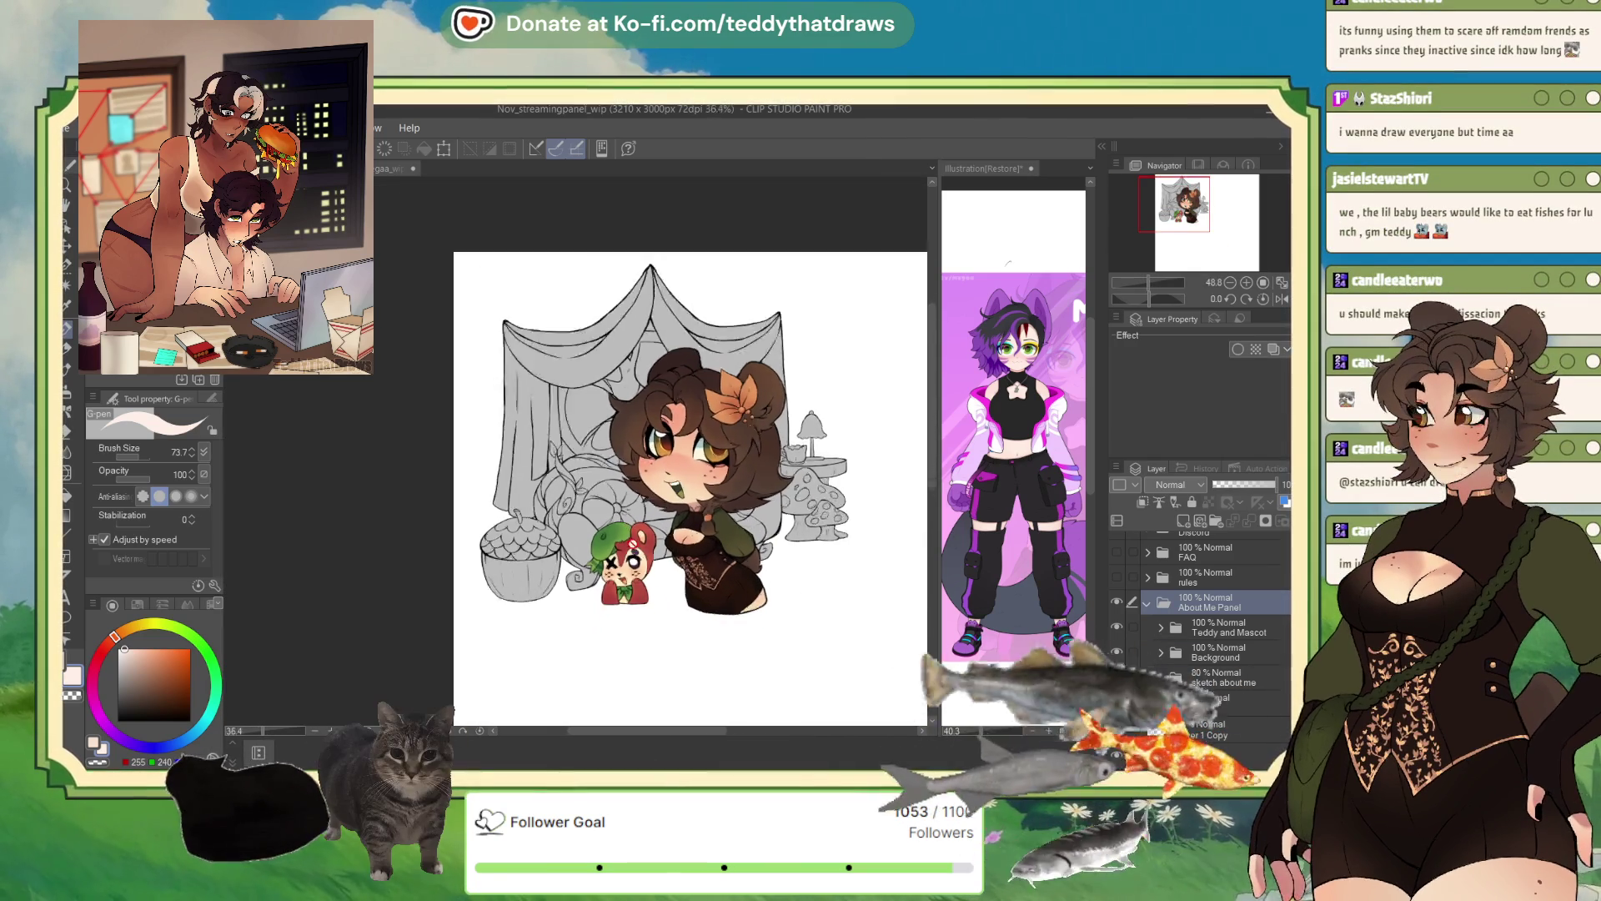
{"action": "scroll", "coordinate": [765, 473], "scroll_direction": "up", "scroll_amount": 1}
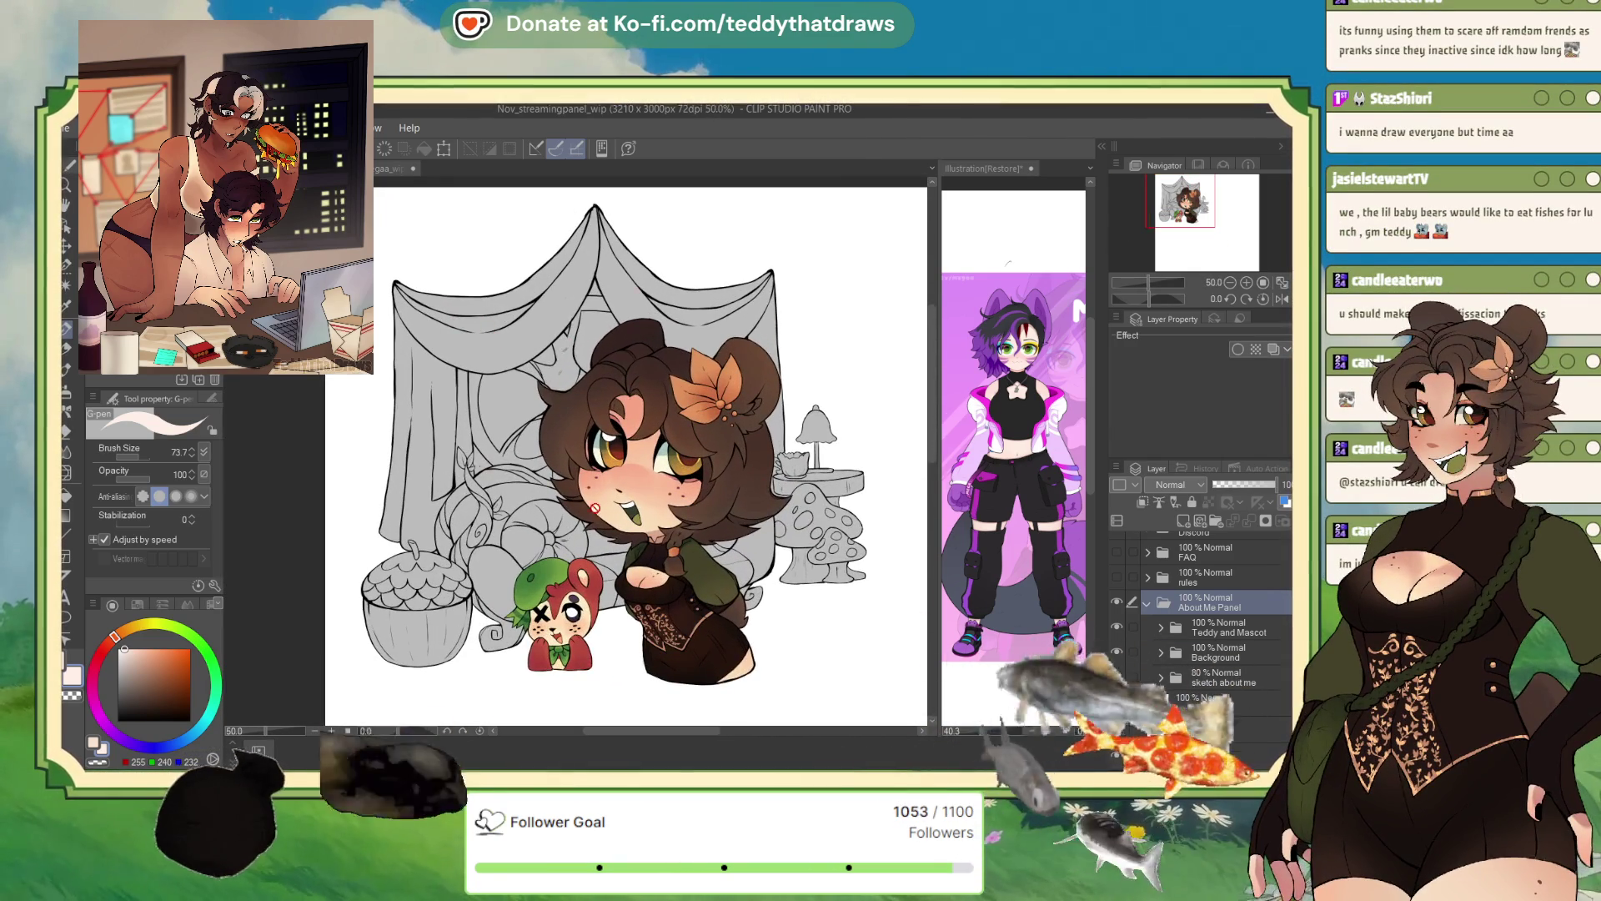
{"action": "scroll", "coordinate": [918, 534], "scroll_direction": "down", "scroll_amount": 1}
- Hide the Teddy and Mascot layer and expand the Background folder
{"action": "left_click", "coordinate": [1201, 636]}
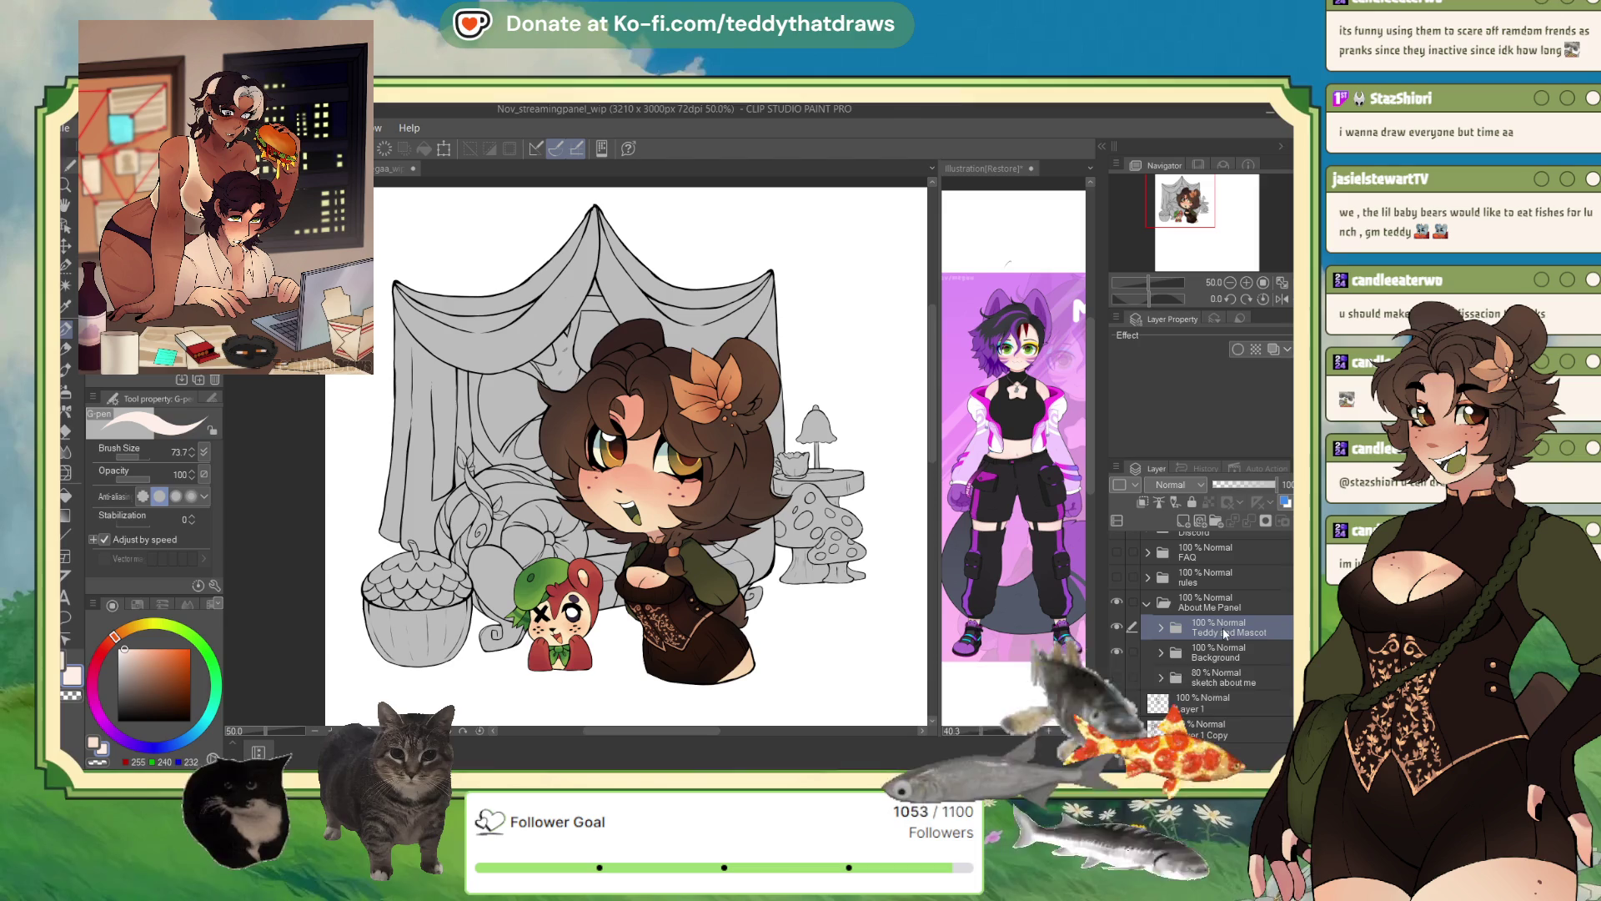
{"action": "left_click", "coordinate": [1117, 628]}
{"action": "left_click", "coordinate": [1160, 653]}
{"action": "left_click", "coordinate": [1213, 653]}
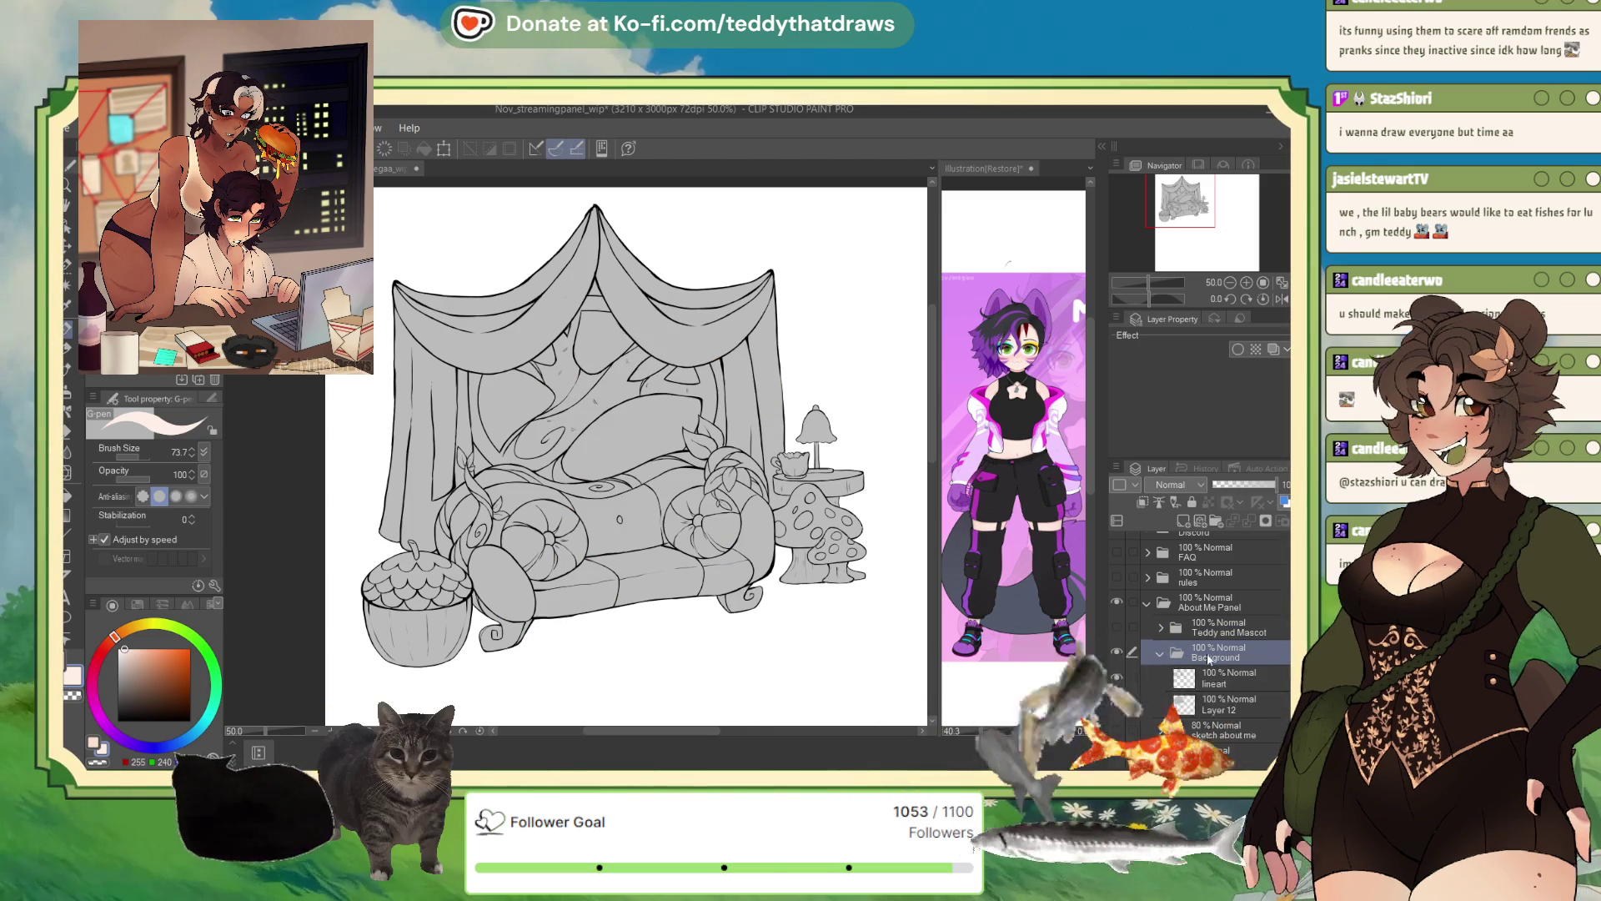
- Add a new layer below the Background lineart and name it Couch
{"action": "left_click", "coordinate": [1236, 674]}
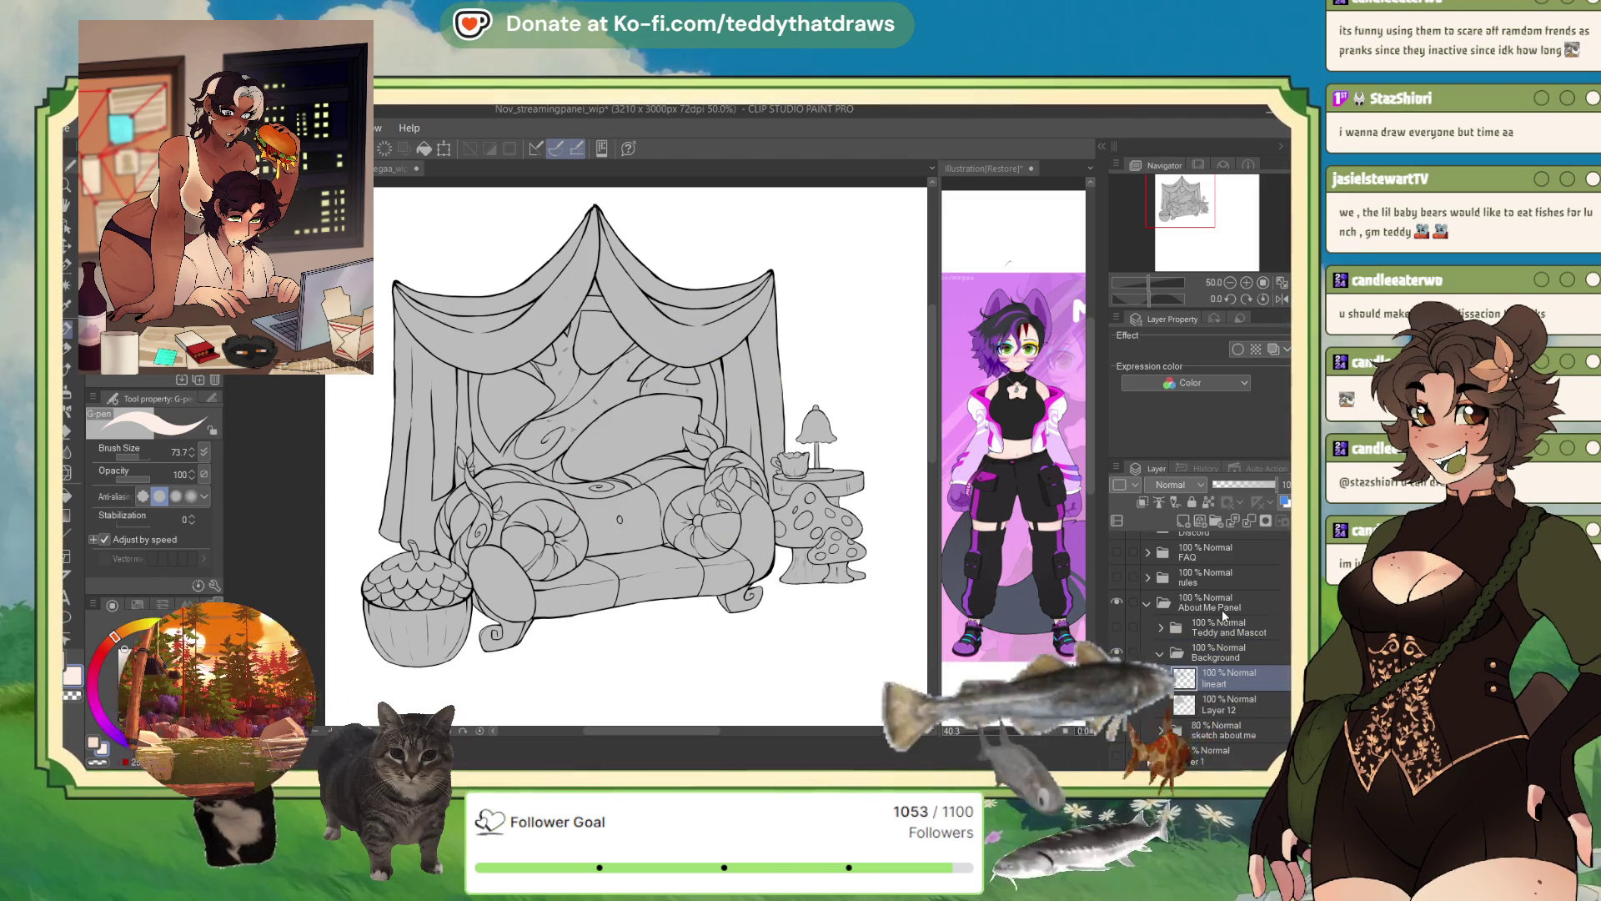
{"action": "left_click", "coordinate": [1236, 708]}
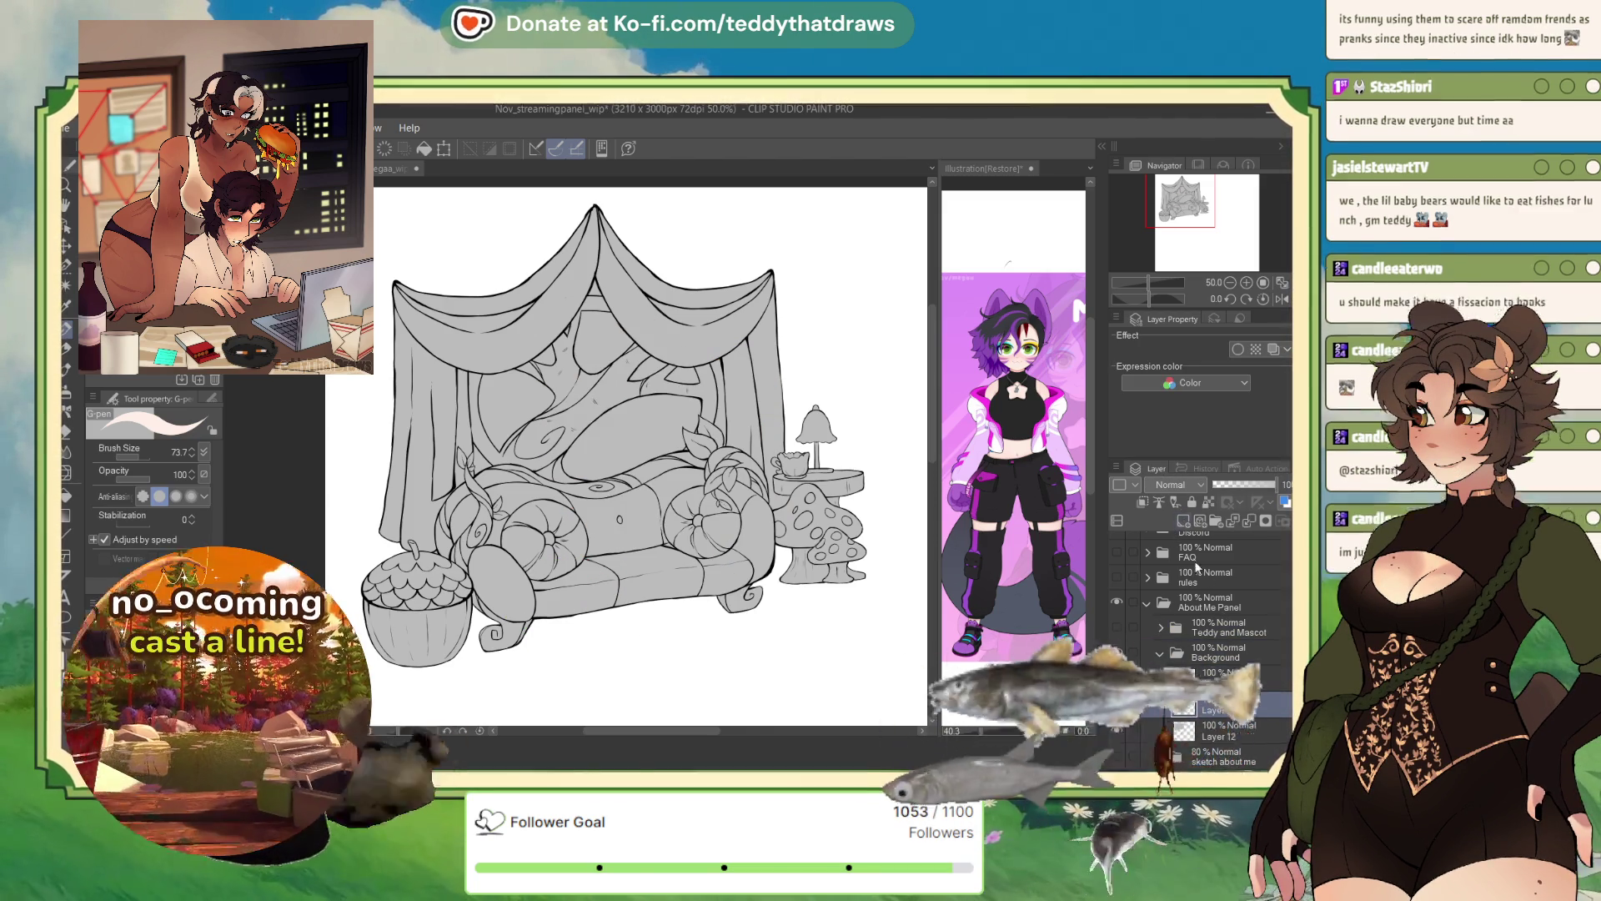
{"action": "left_click", "coordinate": [1215, 522]}
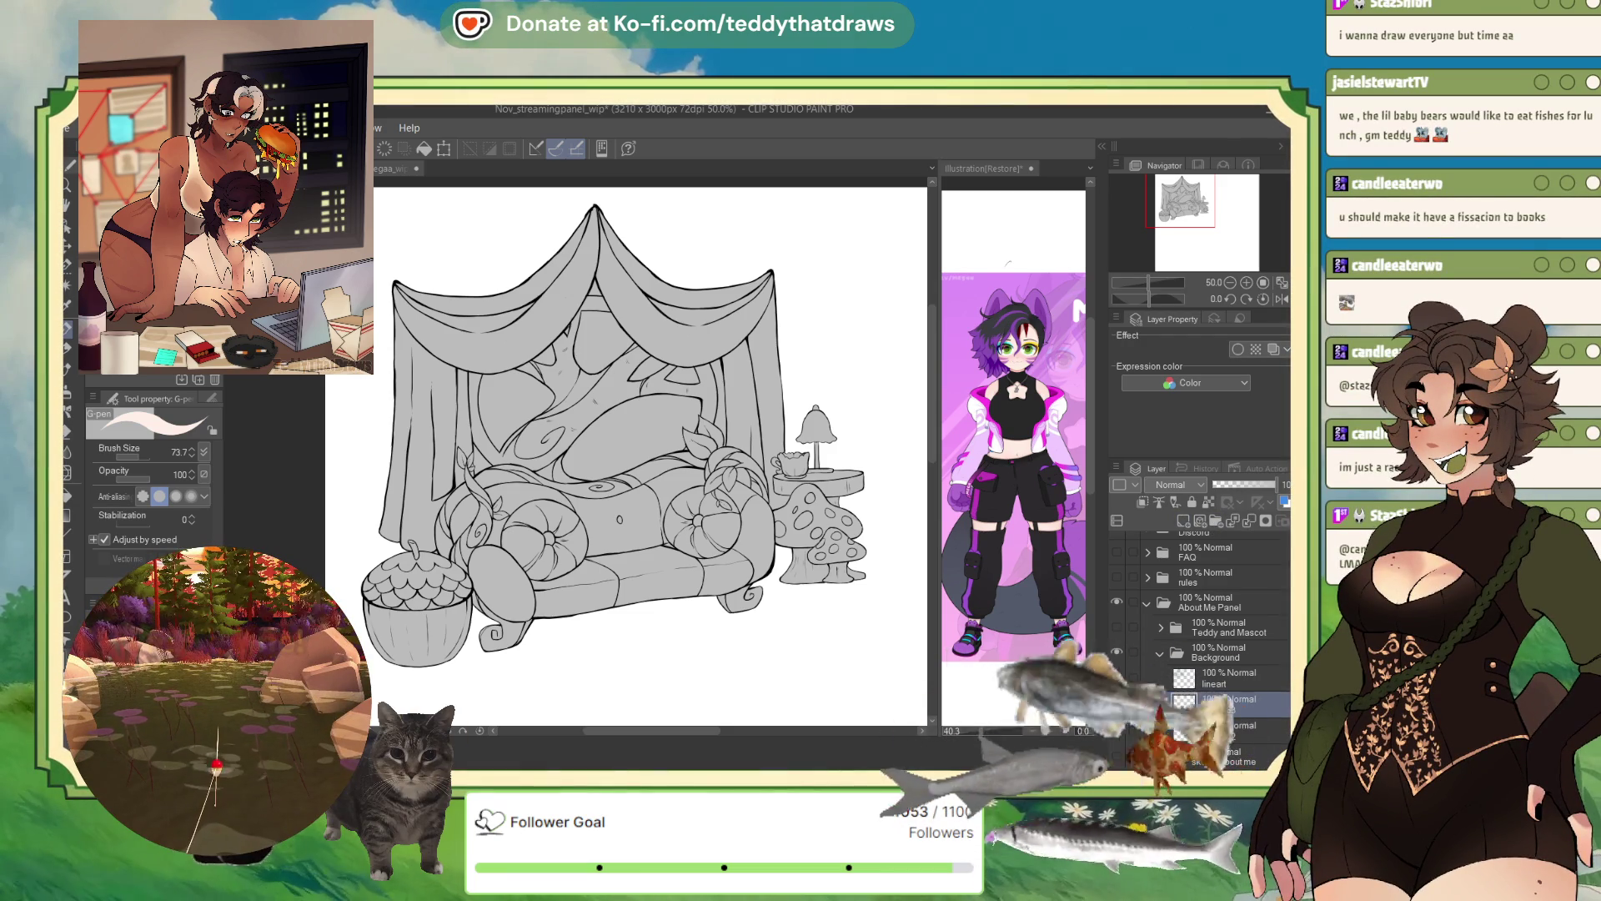
{"action": "type", "text": "Couch"}
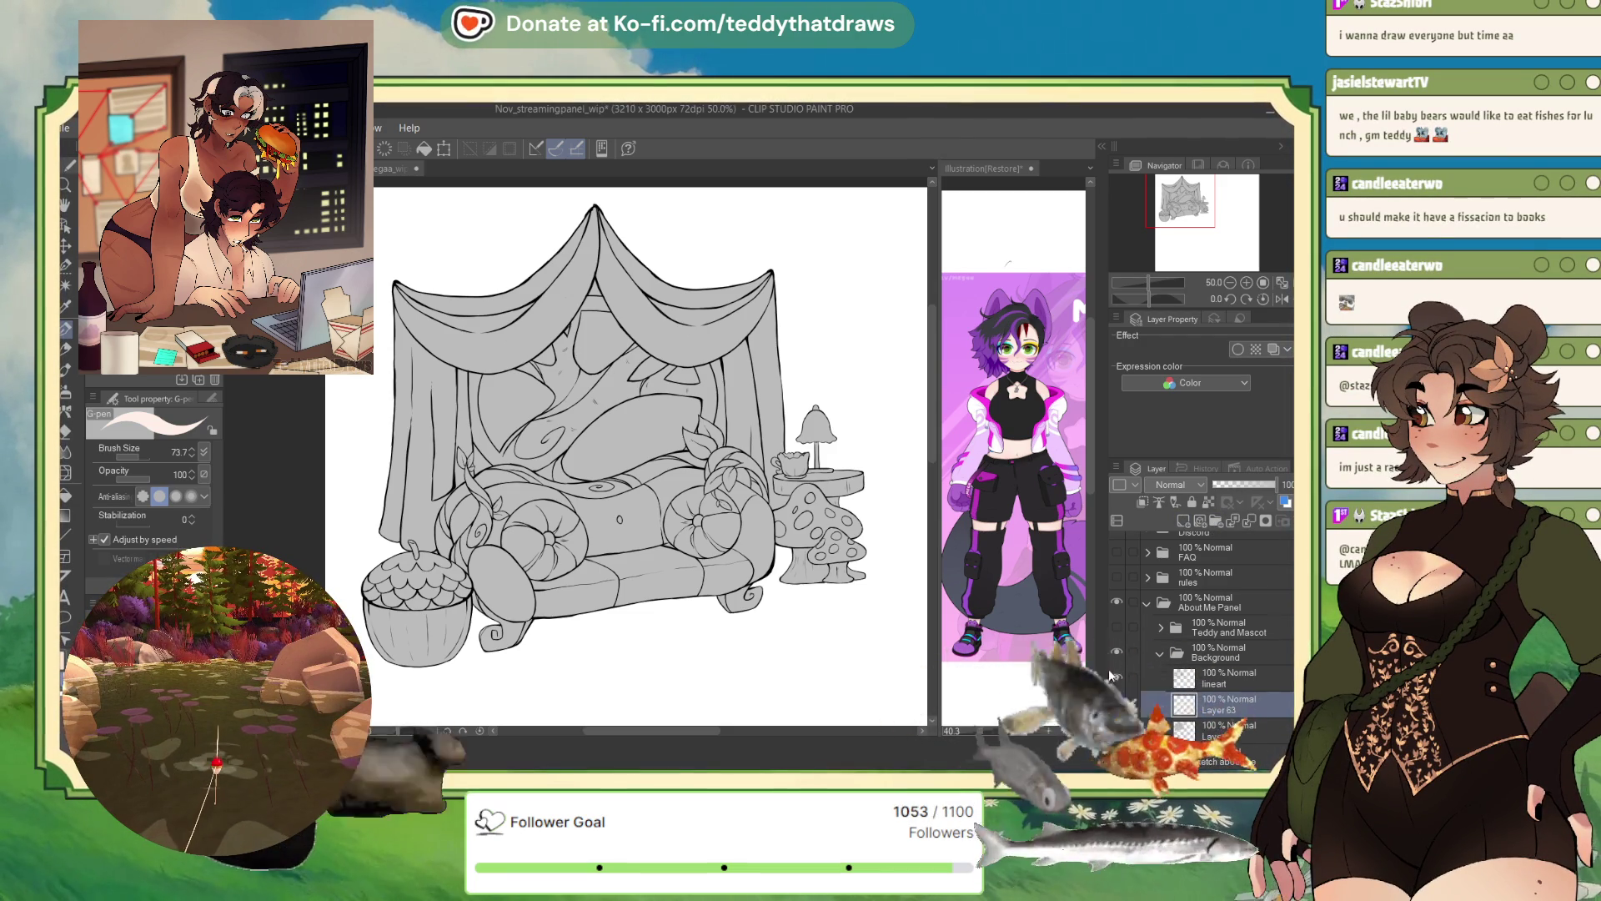
{"action": "key", "text": "Return"}
- Put the Couch layer into a new folder named couch
{"action": "key", "text": "ctrl+g"}
{"action": "left_click", "coordinate": [1228, 709]}
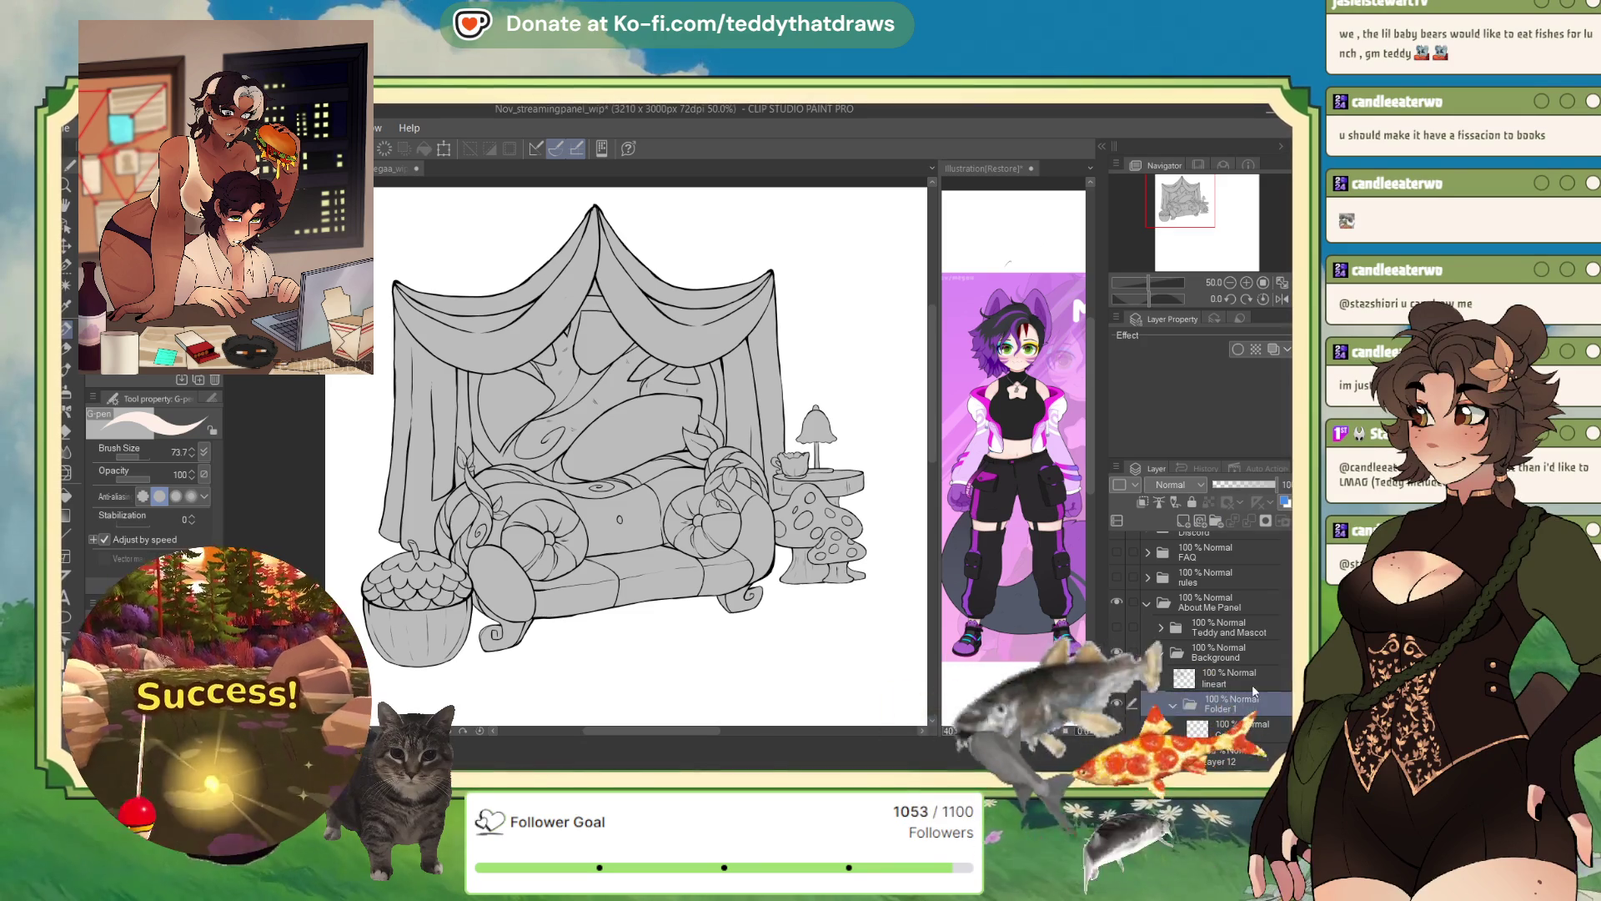
{"action": "double_click", "coordinate": [1252, 704]}
{"action": "type", "text": "couch"}
{"action": "key", "text": "Return"}
- Auto-select the couch cushion area on the Couch layer
{"action": "left_click", "coordinate": [1226, 730]}
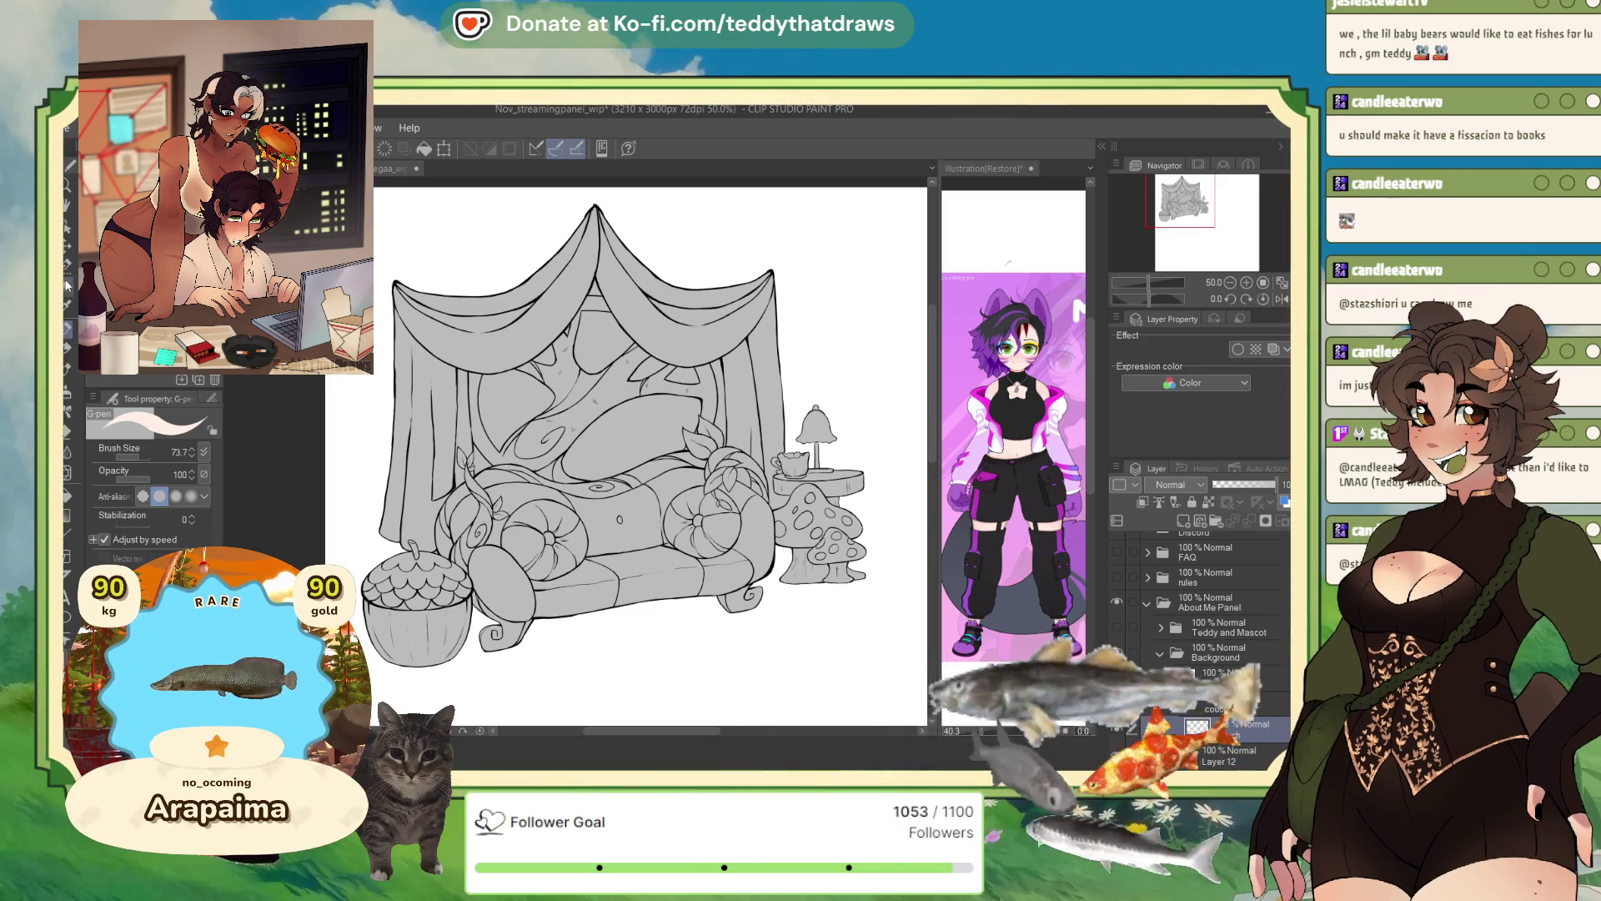
{"action": "key", "text": "g"}
{"action": "left_click", "coordinate": [609, 532]}
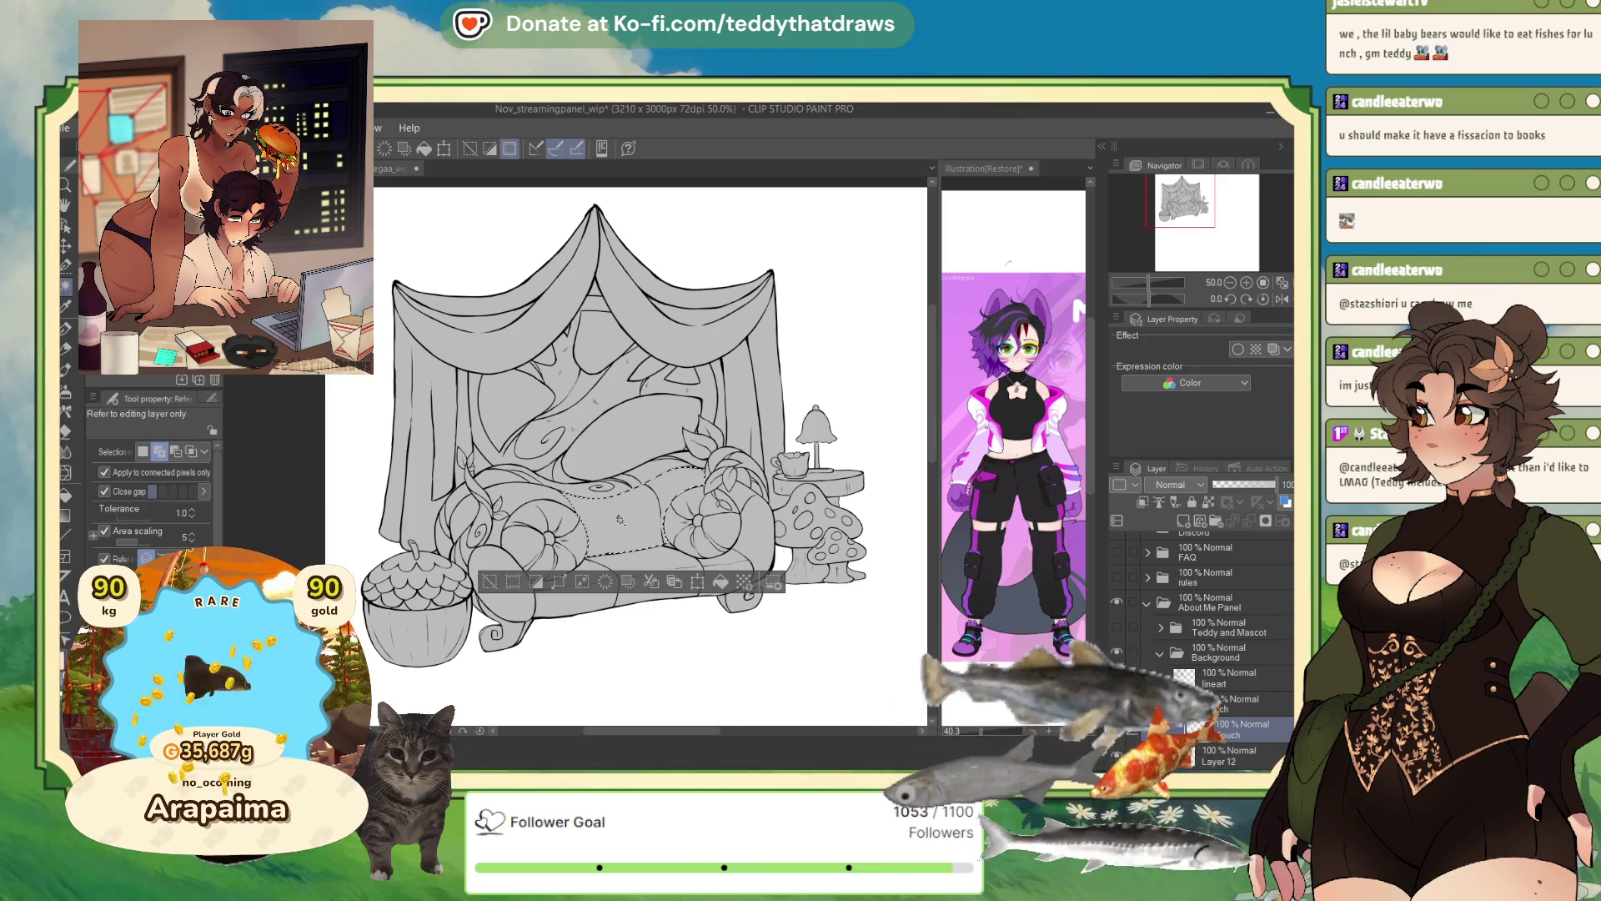
- Extend the couch selection over the right arm, front base, left cushion and far-left arm
{"action": "left_click", "coordinate": [707, 565]}
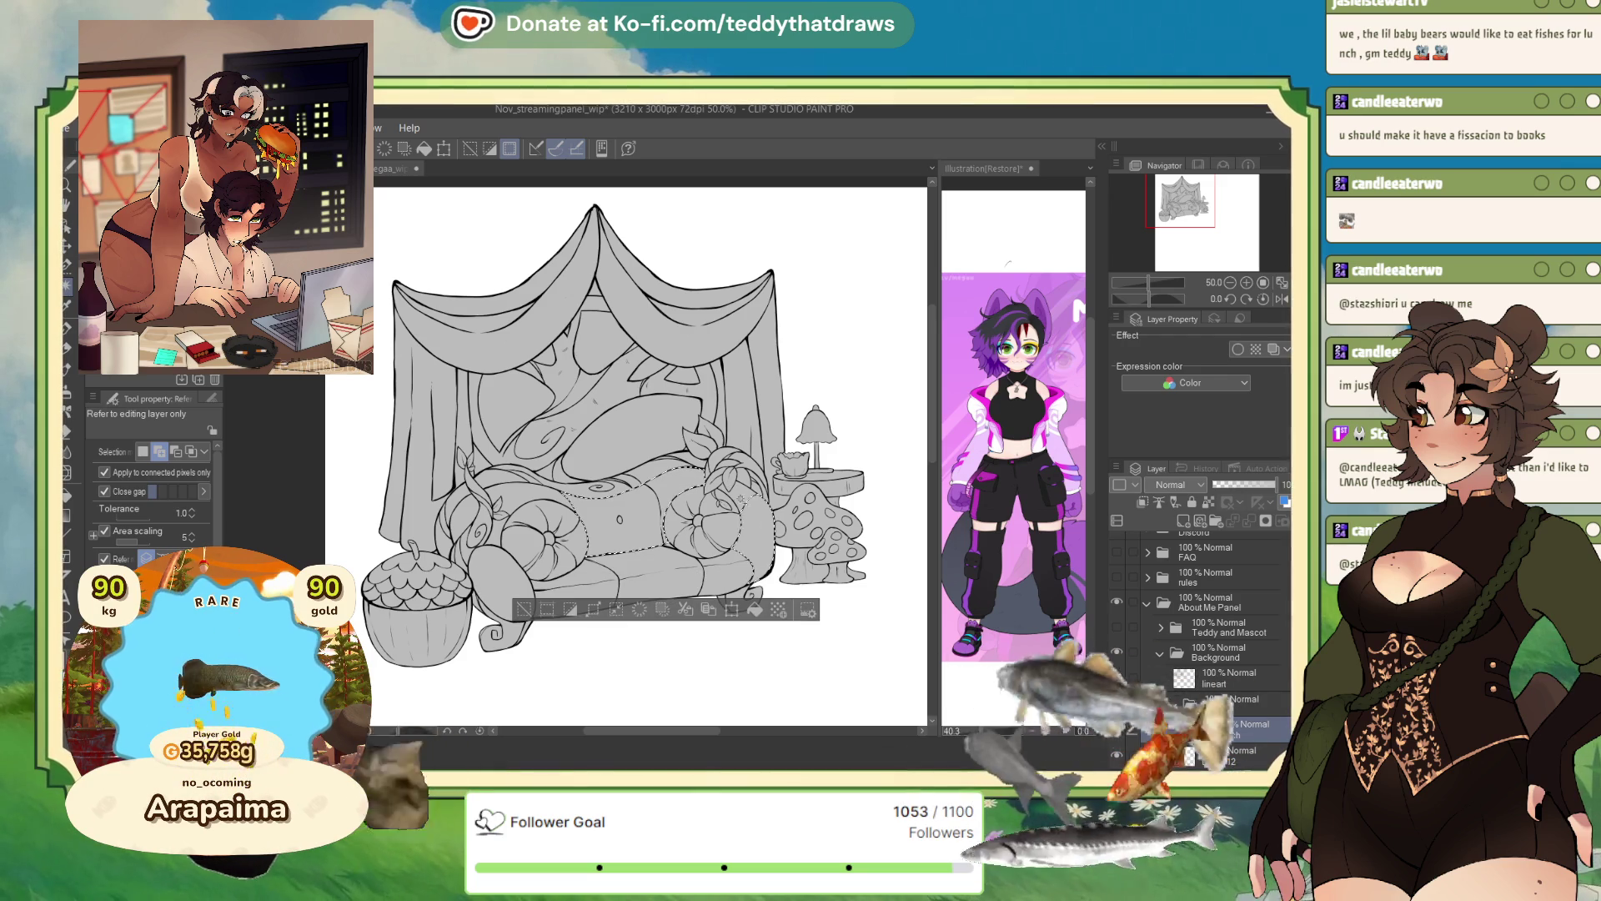
{"action": "left_click", "coordinate": [594, 576]}
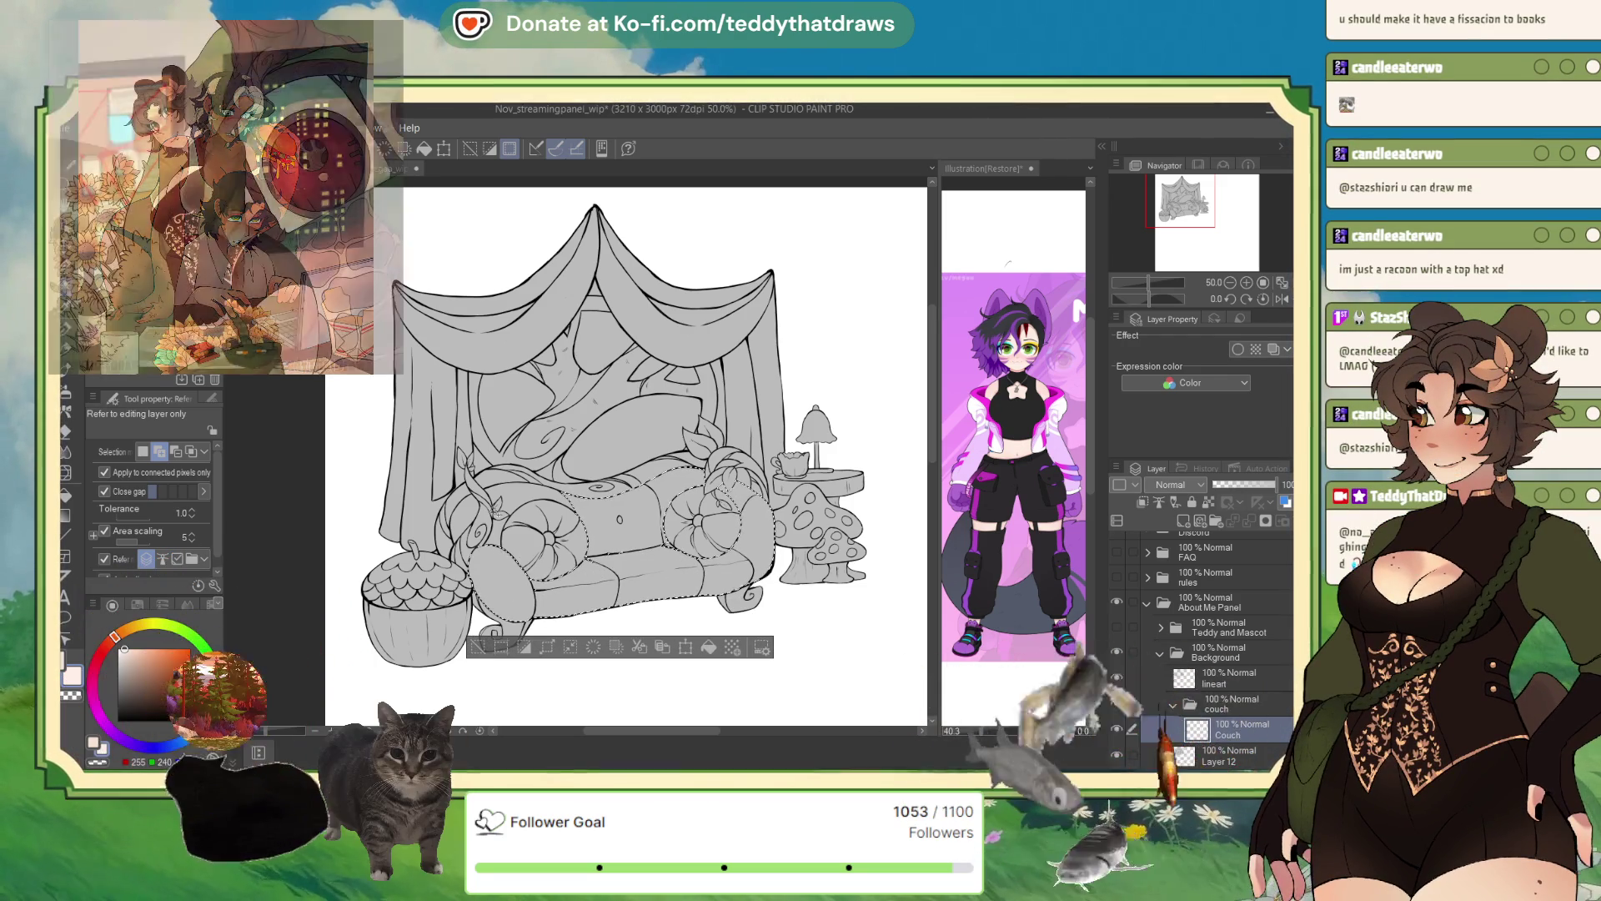
{"action": "left_click", "coordinate": [509, 496]}
{"action": "left_click", "coordinate": [467, 511]}
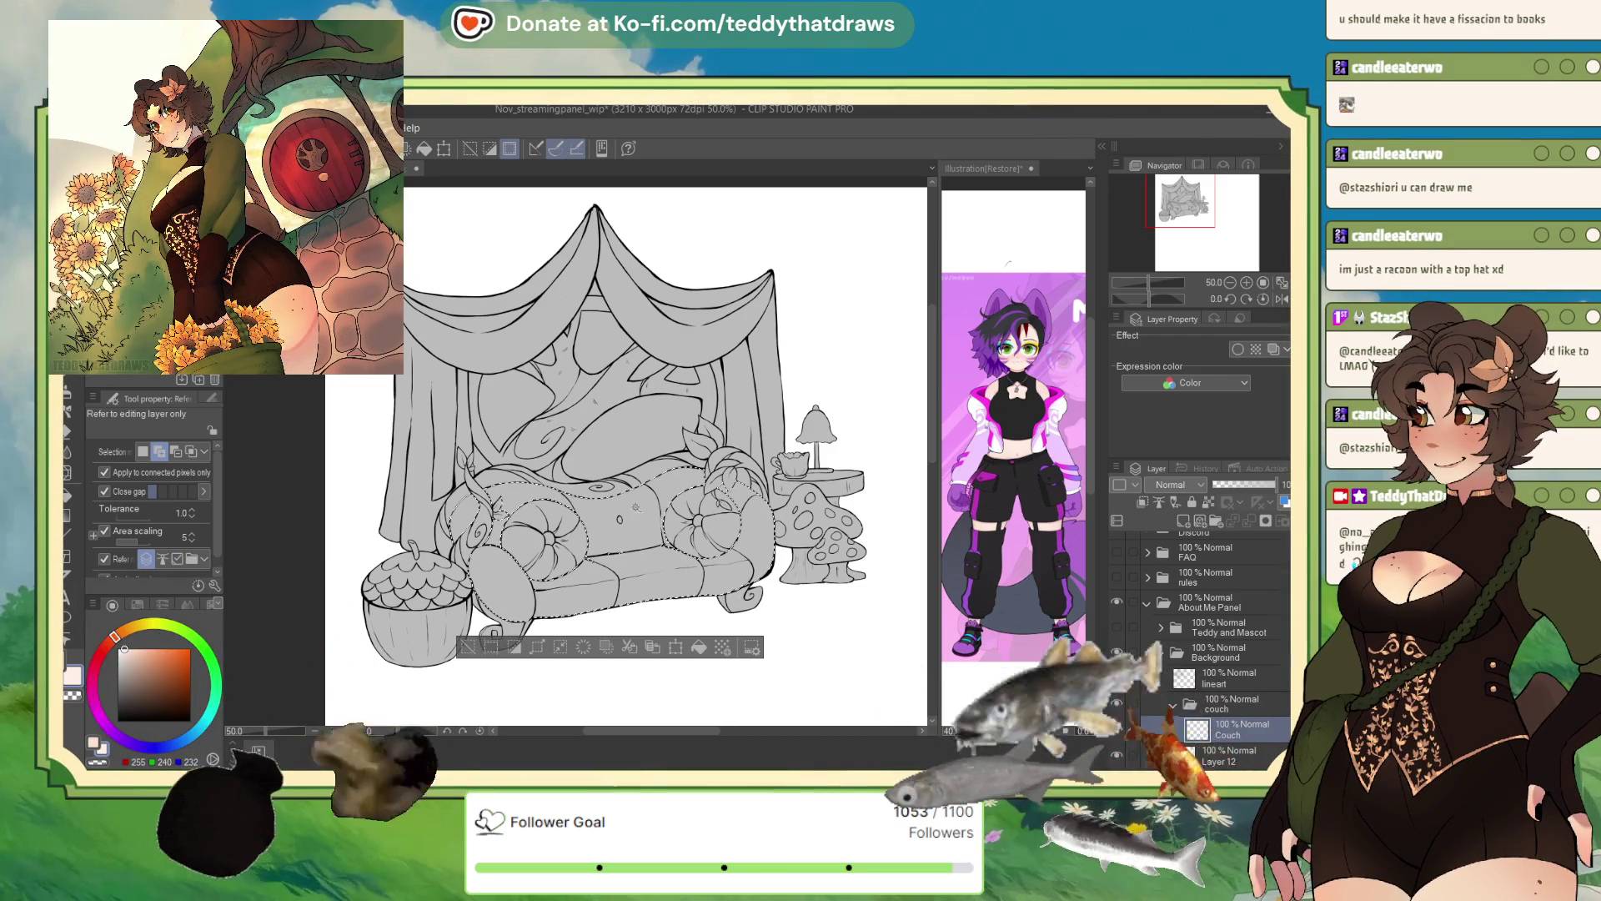
{"action": "left_click", "coordinate": [1118, 625]}
{"action": "left_click", "coordinate": [1117, 626]}
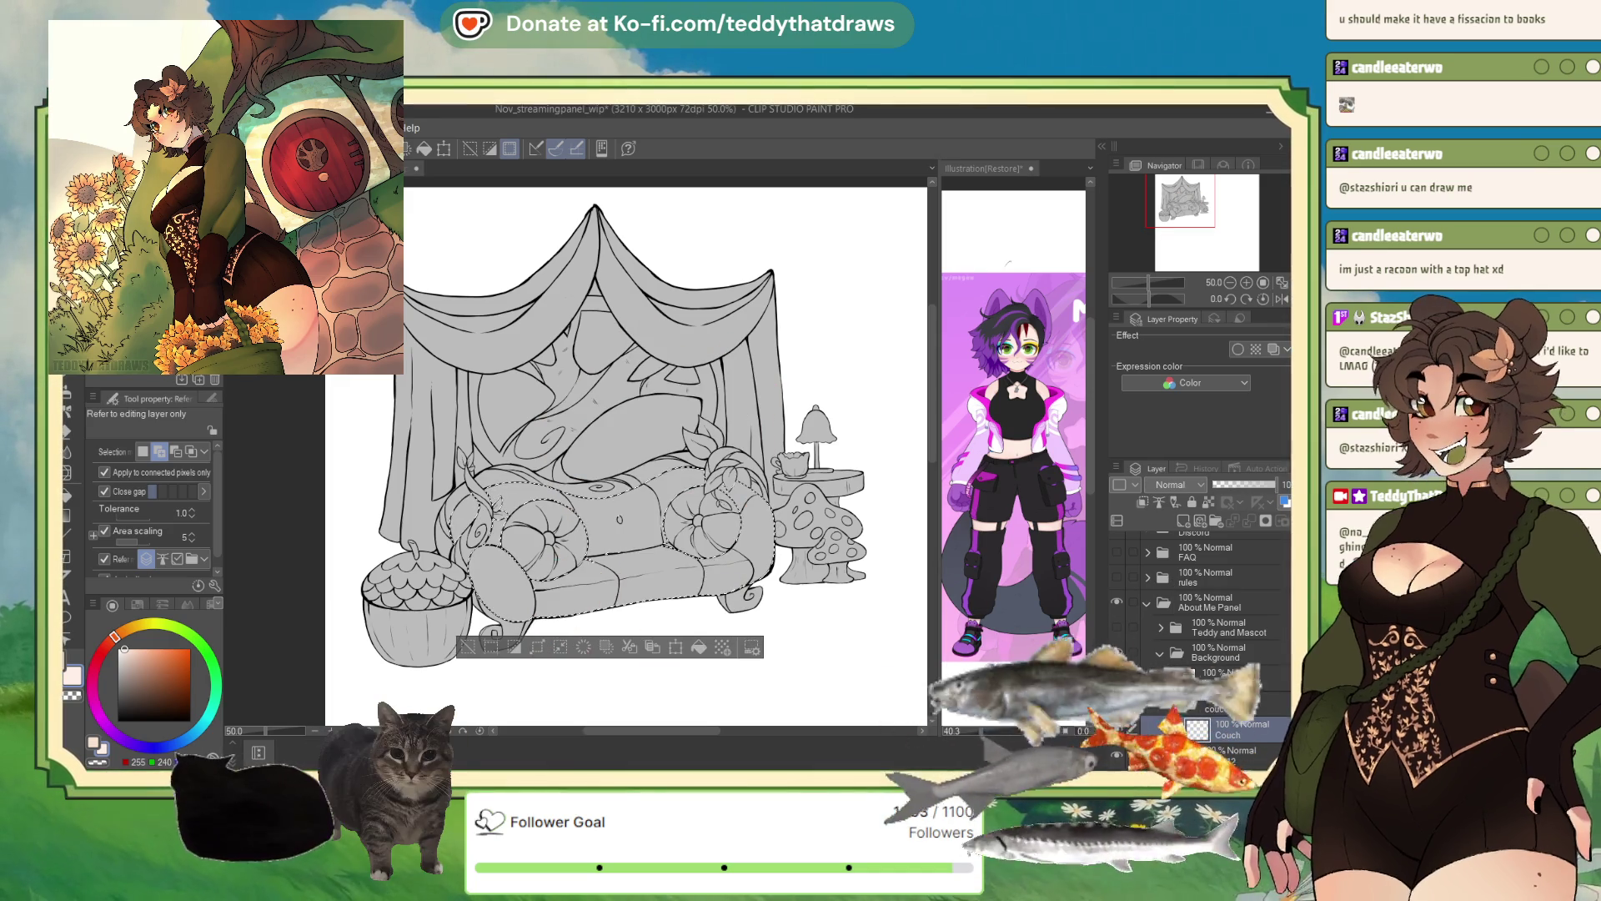
- Pick a dark brown on the colour wheel and fill the couch selection with it
{"action": "left_click", "coordinate": [108, 644]}
{"action": "left_click", "coordinate": [165, 645]}
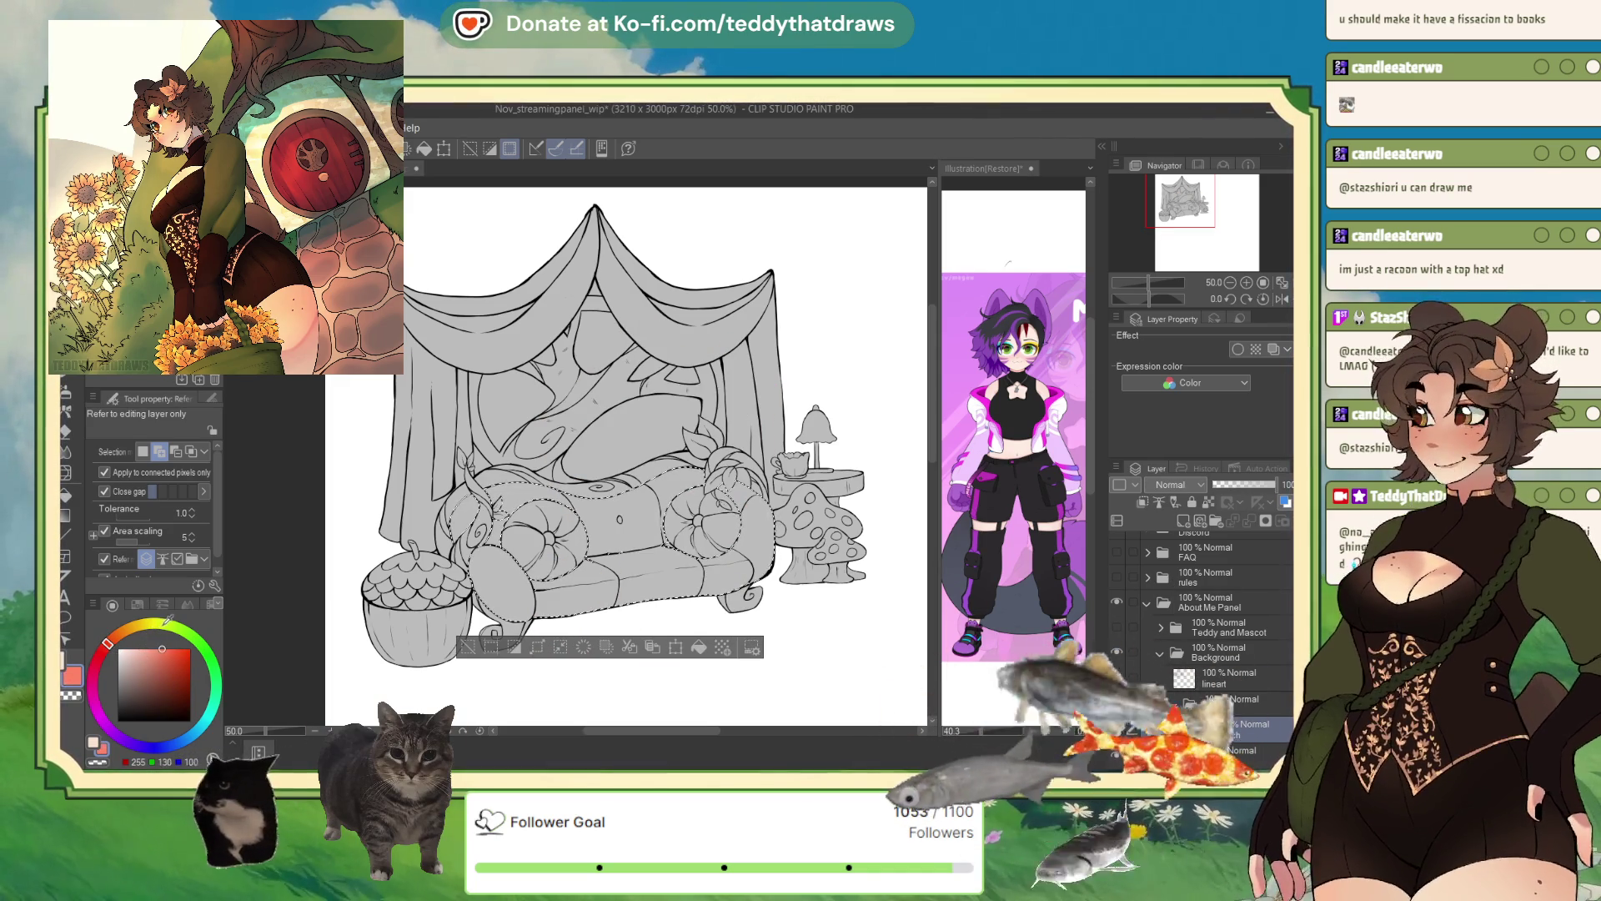
{"action": "left_click", "coordinate": [141, 703]}
{"action": "left_click", "coordinate": [101, 652]}
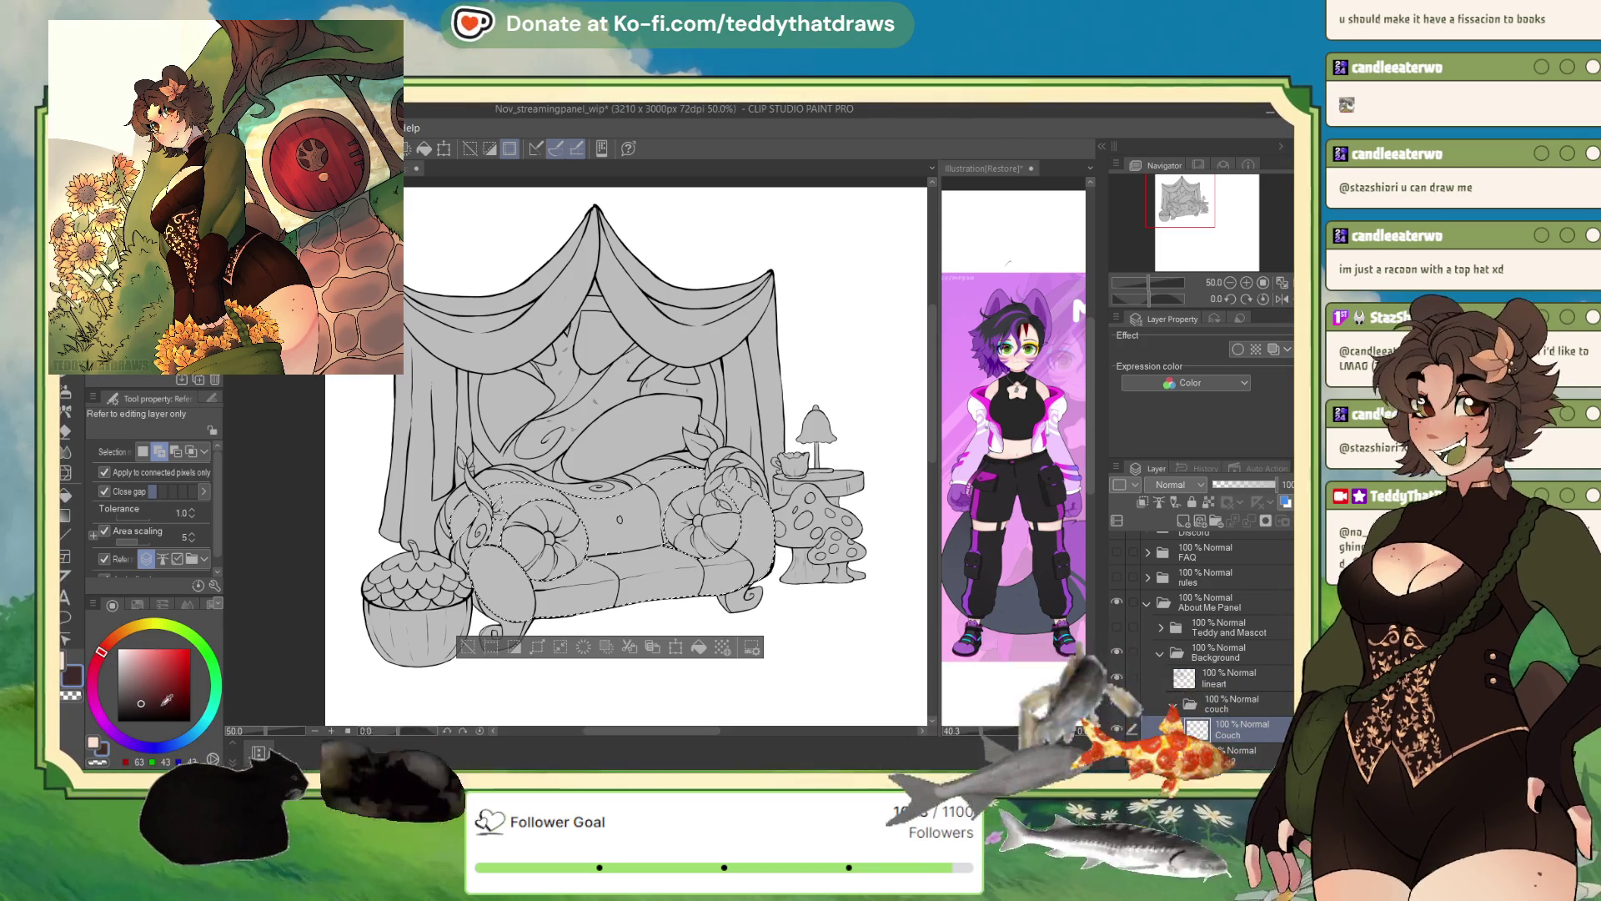
{"action": "left_click", "coordinate": [424, 148]}
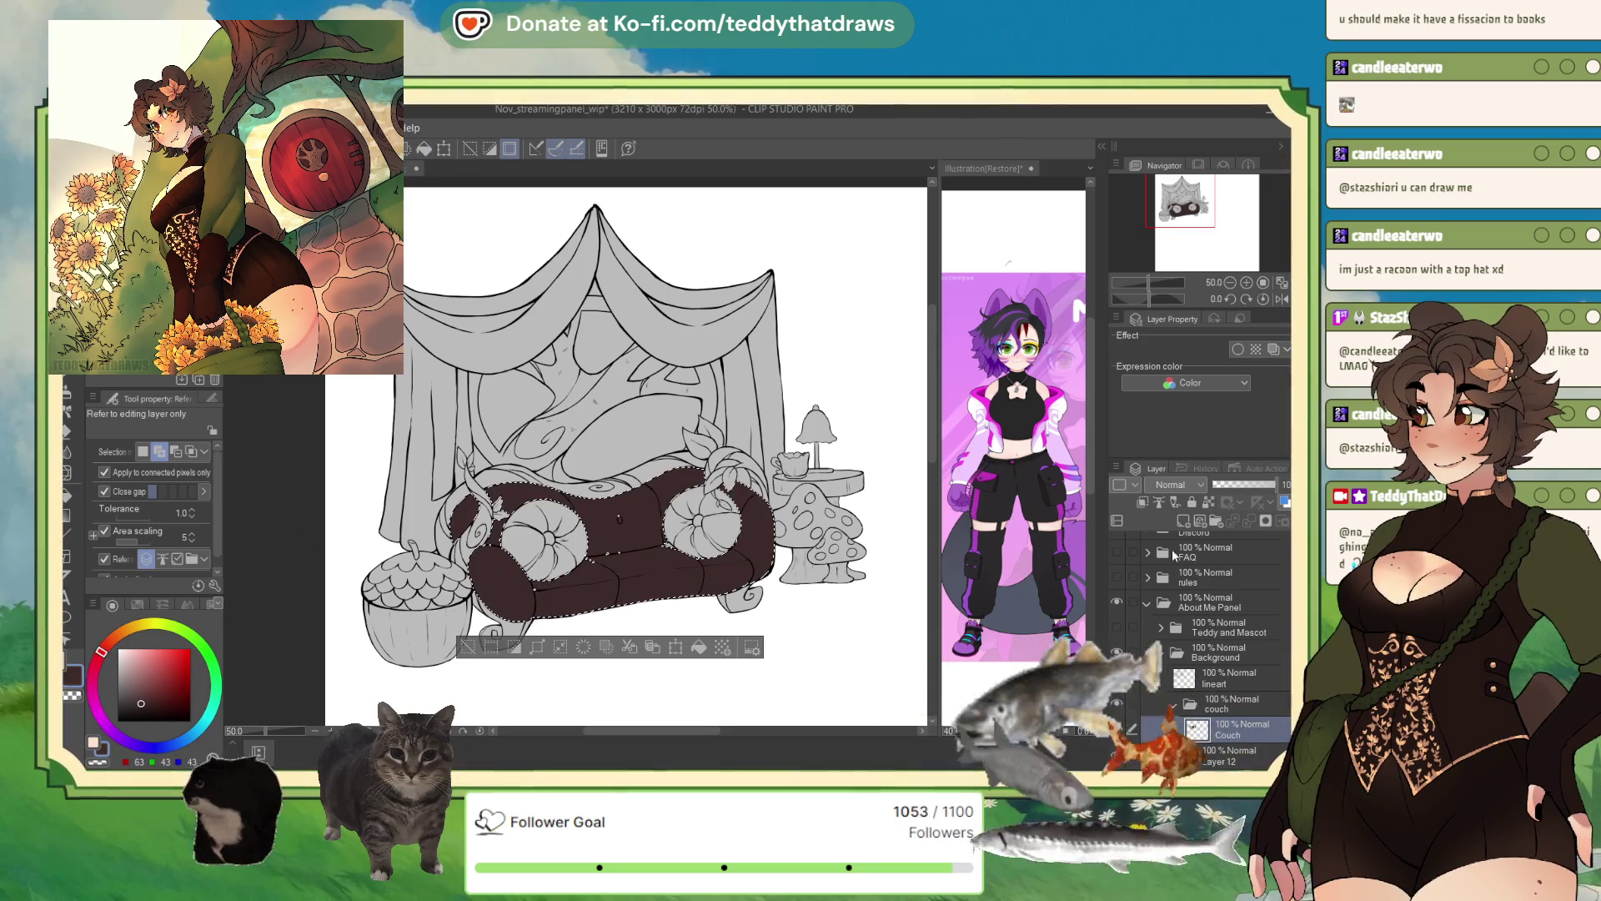
{"action": "left_click", "coordinate": [1116, 627]}
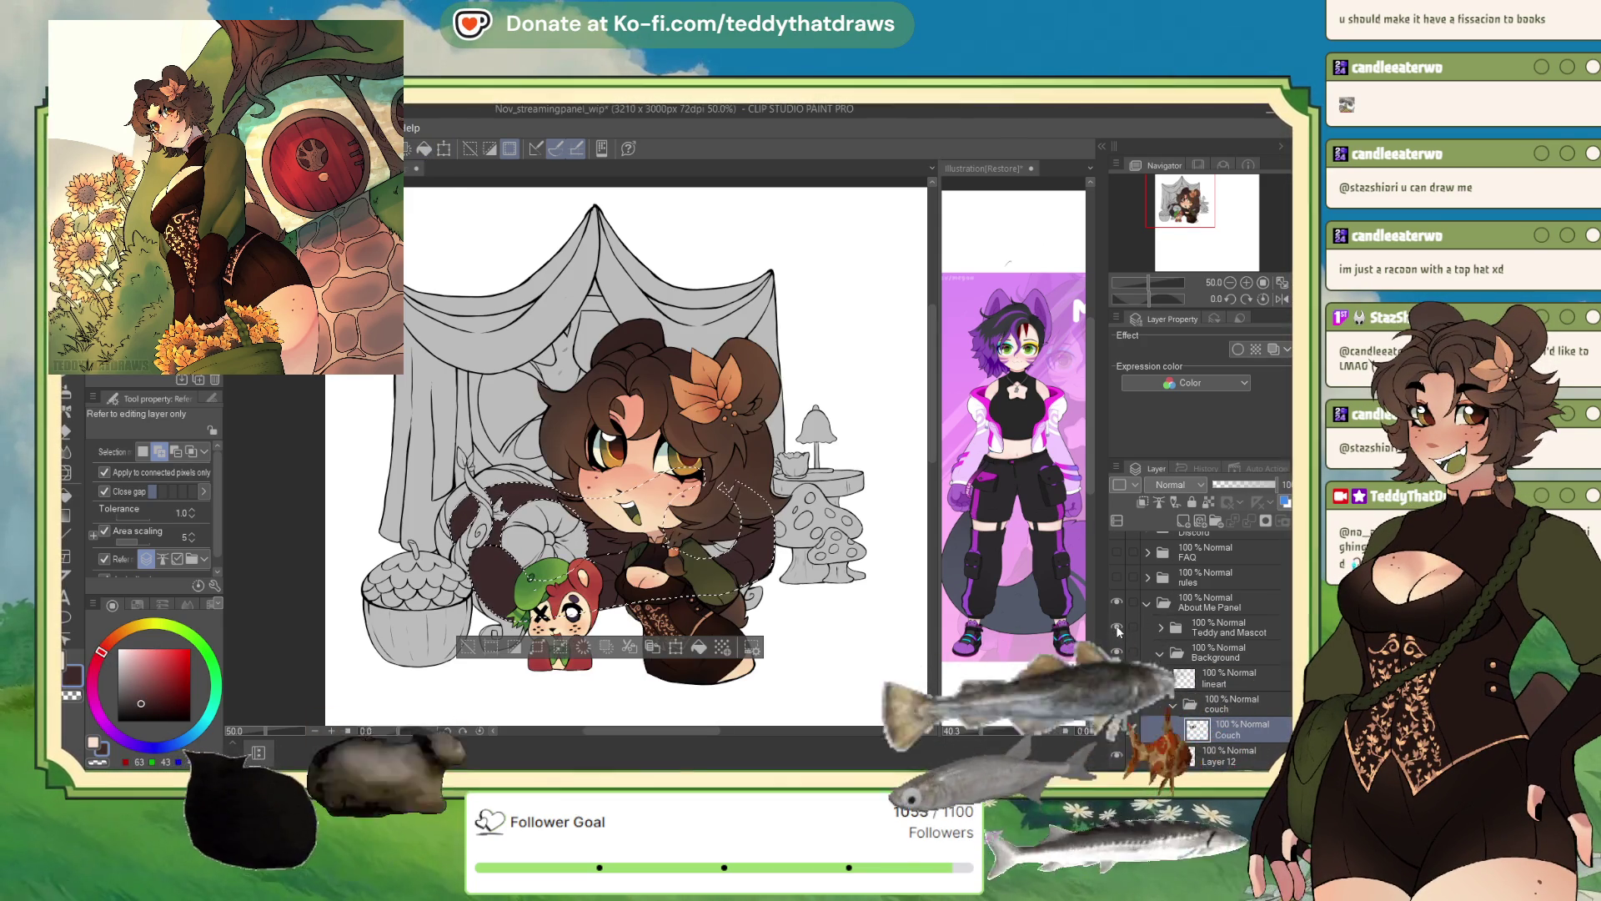
{"action": "left_click", "coordinate": [1117, 627]}
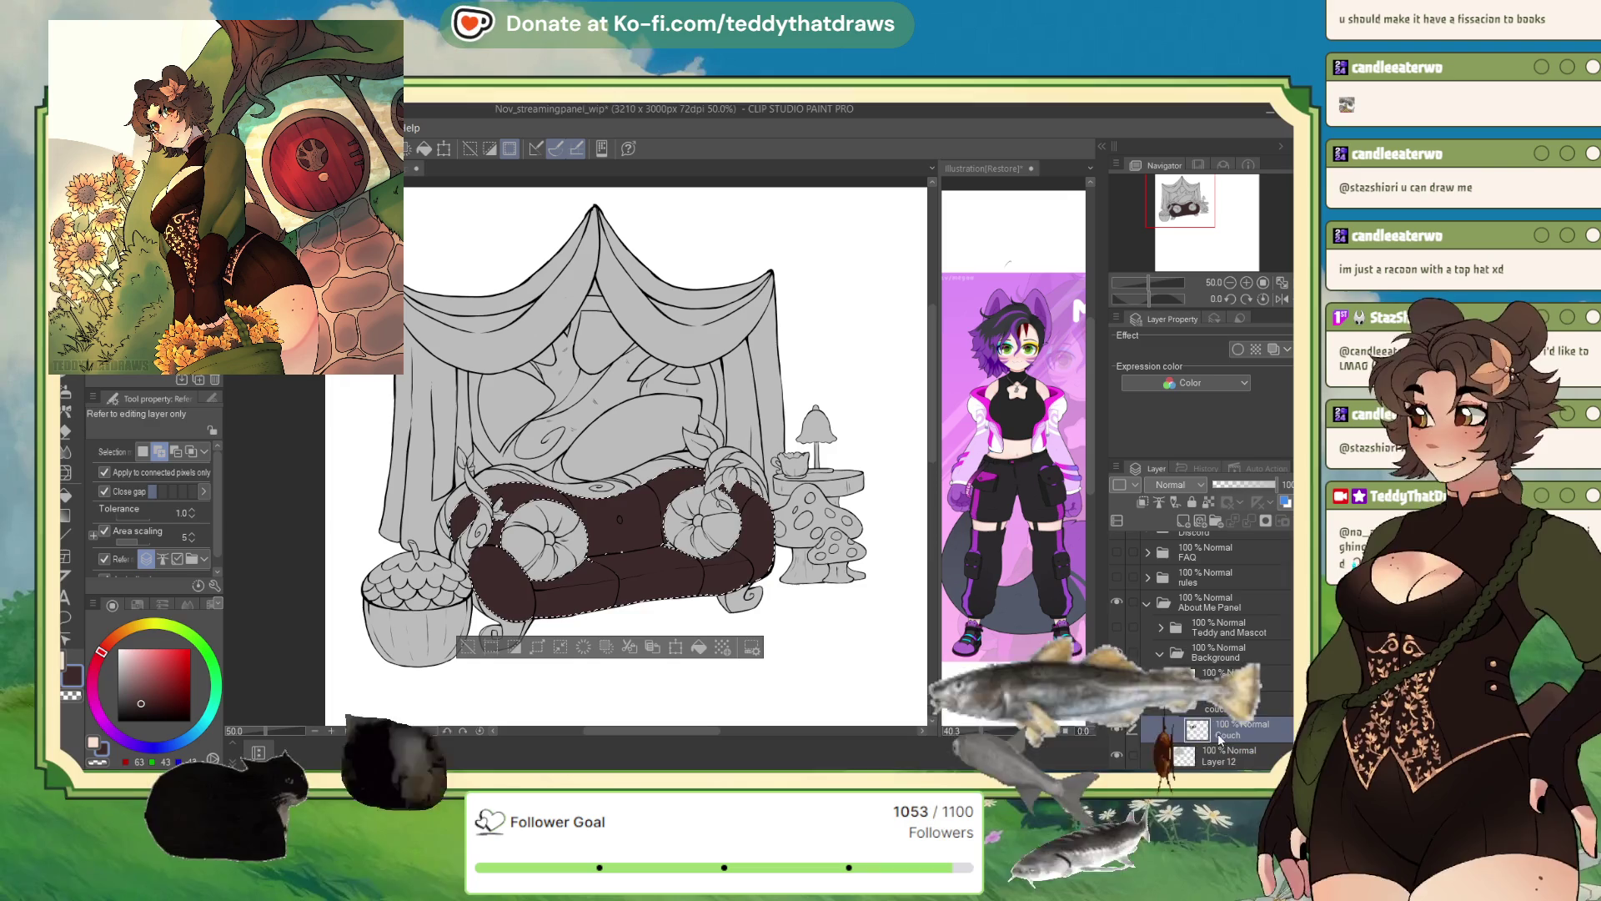
{"action": "key", "text": "m"}
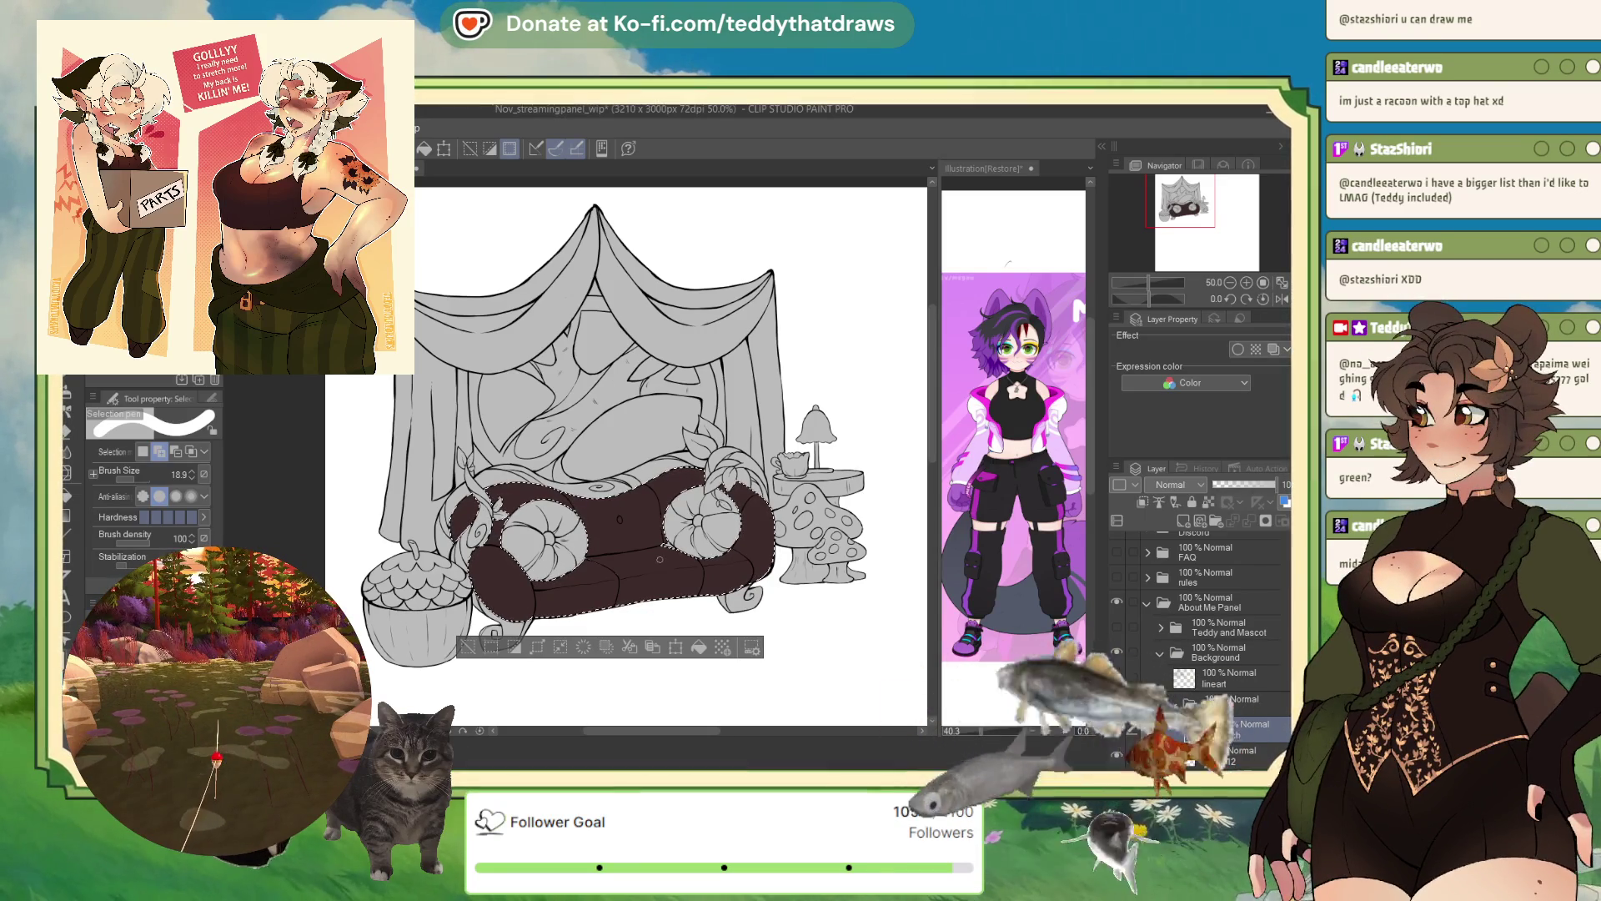
- Zoom in and paint a missed spot into the couch selection with the Selection pen
{"action": "scroll", "coordinate": [633, 548], "scroll_direction": "up", "scroll_amount": 5}
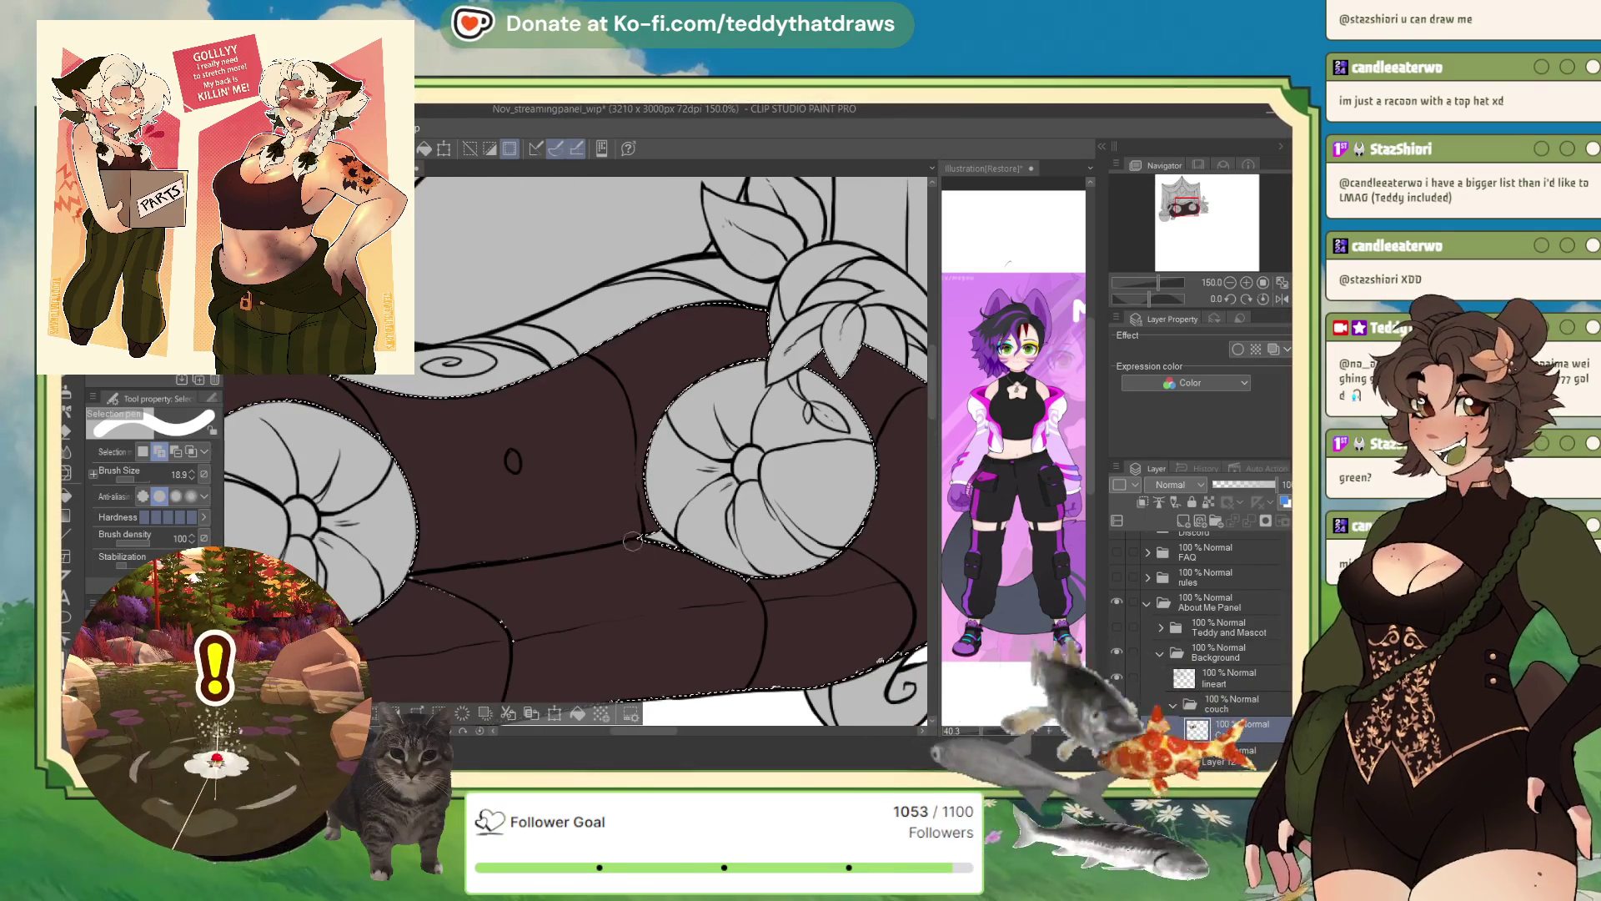
{"action": "left_click_drag", "start_coordinate": [500, 557], "coordinate": [536, 565]}
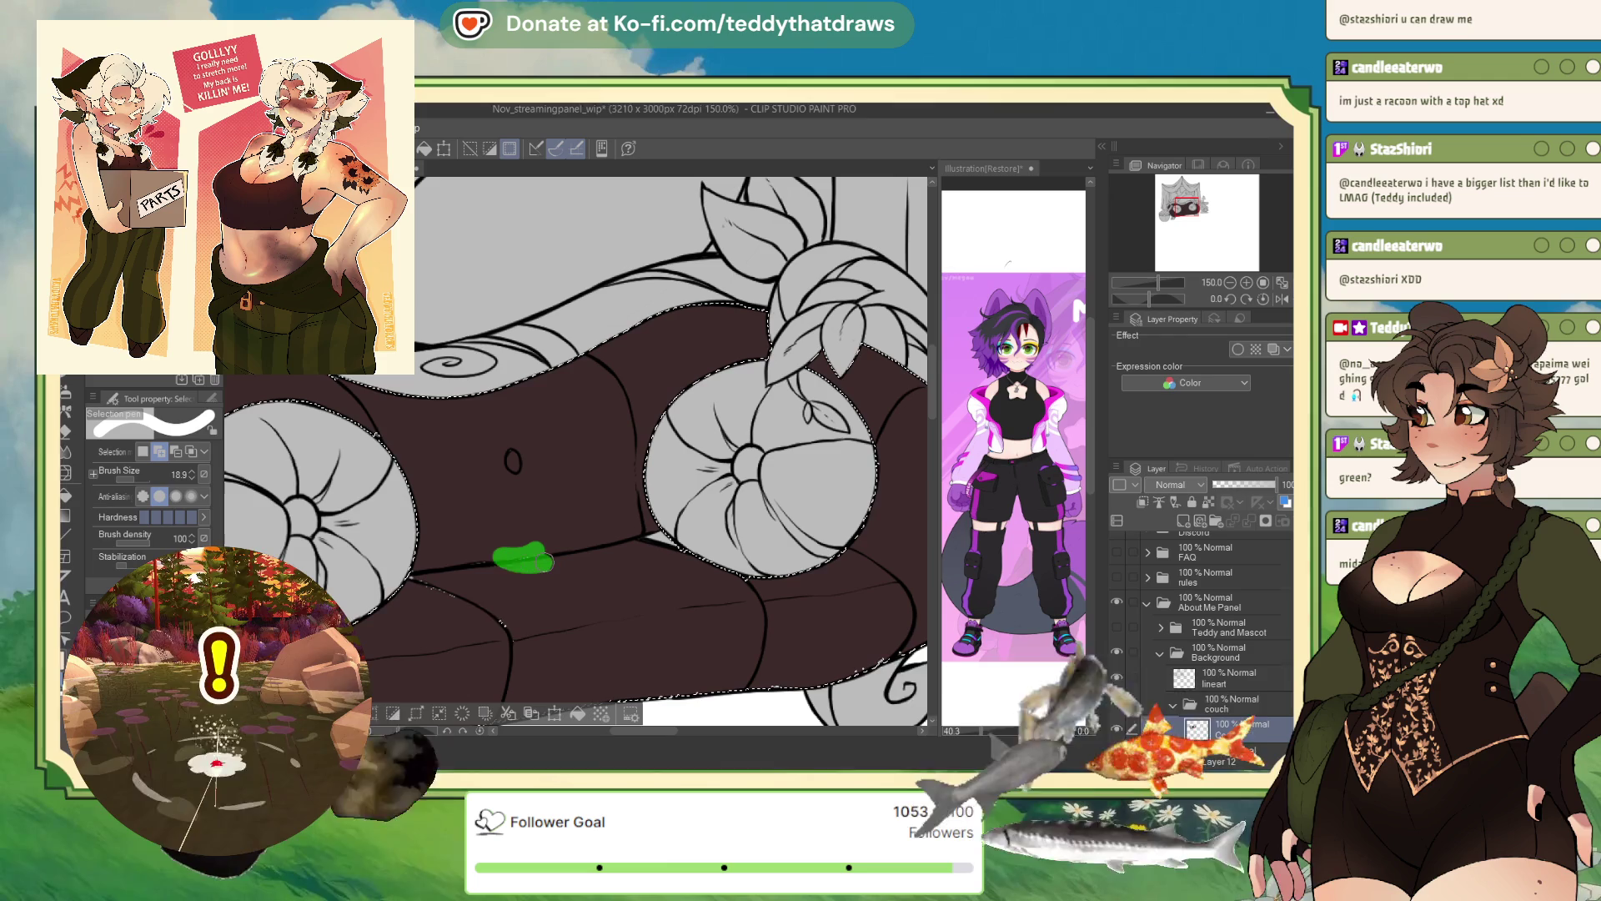
{"action": "left_click_drag", "start_coordinate": [517, 653], "coordinate": [517, 653]}
{"action": "left_click_drag", "start_coordinate": [429, 583], "coordinate": [442, 584]}
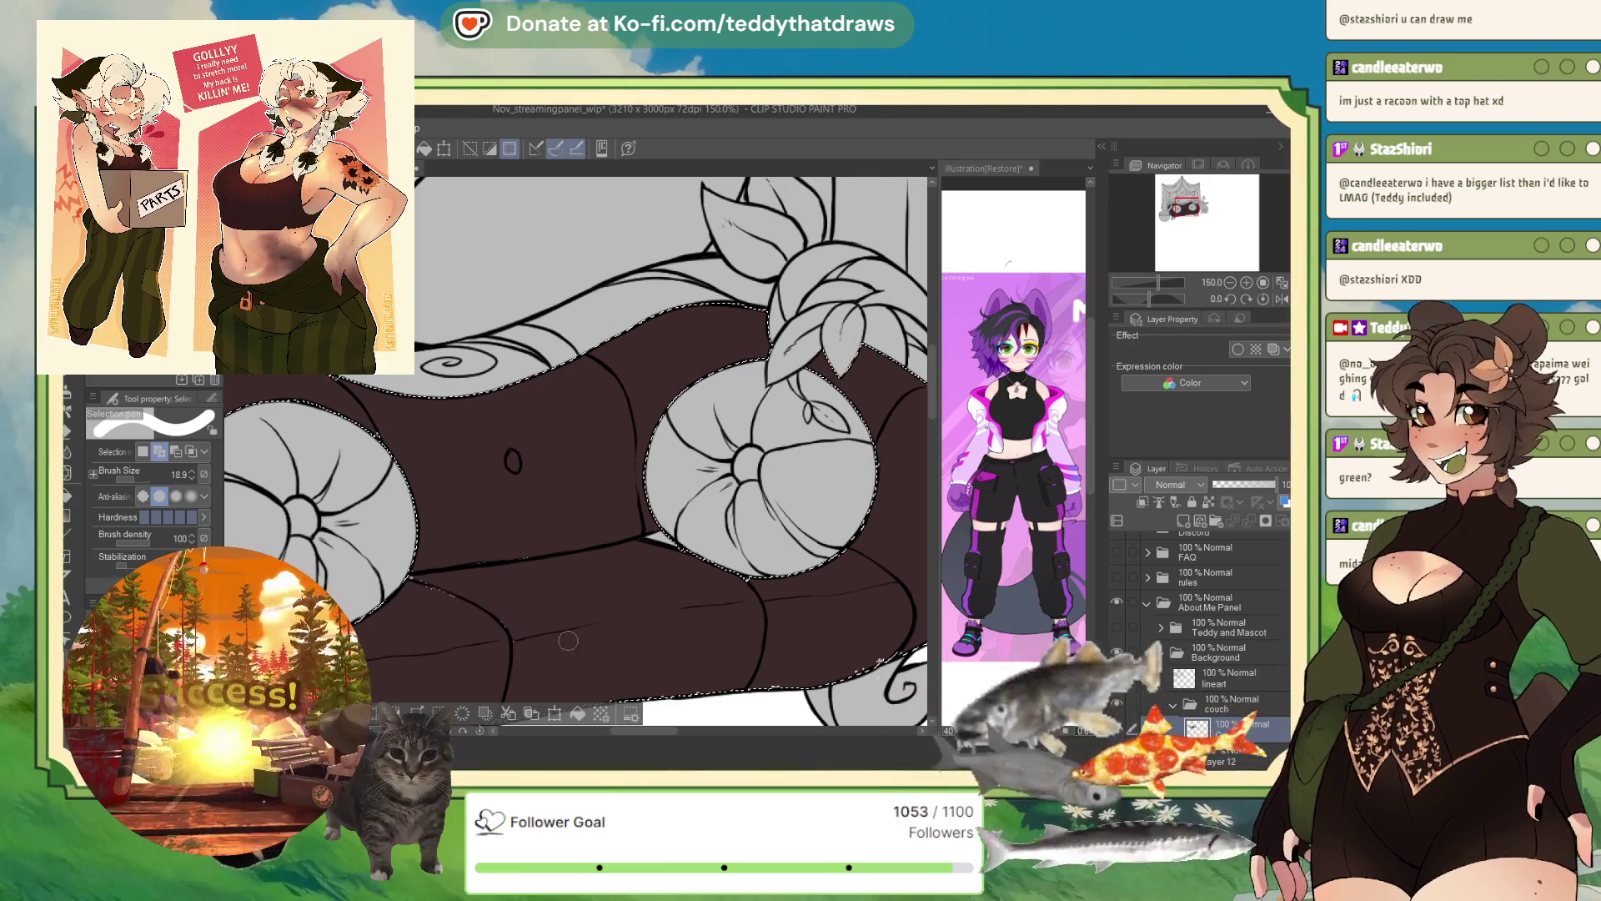
{"action": "scroll", "coordinate": [449, 471], "scroll_direction": "down", "scroll_amount": 4}
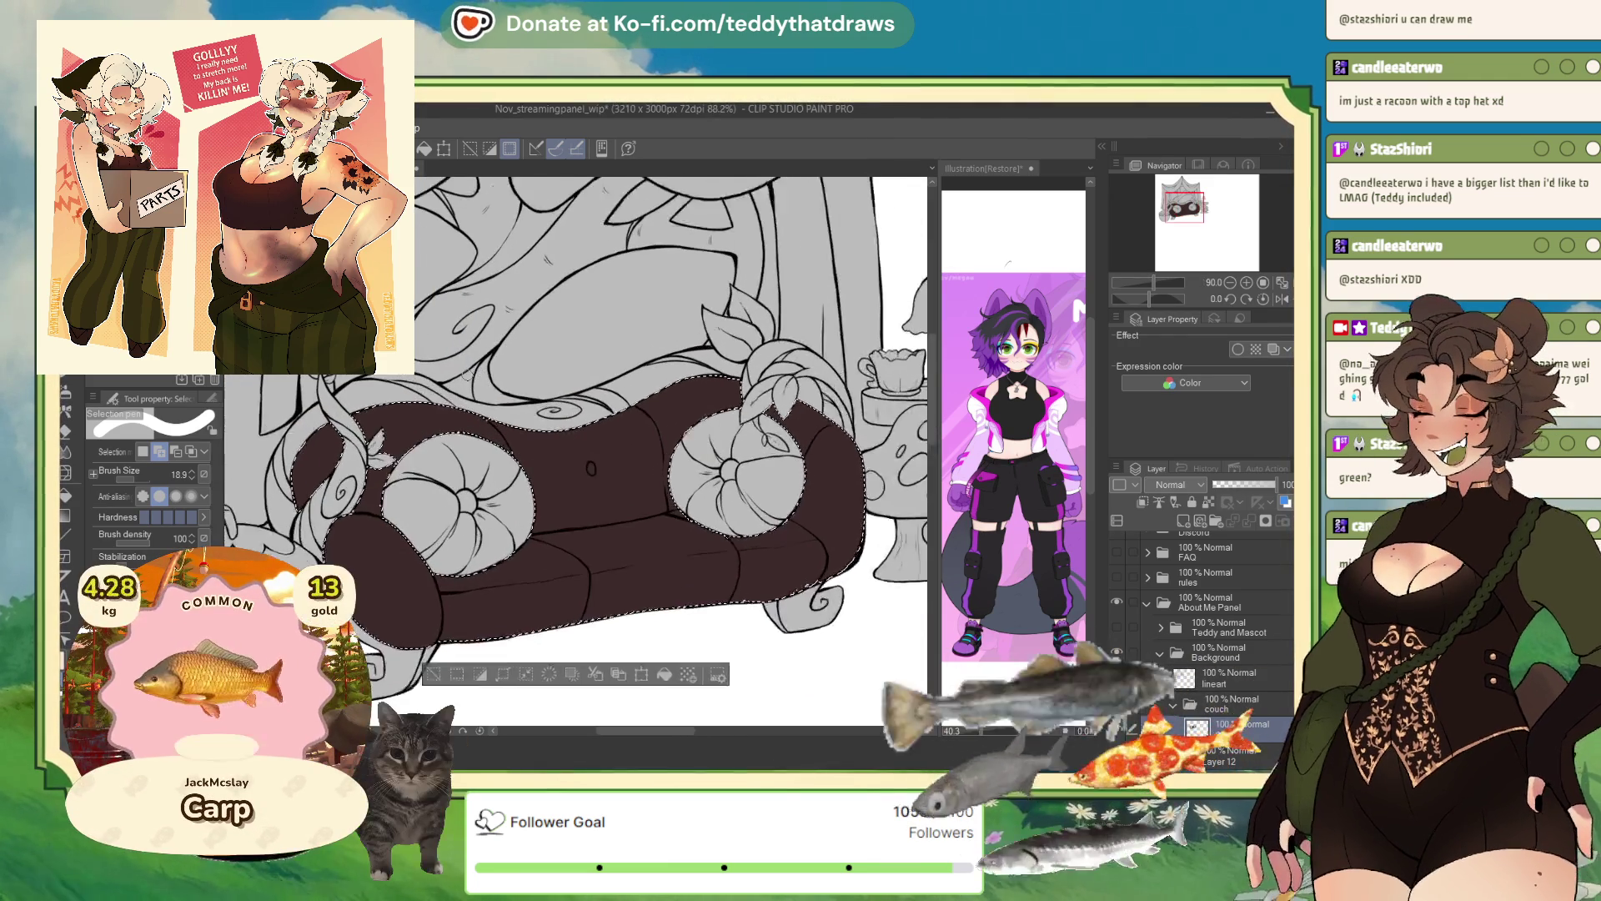
{"action": "scroll", "coordinate": [449, 471], "scroll_direction": "down", "scroll_amount": 2}
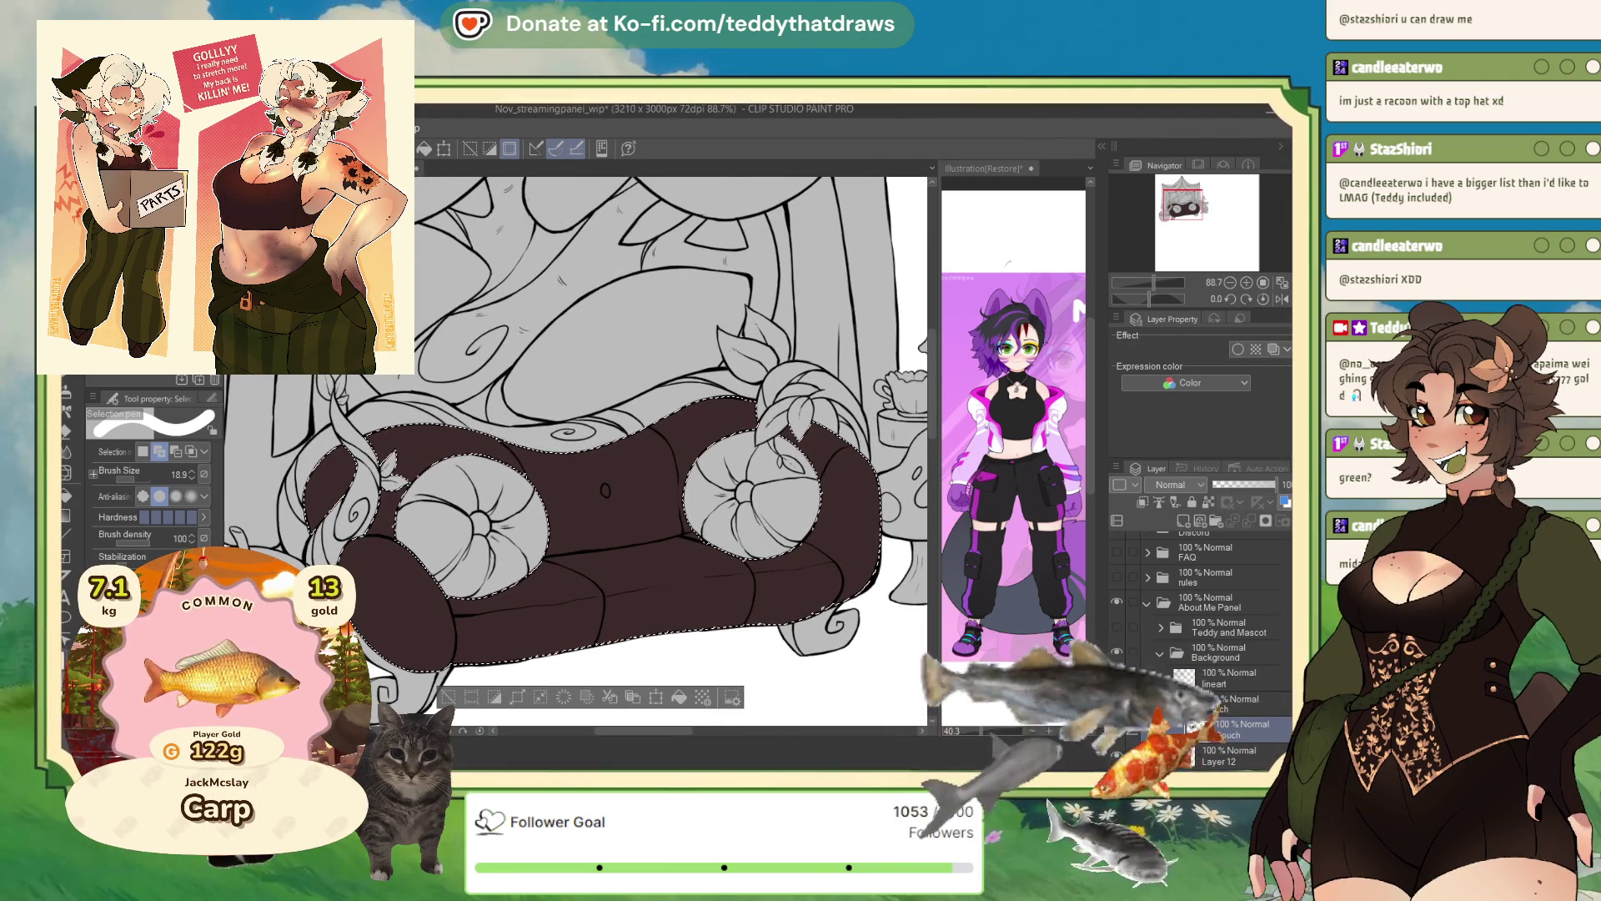
- Try orange, red and blue couch fills, ending with golden orange-yellow
{"action": "key", "text": "alt+Delete"}
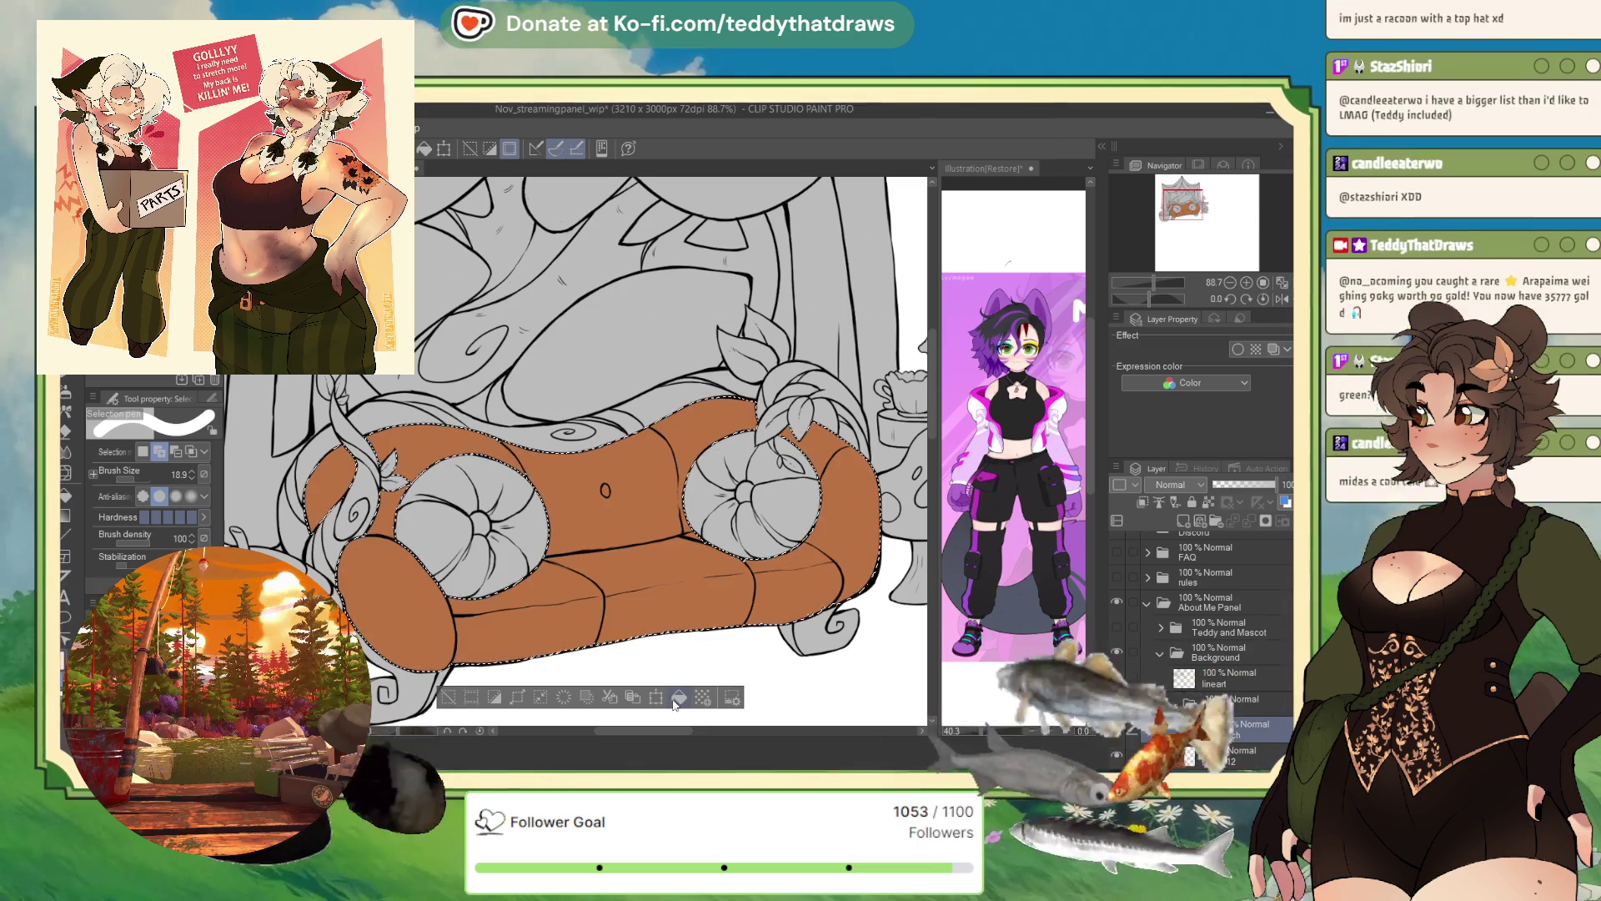
{"action": "scroll", "coordinate": [615, 420], "scroll_direction": "down", "scroll_amount": 2}
{"action": "scroll", "coordinate": [583, 467], "scroll_direction": "up", "scroll_amount": 1}
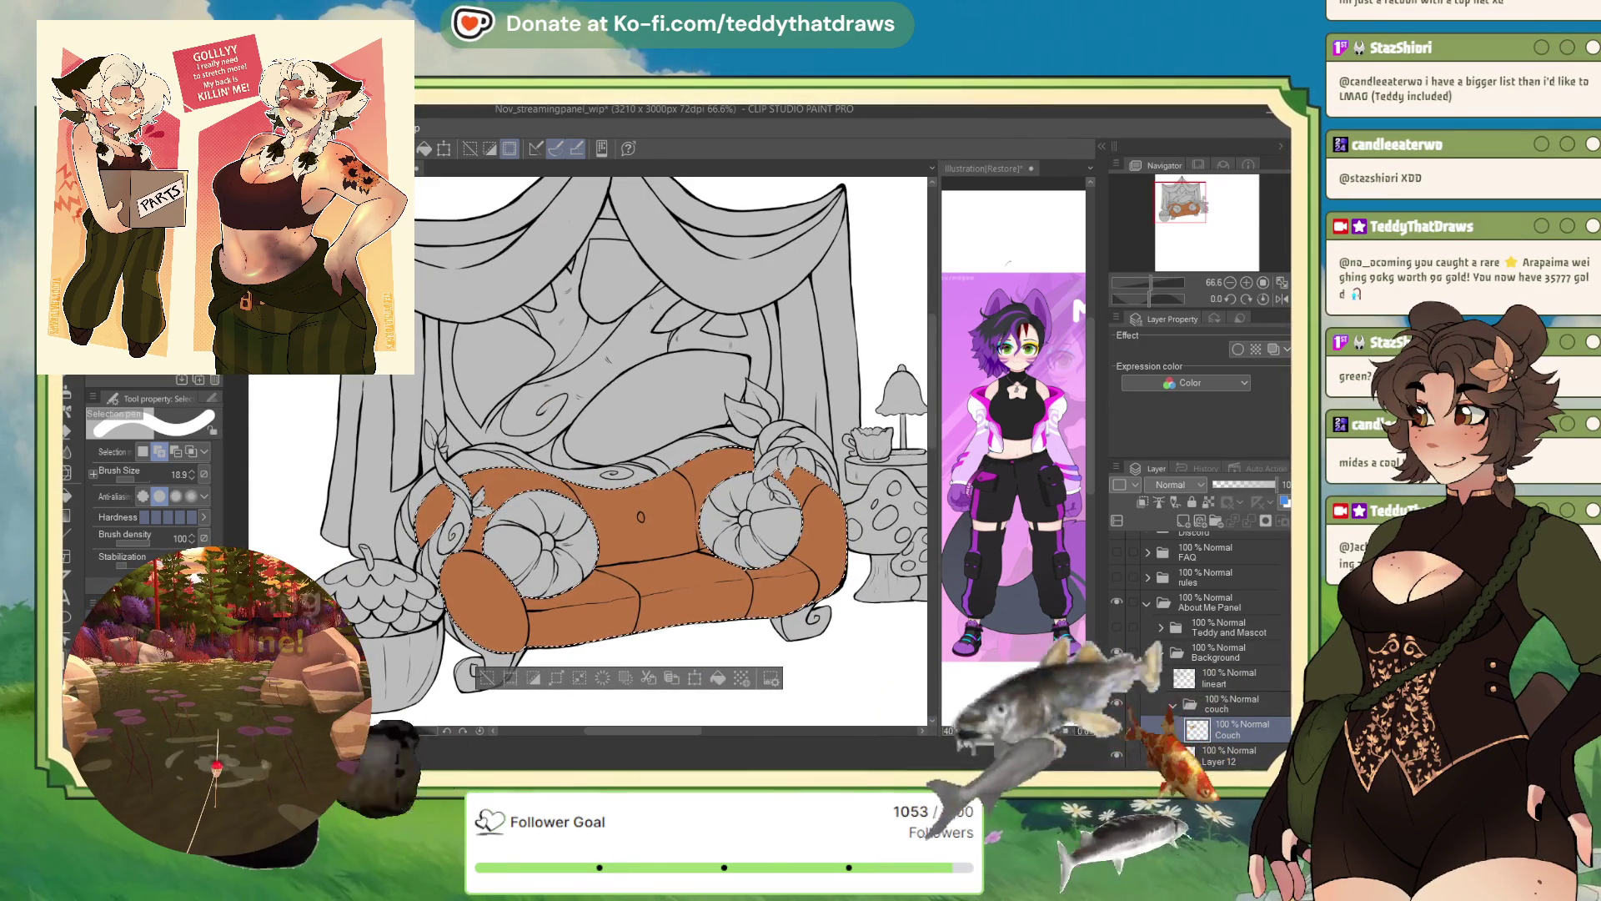
{"action": "left_click", "coordinate": [735, 683]}
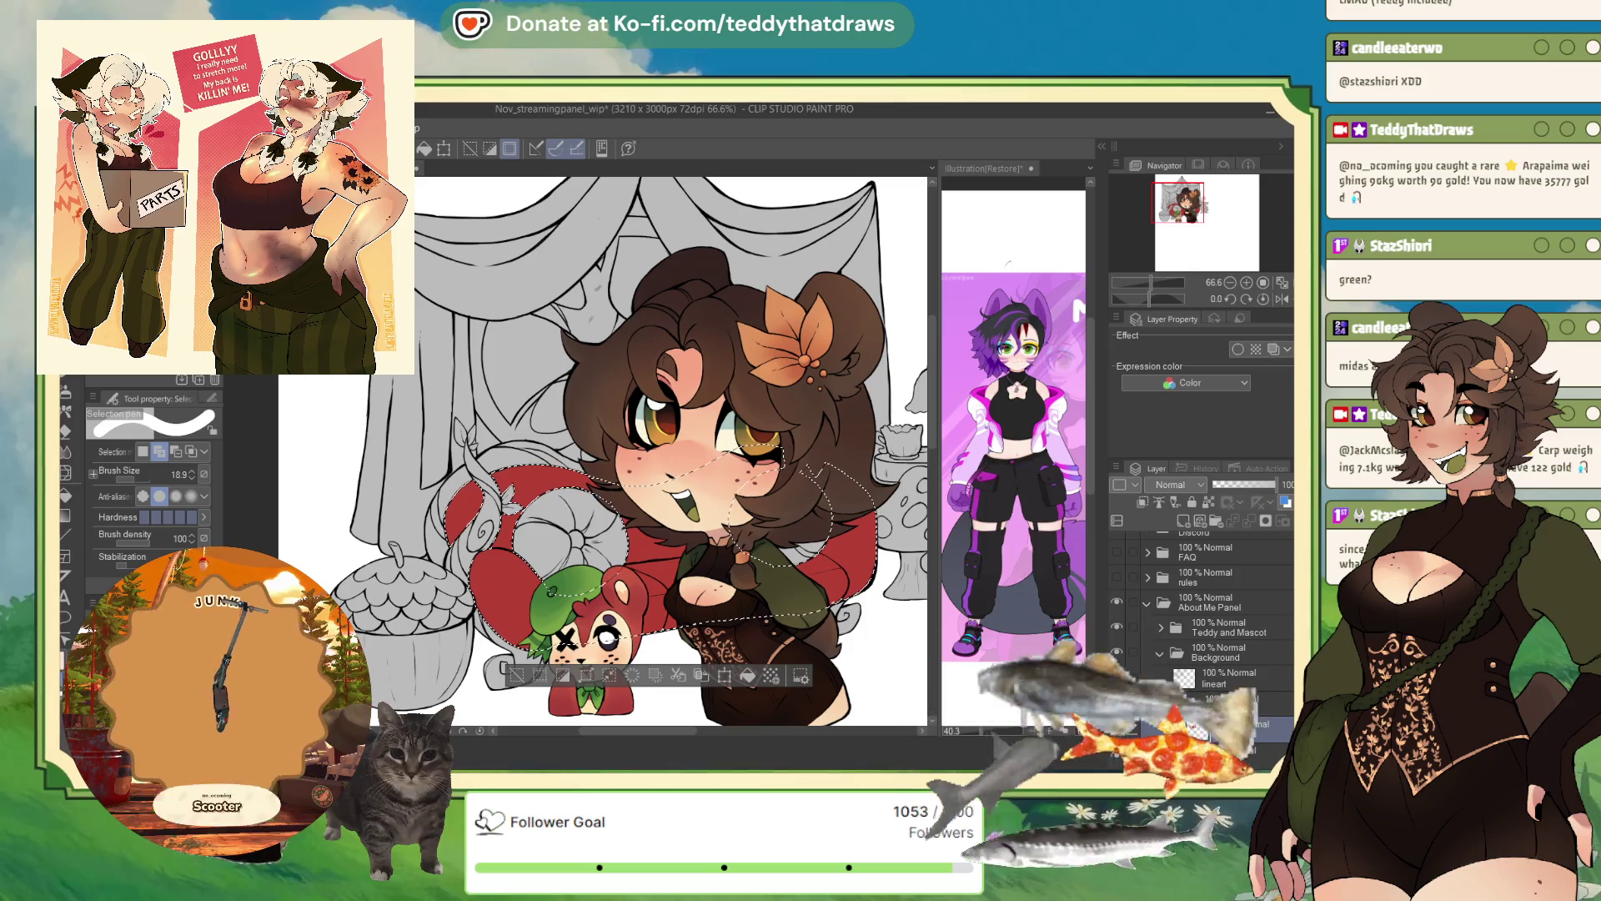
{"action": "left_click", "coordinate": [1274, 349]}
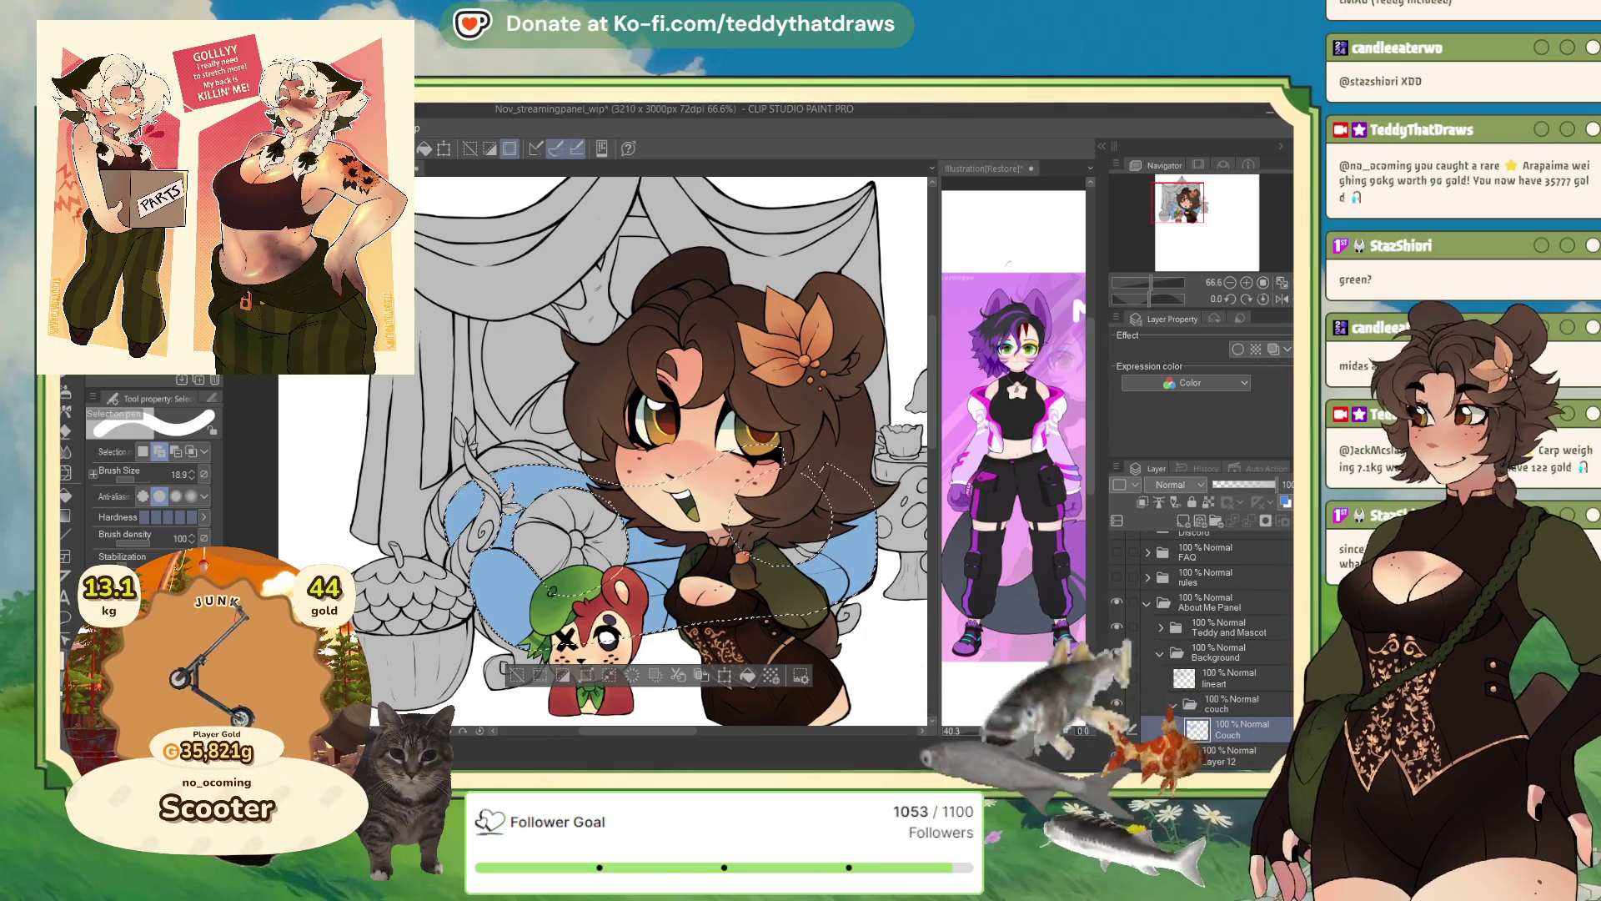
{"action": "key", "text": "alt+Delete"}
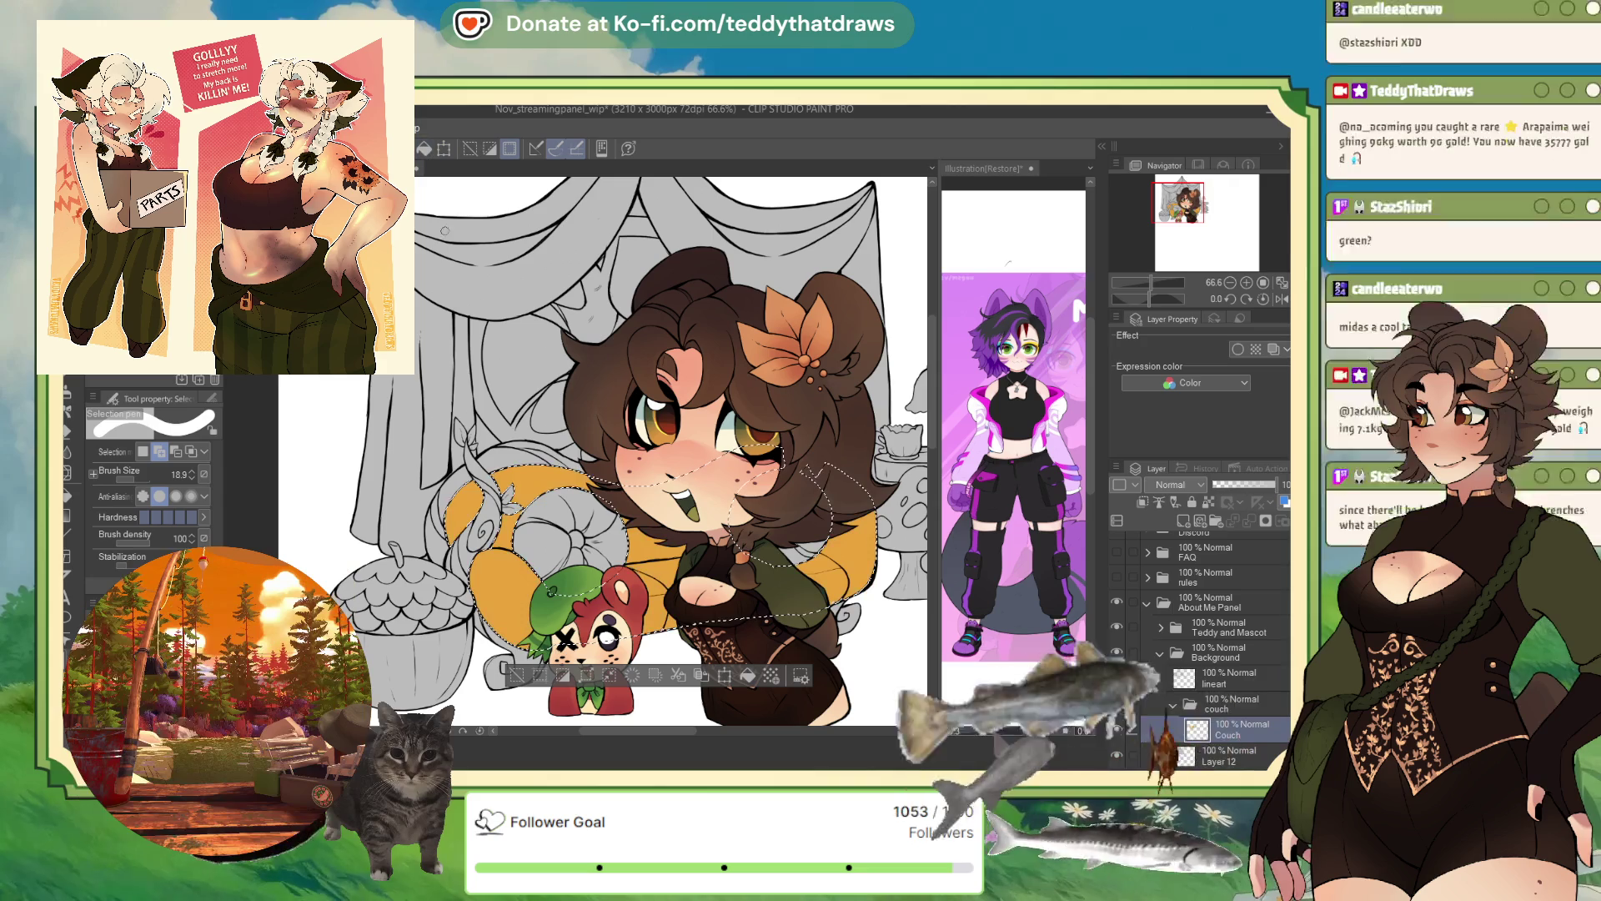
- Try recolouring the couch fill to orange and then dark red
{"action": "scroll", "coordinate": [667, 450], "scroll_direction": "down", "scroll_amount": 3}
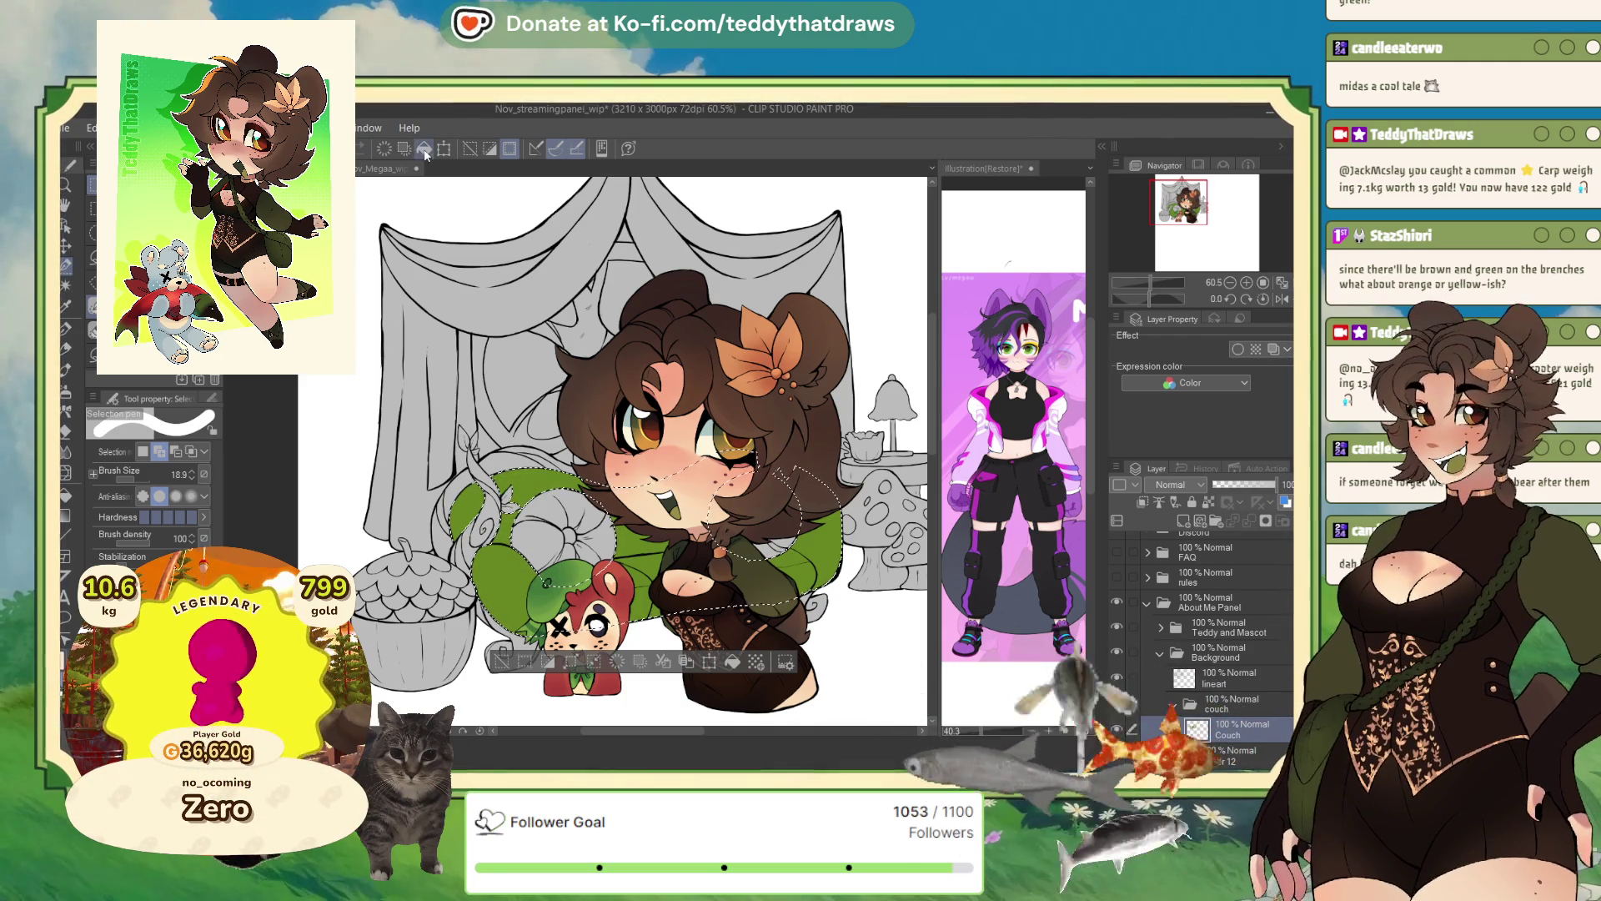
{"action": "key", "text": "alt+Delete"}
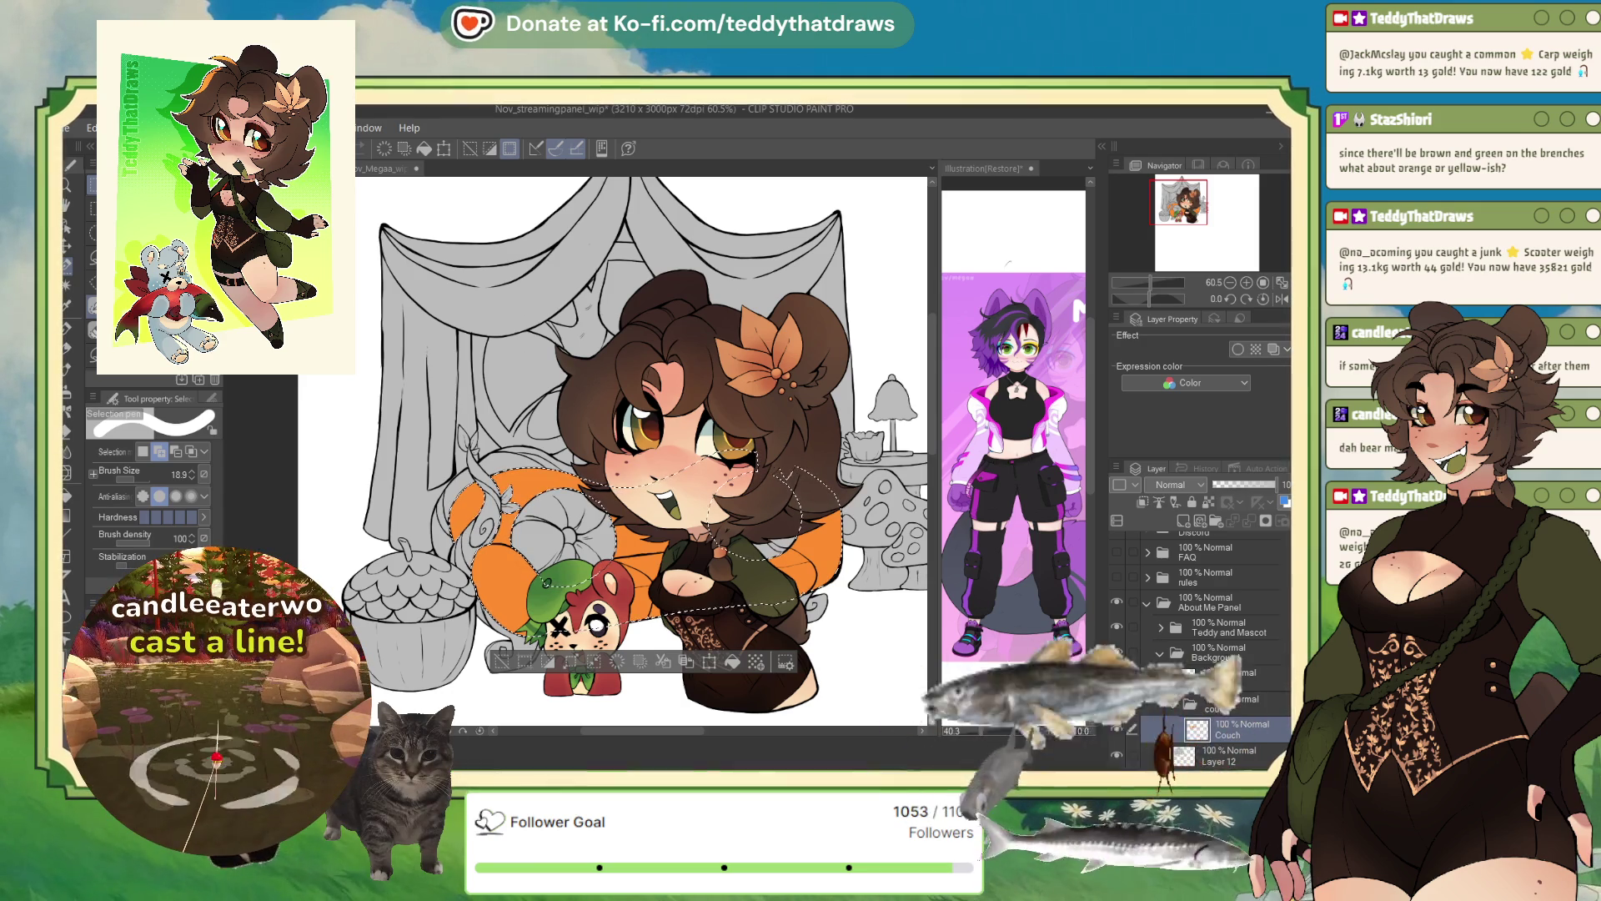
{"action": "left_click", "coordinate": [424, 150]}
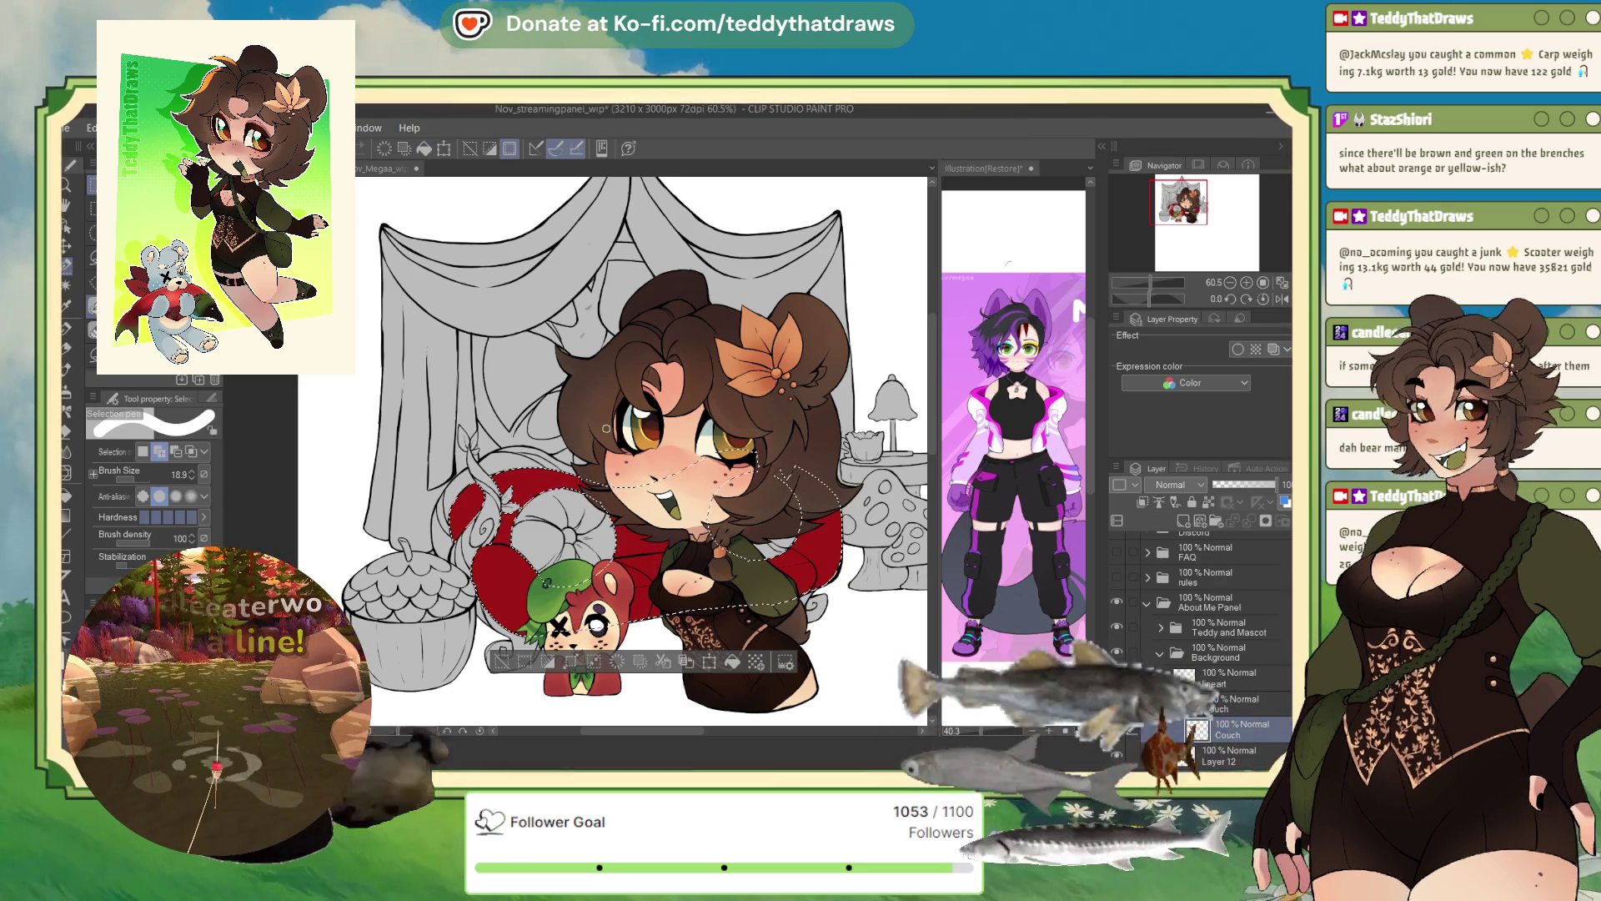
{"action": "scroll", "coordinate": [552, 523], "scroll_direction": "down", "scroll_amount": 2}
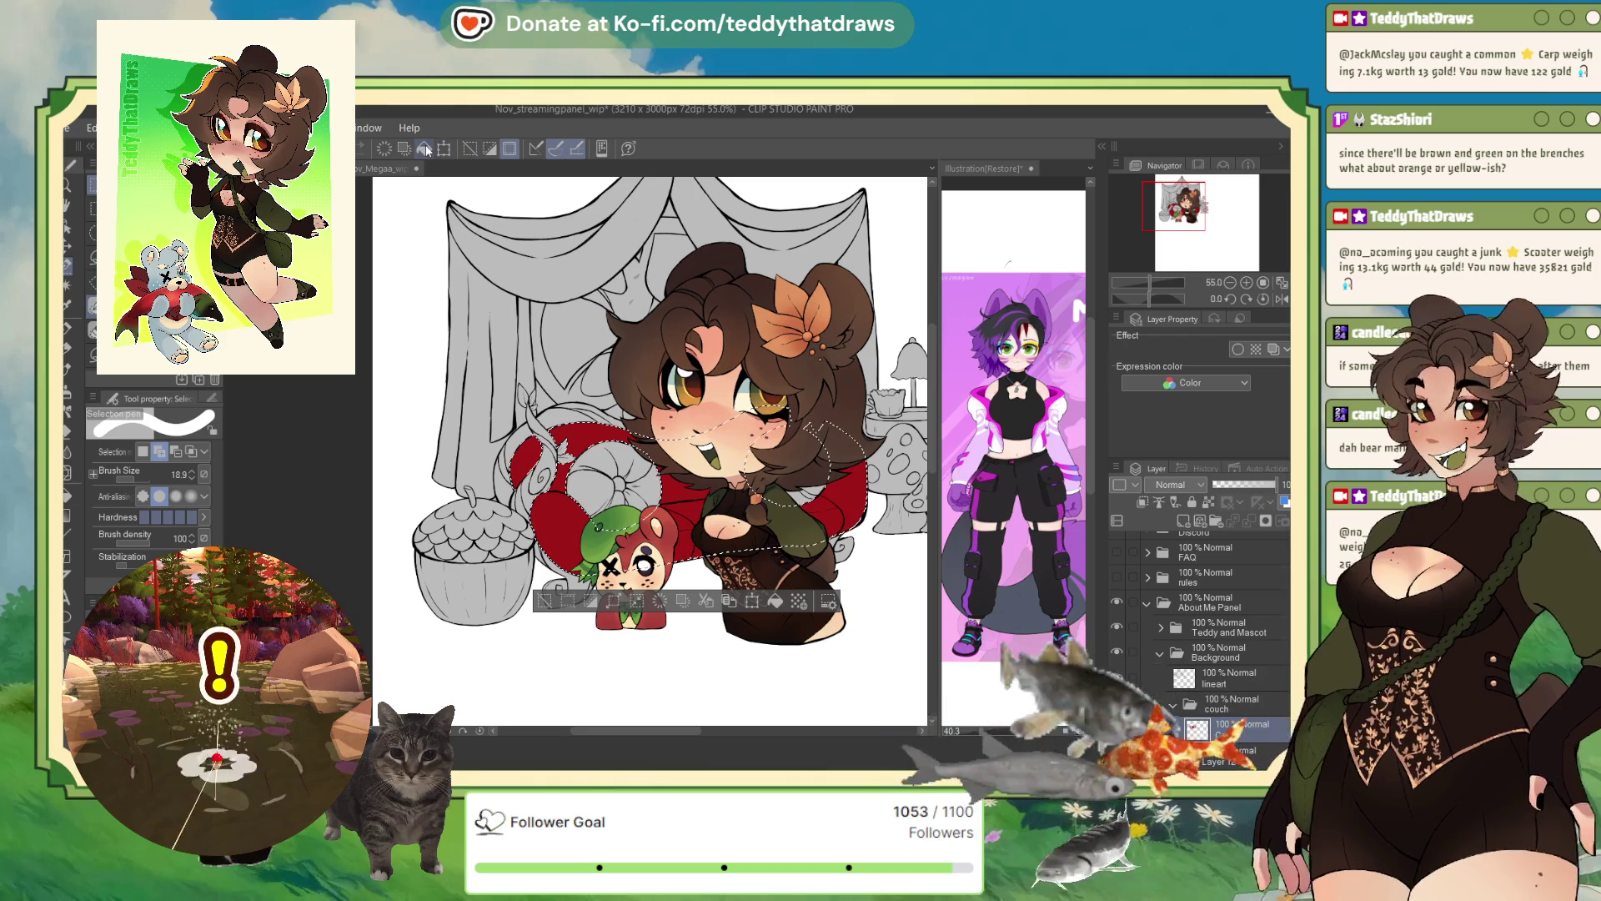
{"action": "scroll", "coordinate": [481, 182], "scroll_direction": "down", "scroll_amount": 2}
{"action": "scroll", "coordinate": [634, 501], "scroll_direction": "up", "scroll_amount": 3}
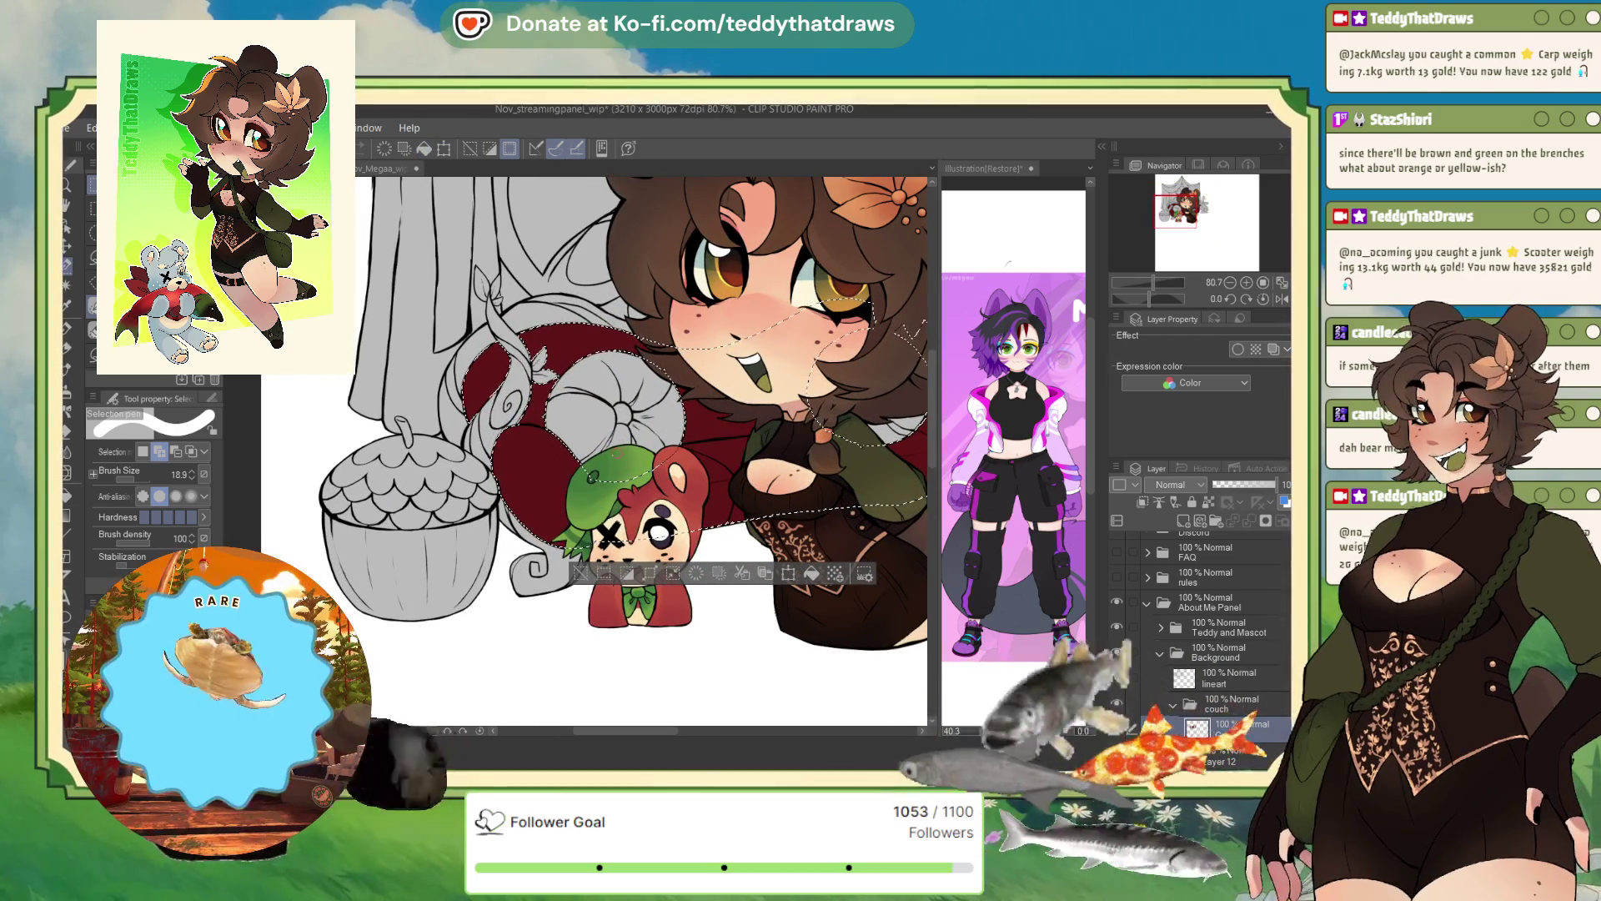
{"action": "scroll", "coordinate": [645, 292], "scroll_direction": "up", "scroll_amount": 1}
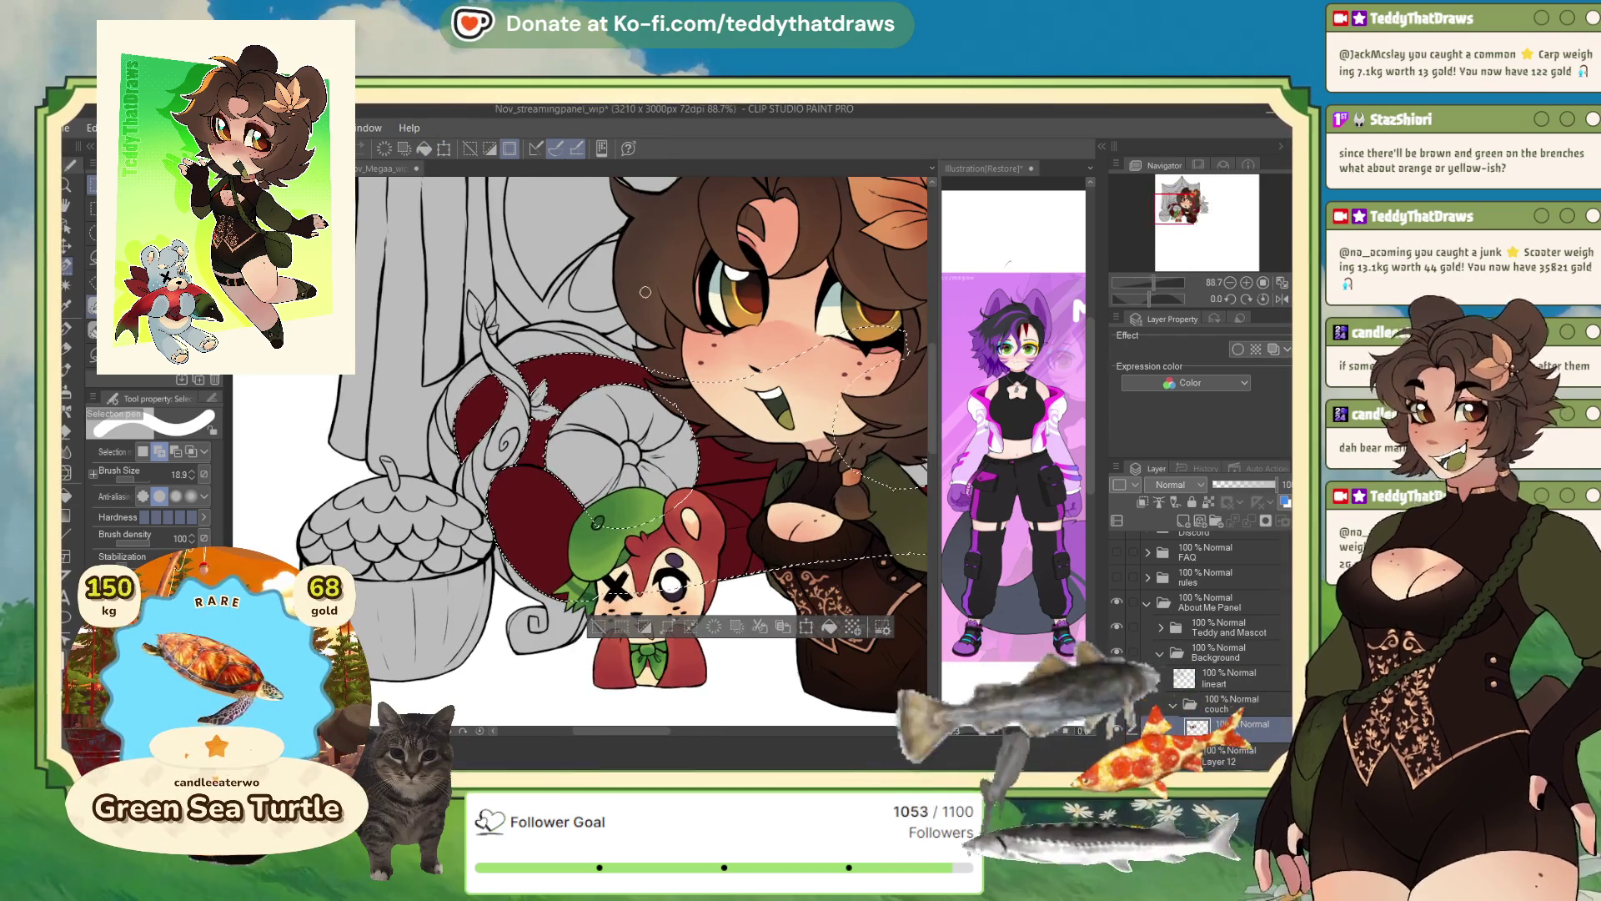
{"action": "scroll", "coordinate": [583, 469], "scroll_direction": "up", "scroll_amount": 1}
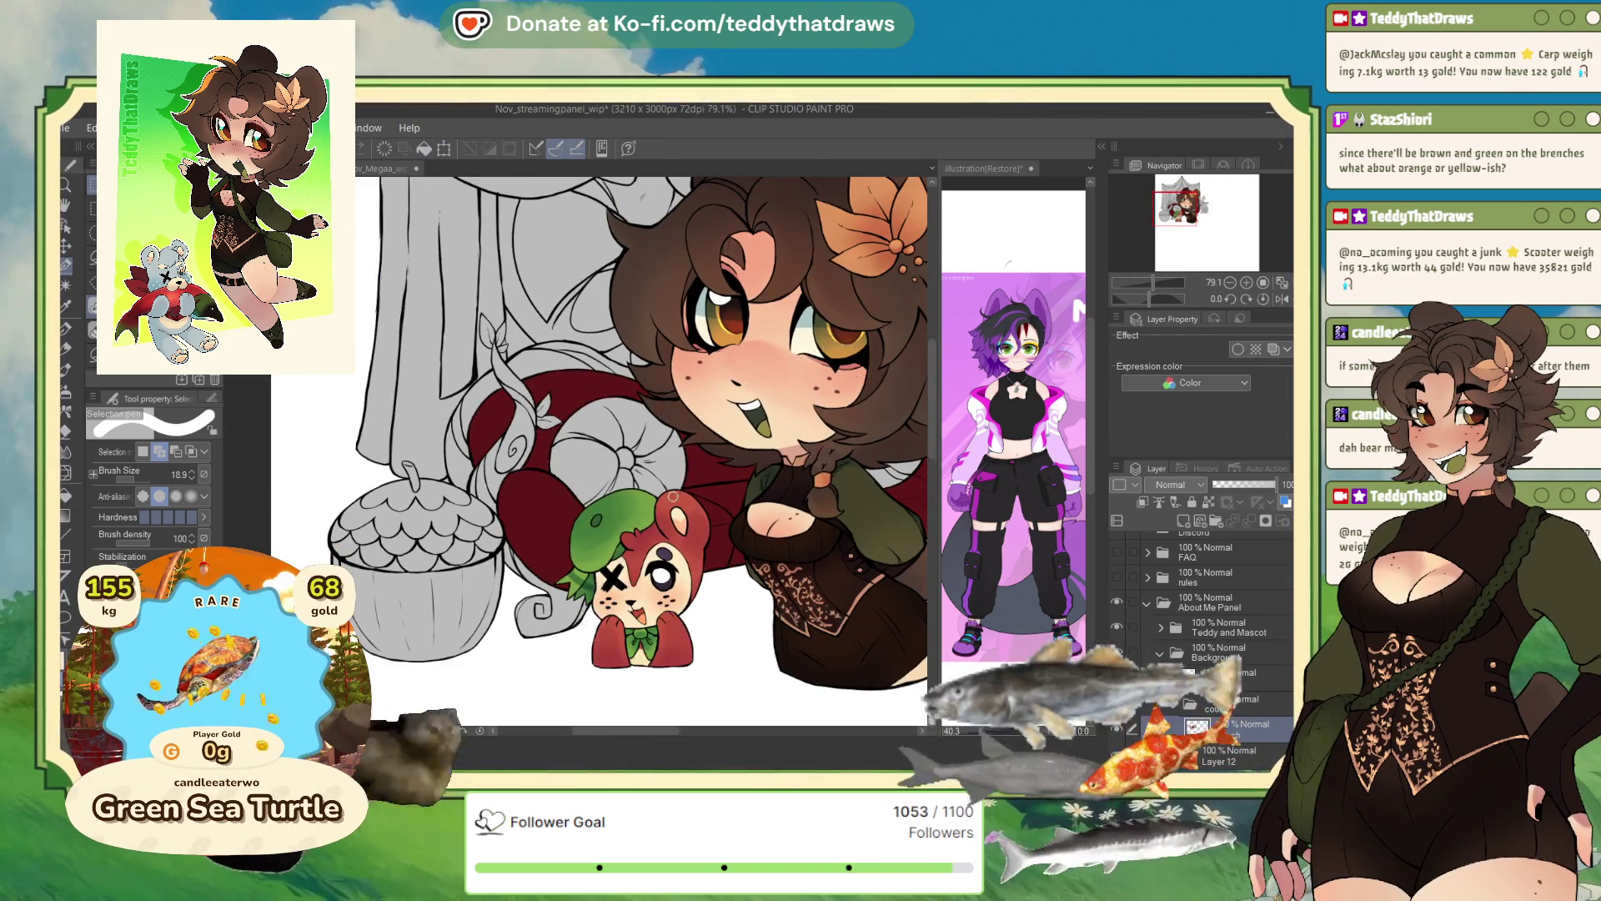
{"action": "scroll", "coordinate": [555, 530], "scroll_direction": "down", "scroll_amount": 4}
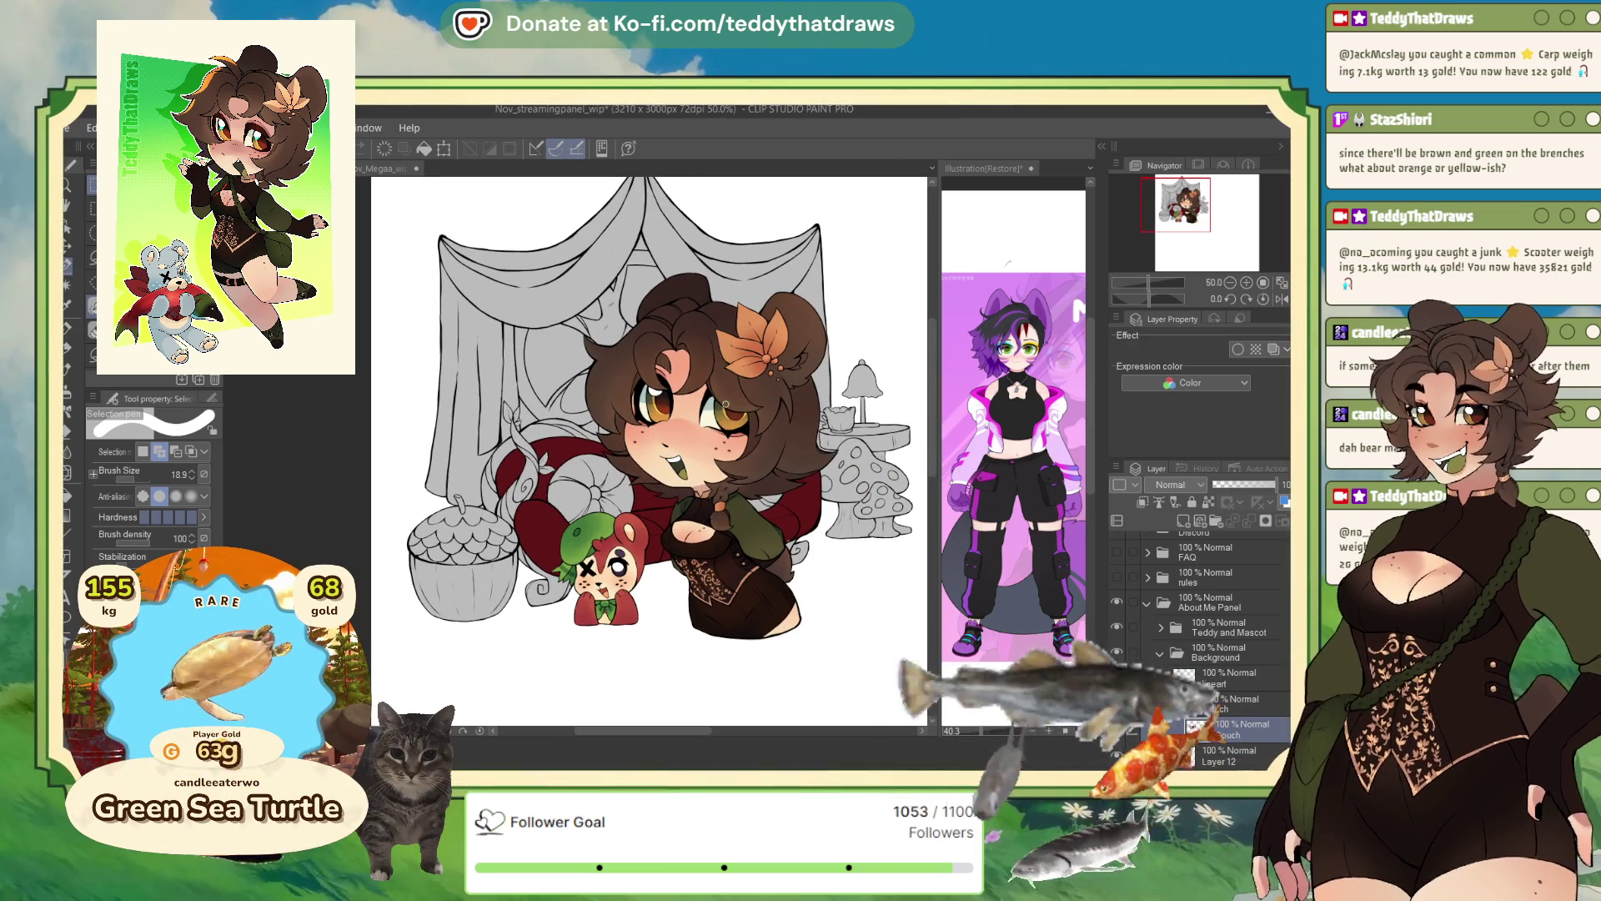
{"action": "scroll", "coordinate": [668, 587], "scroll_direction": "up", "scroll_amount": 3}
{"action": "scroll", "coordinate": [668, 586], "scroll_direction": "down", "scroll_amount": 1}
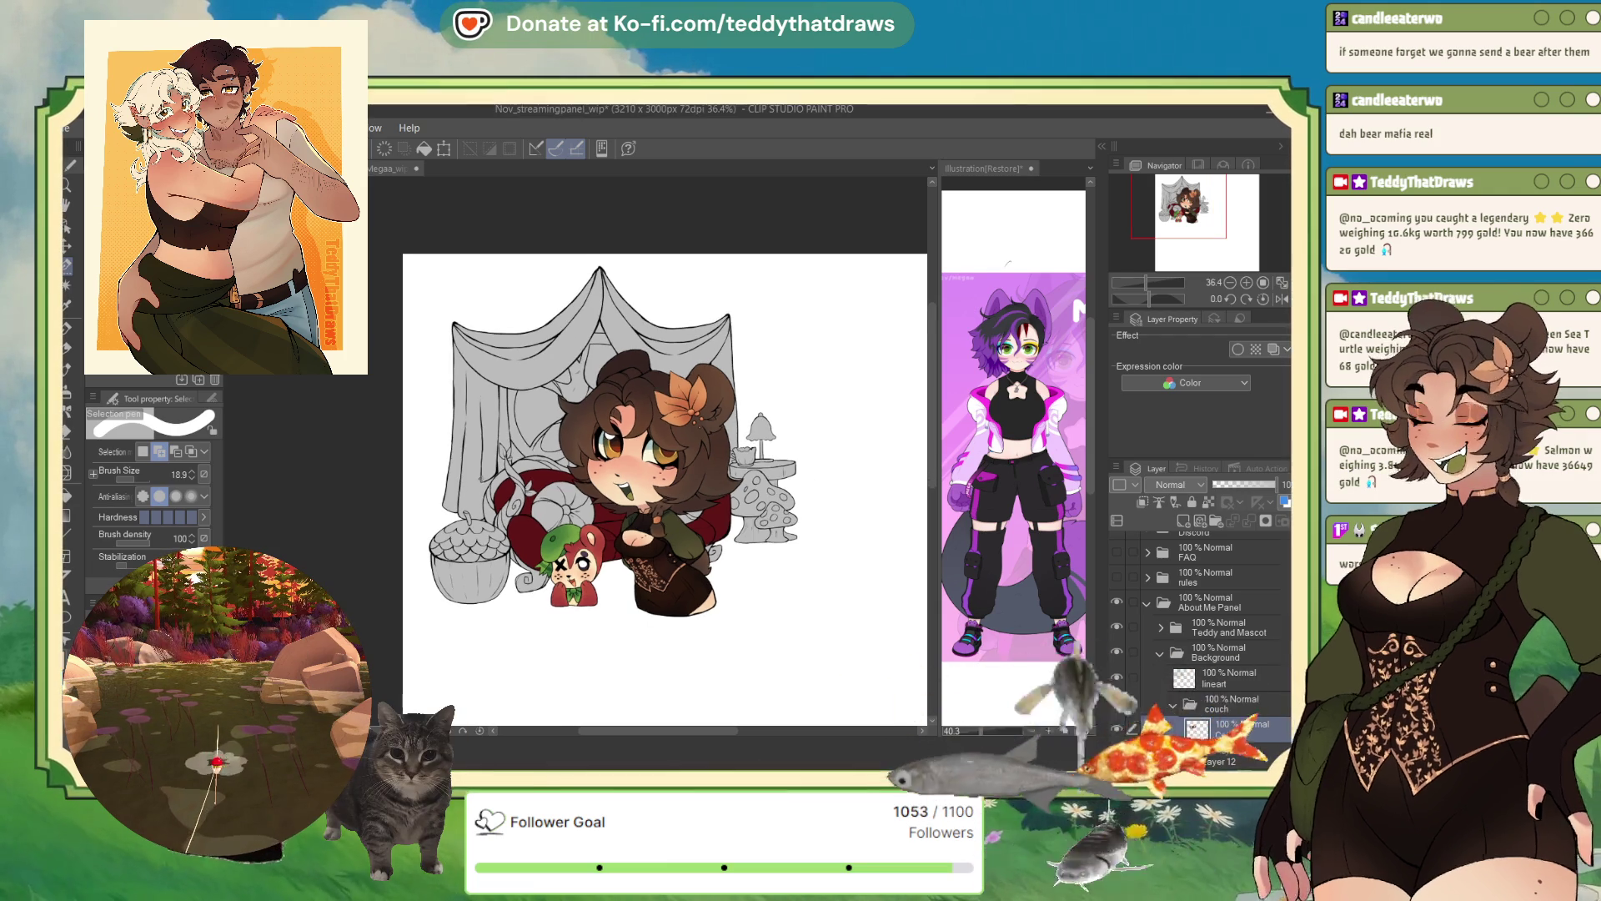
{"action": "scroll", "coordinate": [709, 351], "scroll_direction": "up", "scroll_amount": 3}
{"action": "scroll", "coordinate": [651, 451], "scroll_direction": "down", "scroll_amount": 3}
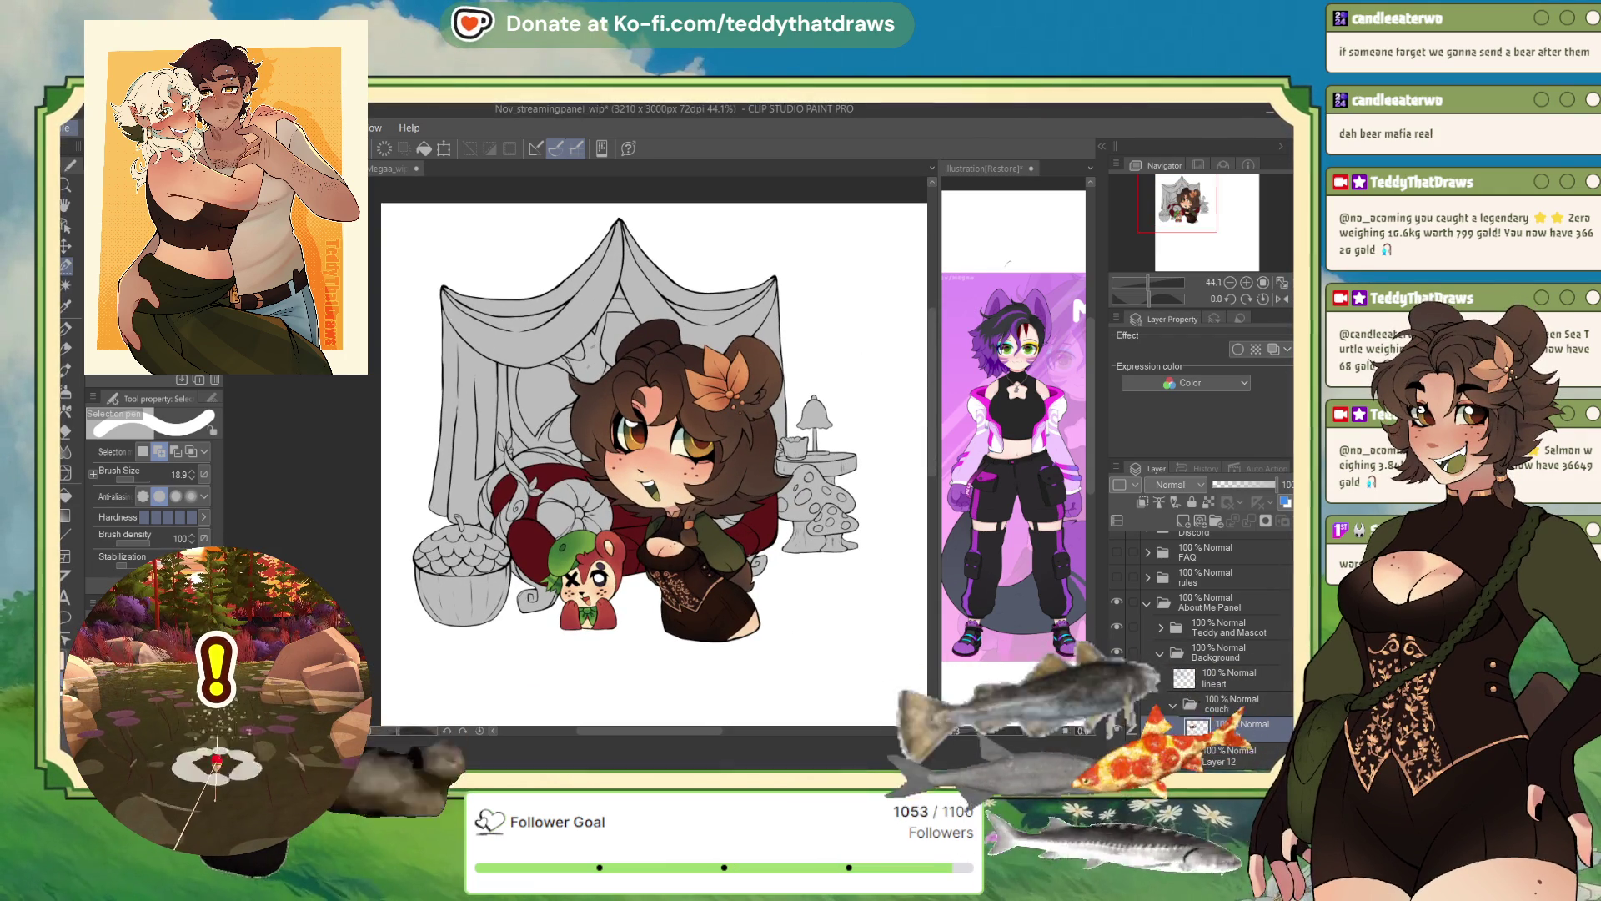
- Save the streaming panel file and fill the couch with pale peach
{"action": "key", "text": "ctrl+s"}
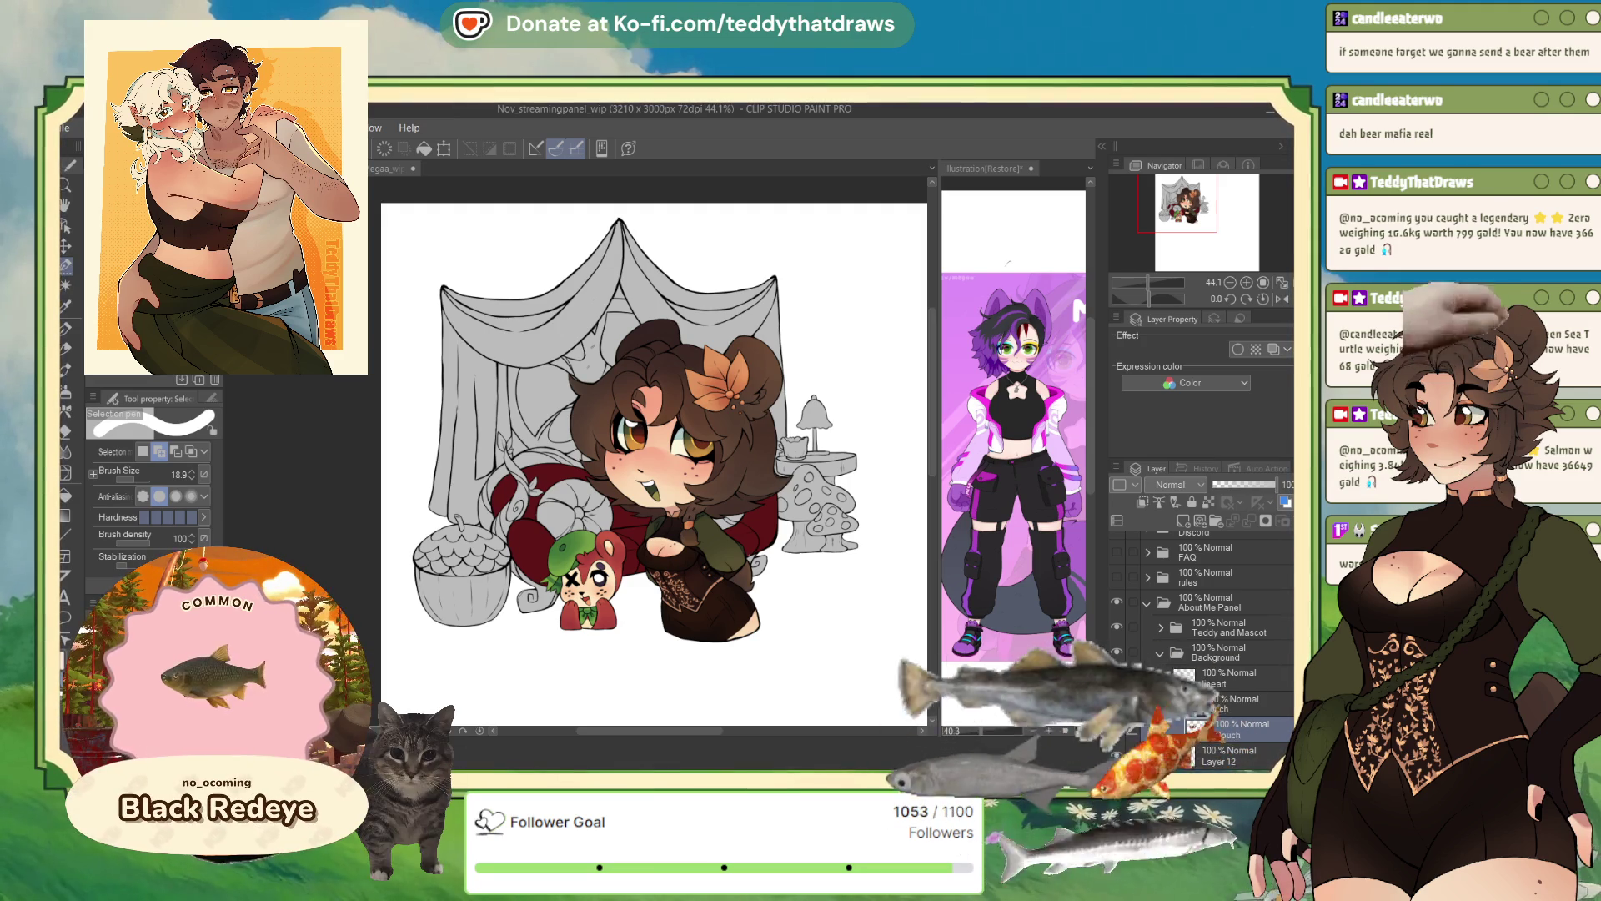
{"action": "scroll", "coordinate": [588, 426], "scroll_direction": "up", "scroll_amount": 1}
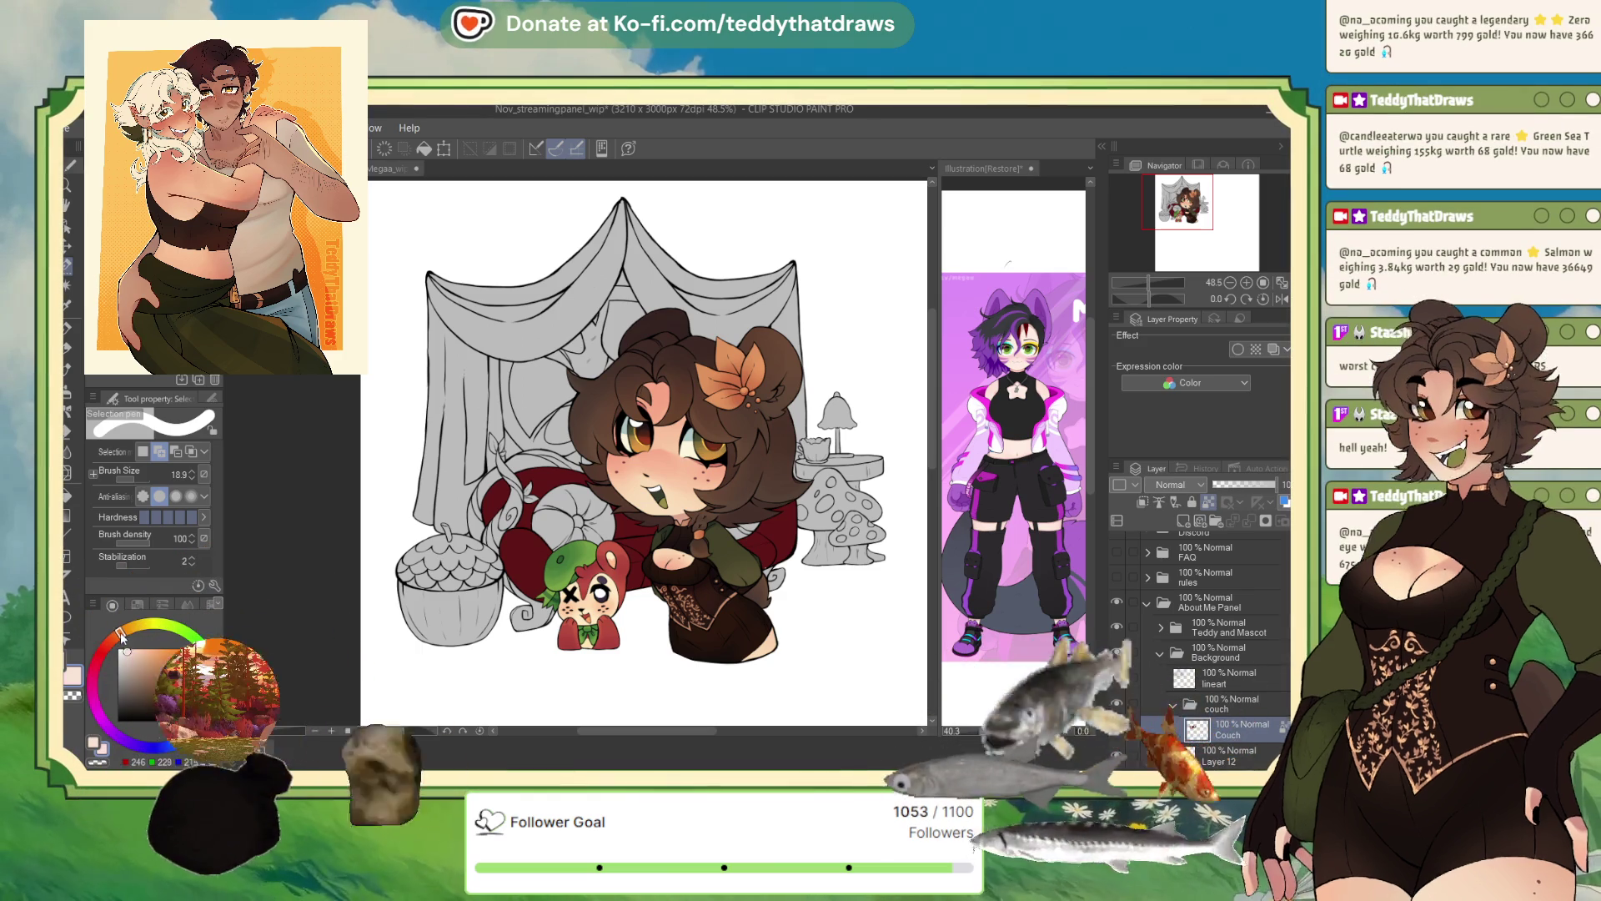
{"action": "key", "text": "alt+BackSpace"}
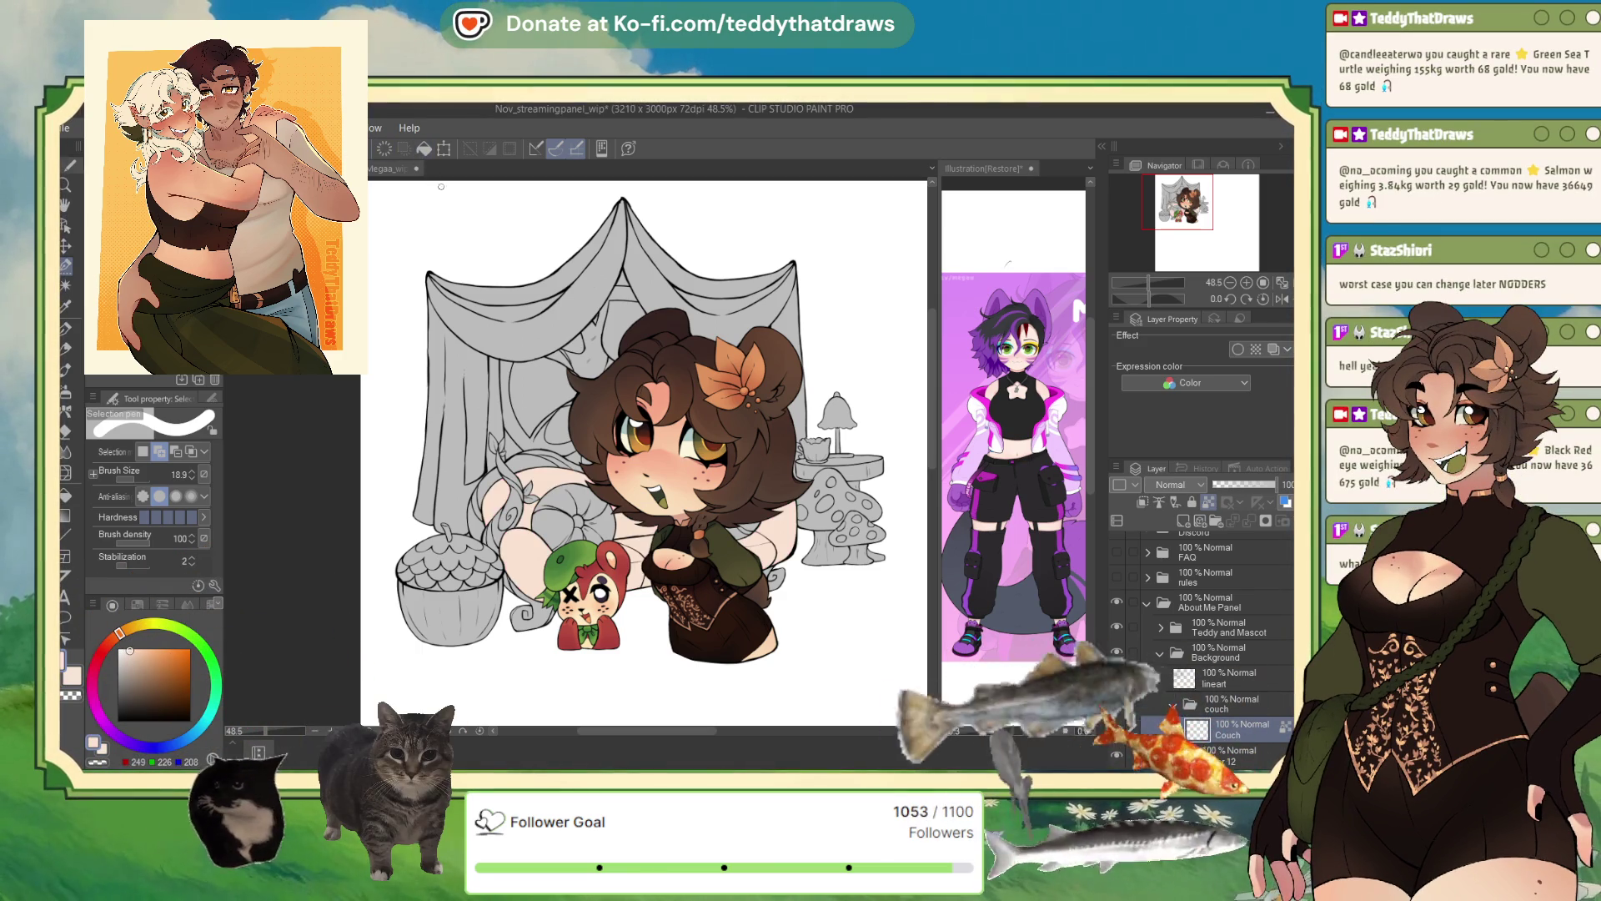
{"action": "scroll", "coordinate": [617, 506], "scroll_direction": "up", "scroll_amount": 3}
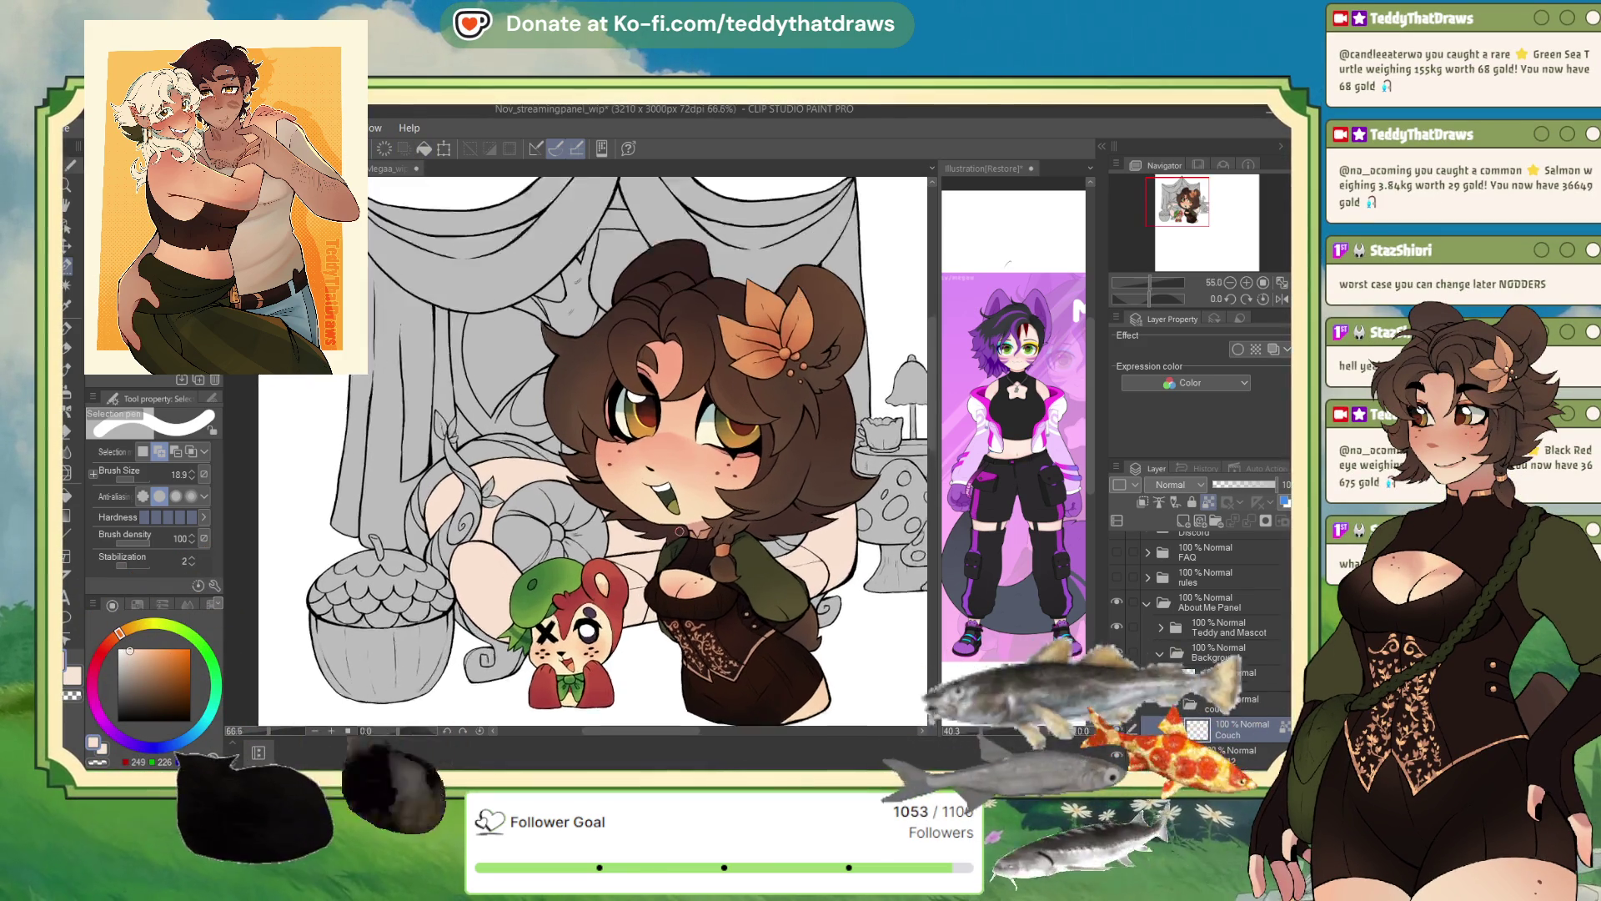
{"action": "scroll", "coordinate": [617, 507], "scroll_direction": "down", "scroll_amount": 2}
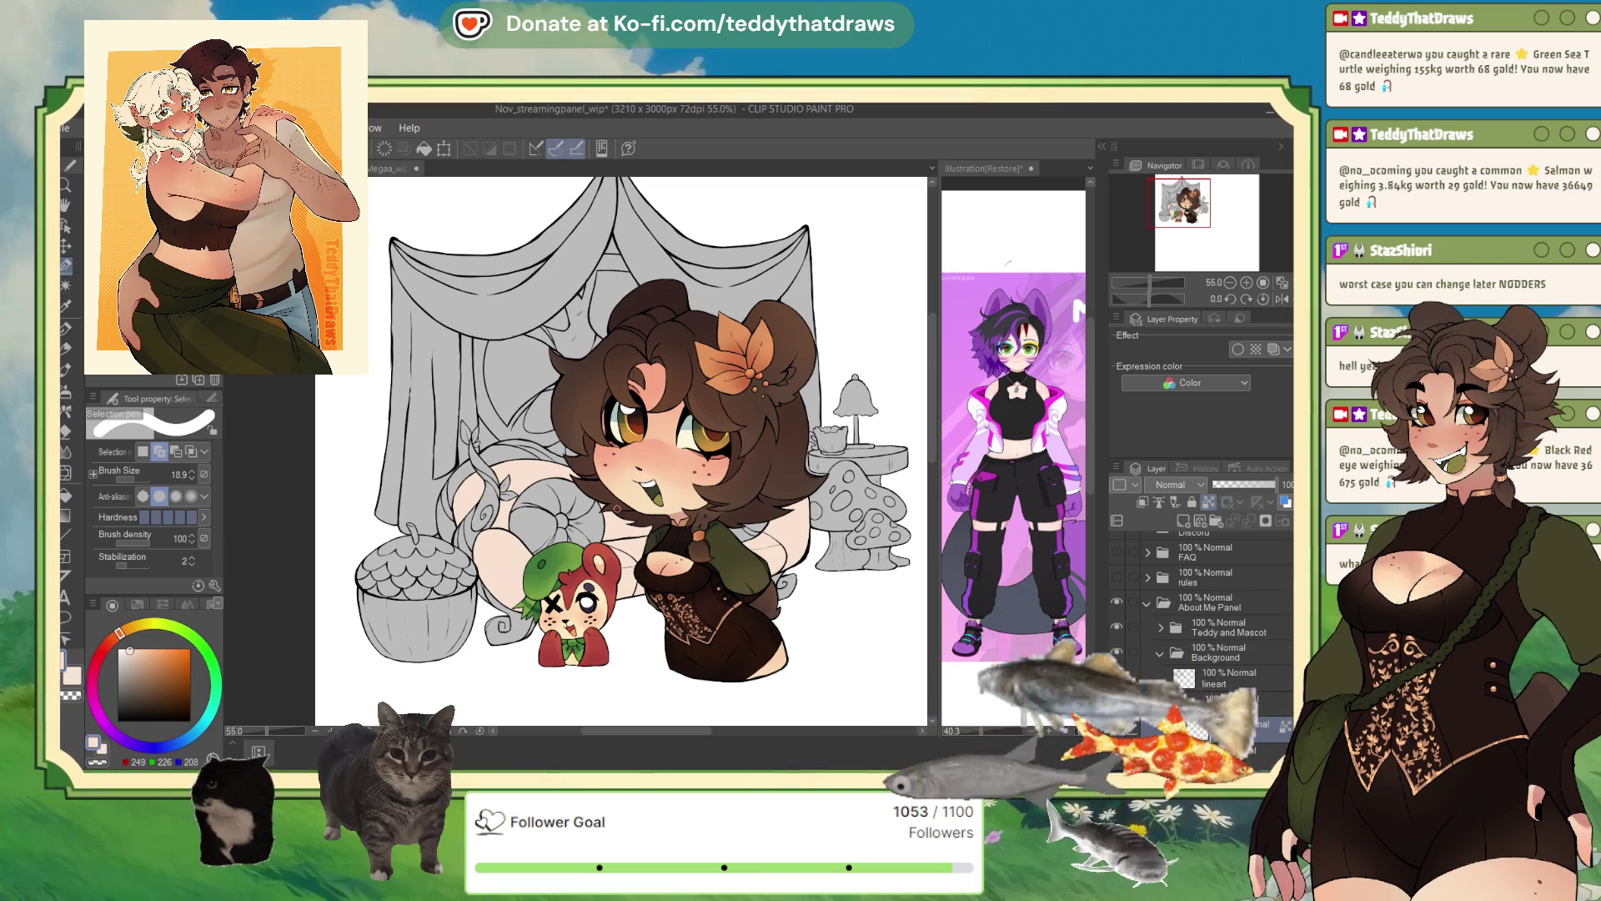
- Hide the Teddy and Mascot layer and auto-select both pumpkin cushions on the couch
{"action": "left_click", "coordinate": [1120, 627]}
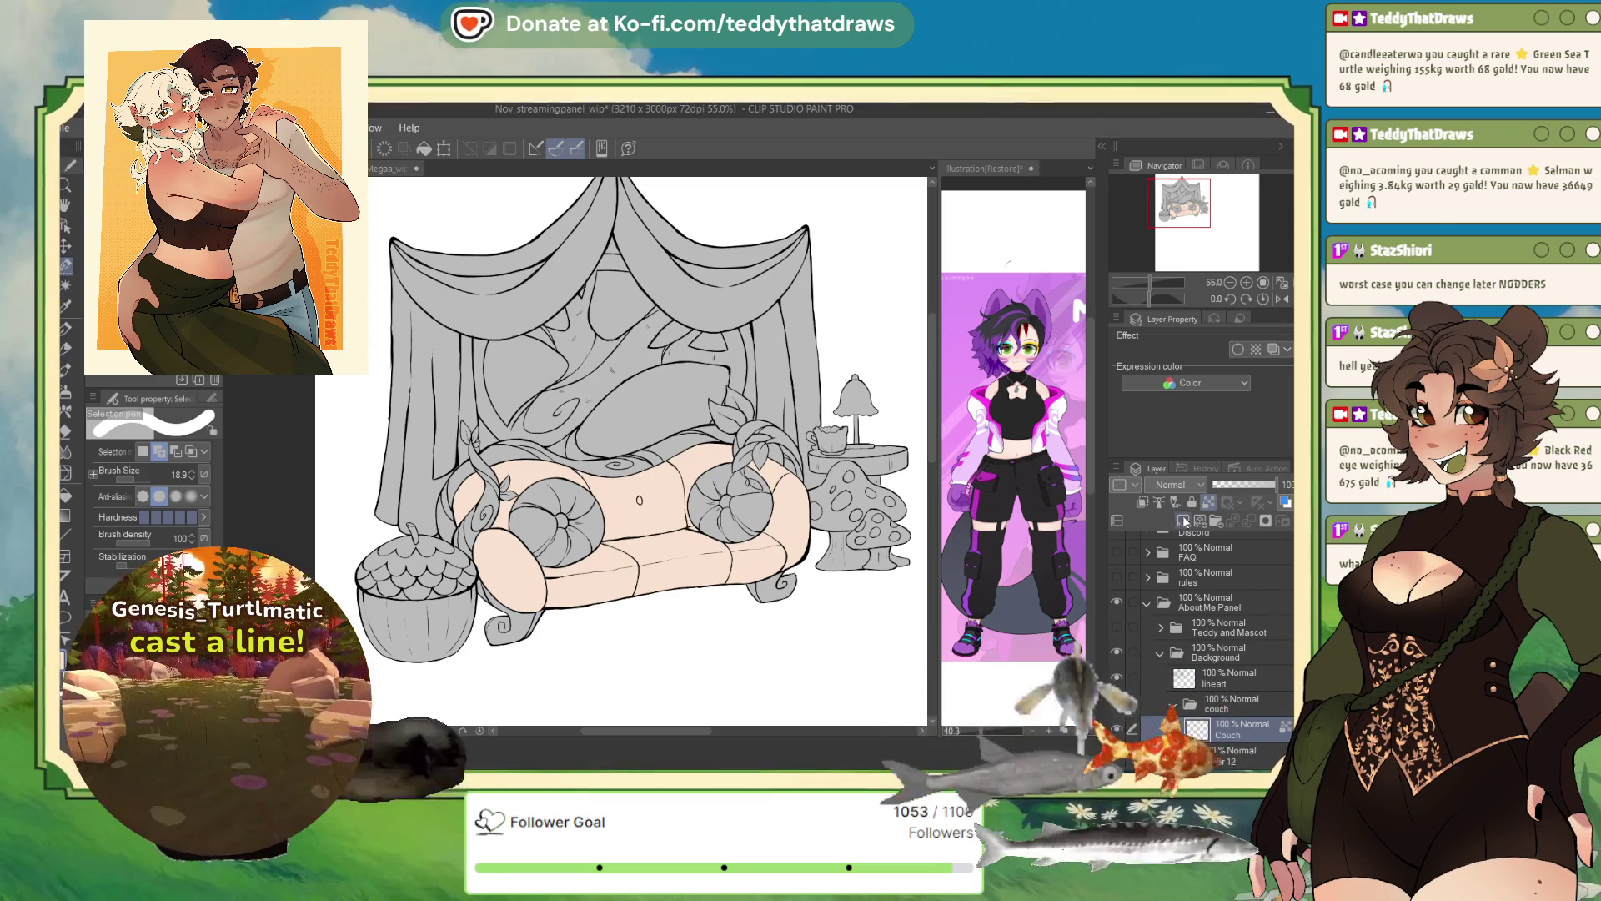
{"action": "scroll", "coordinate": [566, 450], "scroll_direction": "up", "scroll_amount": 2}
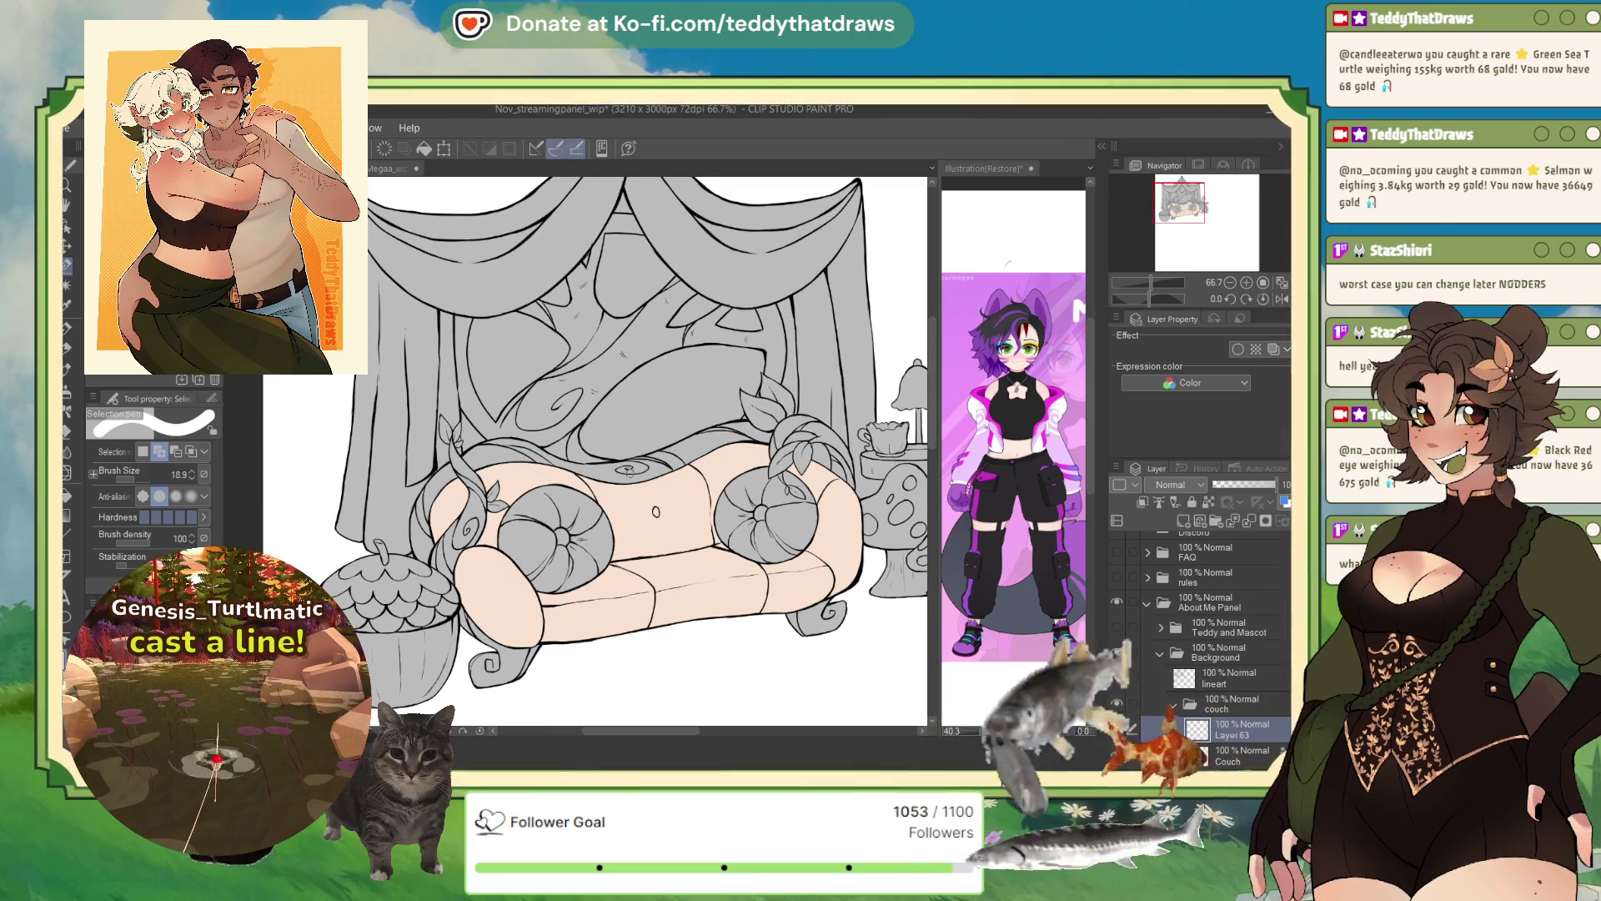
{"action": "left_click", "coordinate": [65, 287]}
{"action": "left_click", "coordinate": [531, 546]}
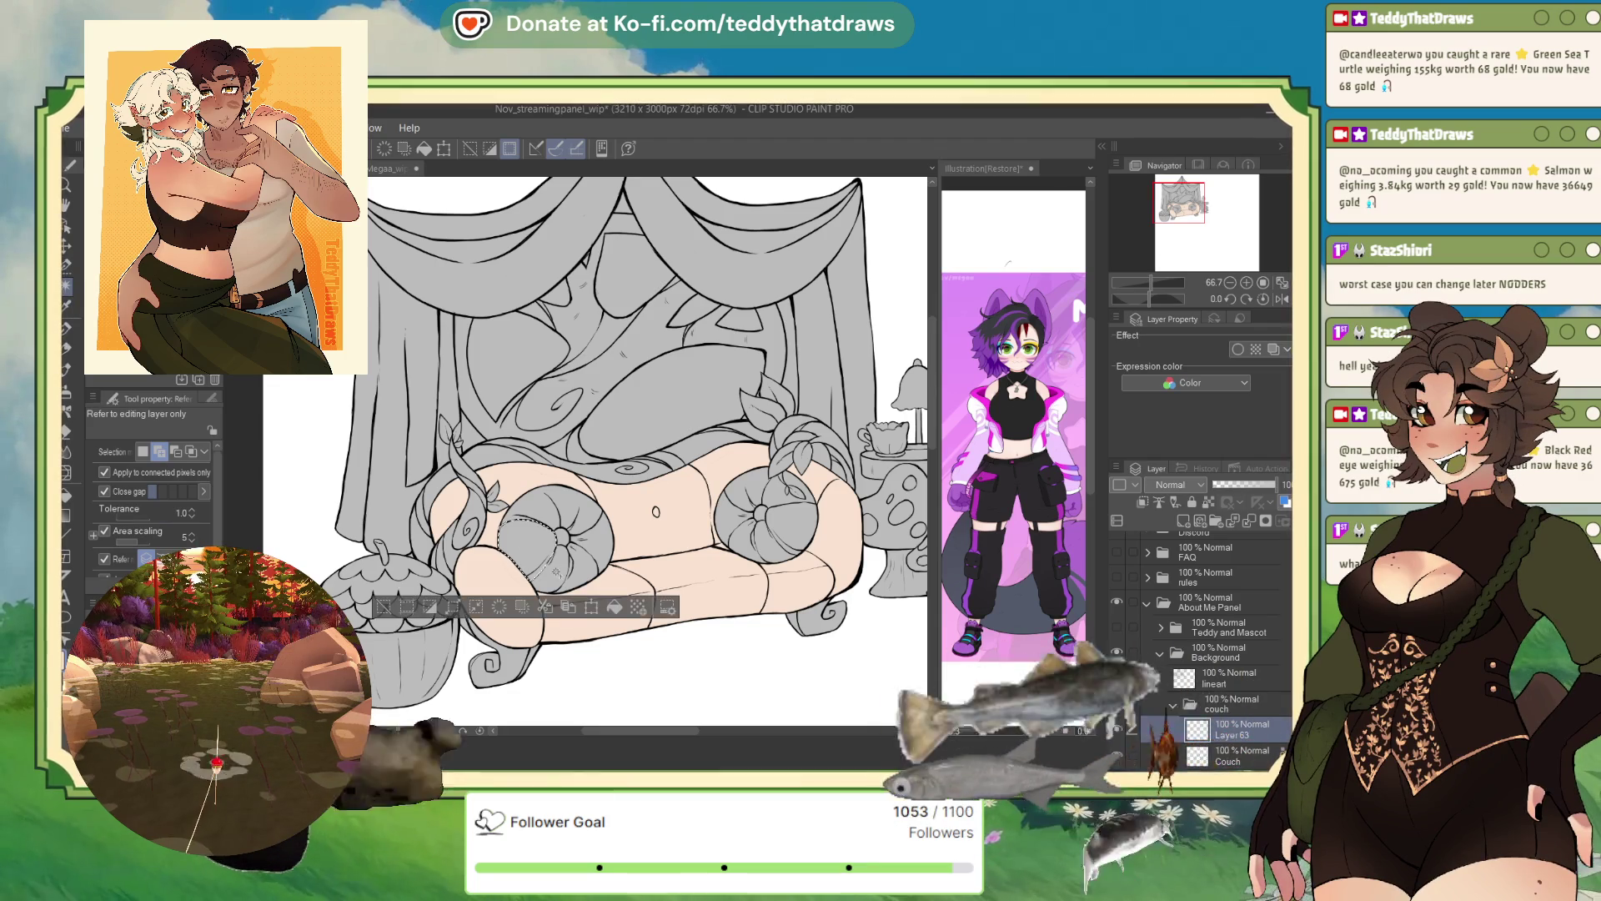
{"action": "left_click", "coordinate": [599, 552]}
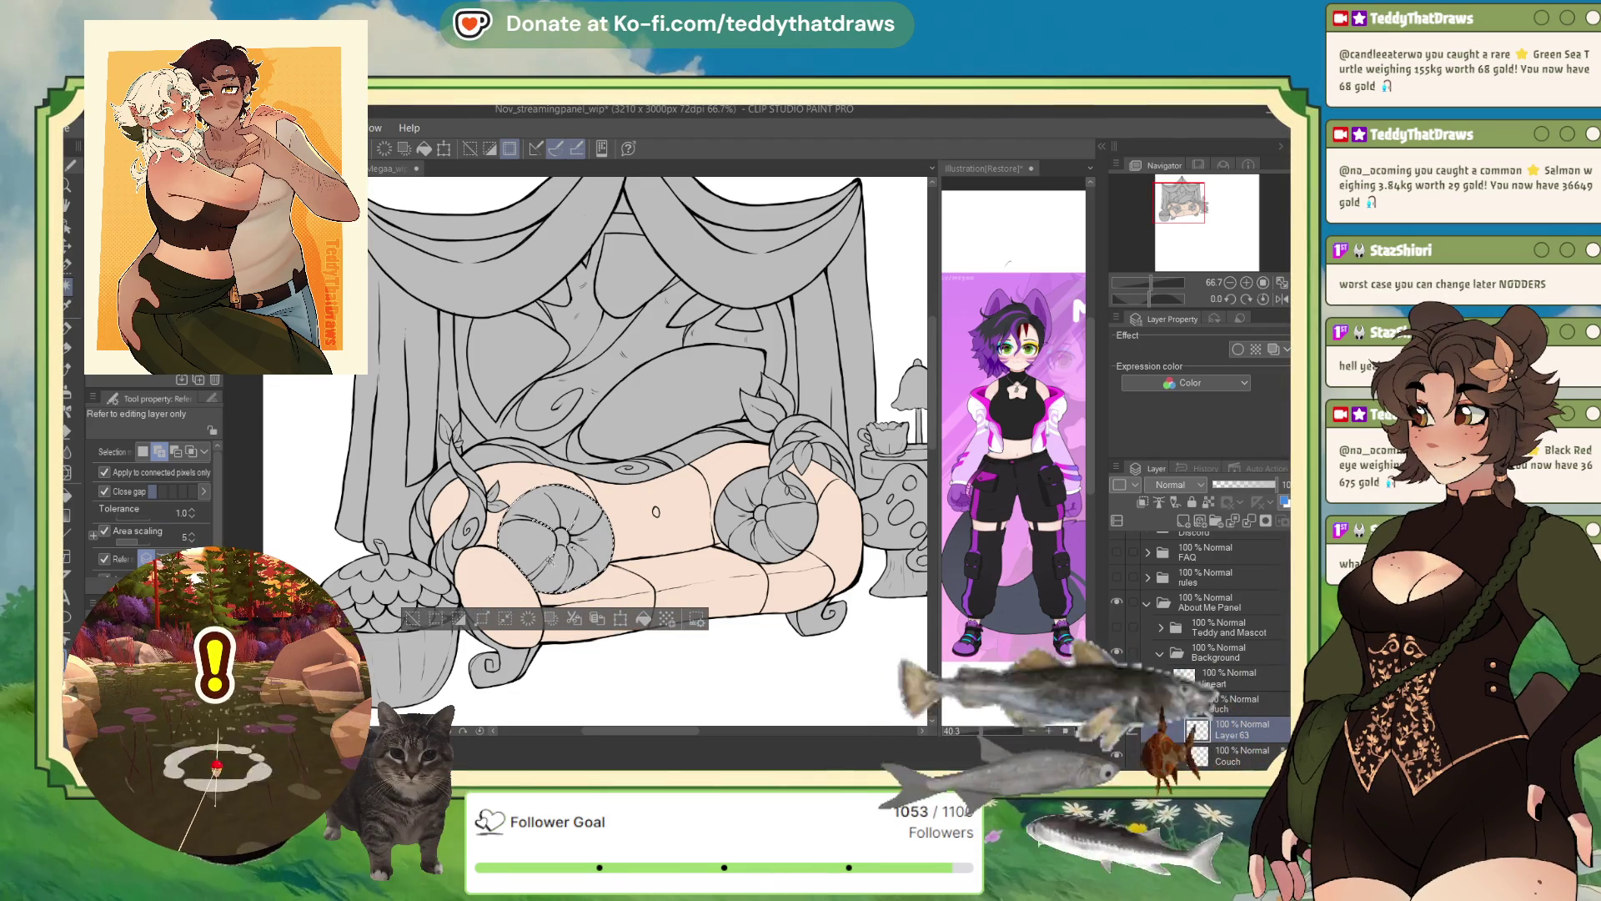
{"action": "left_click", "coordinate": [738, 514]}
{"action": "left_click", "coordinate": [772, 498]}
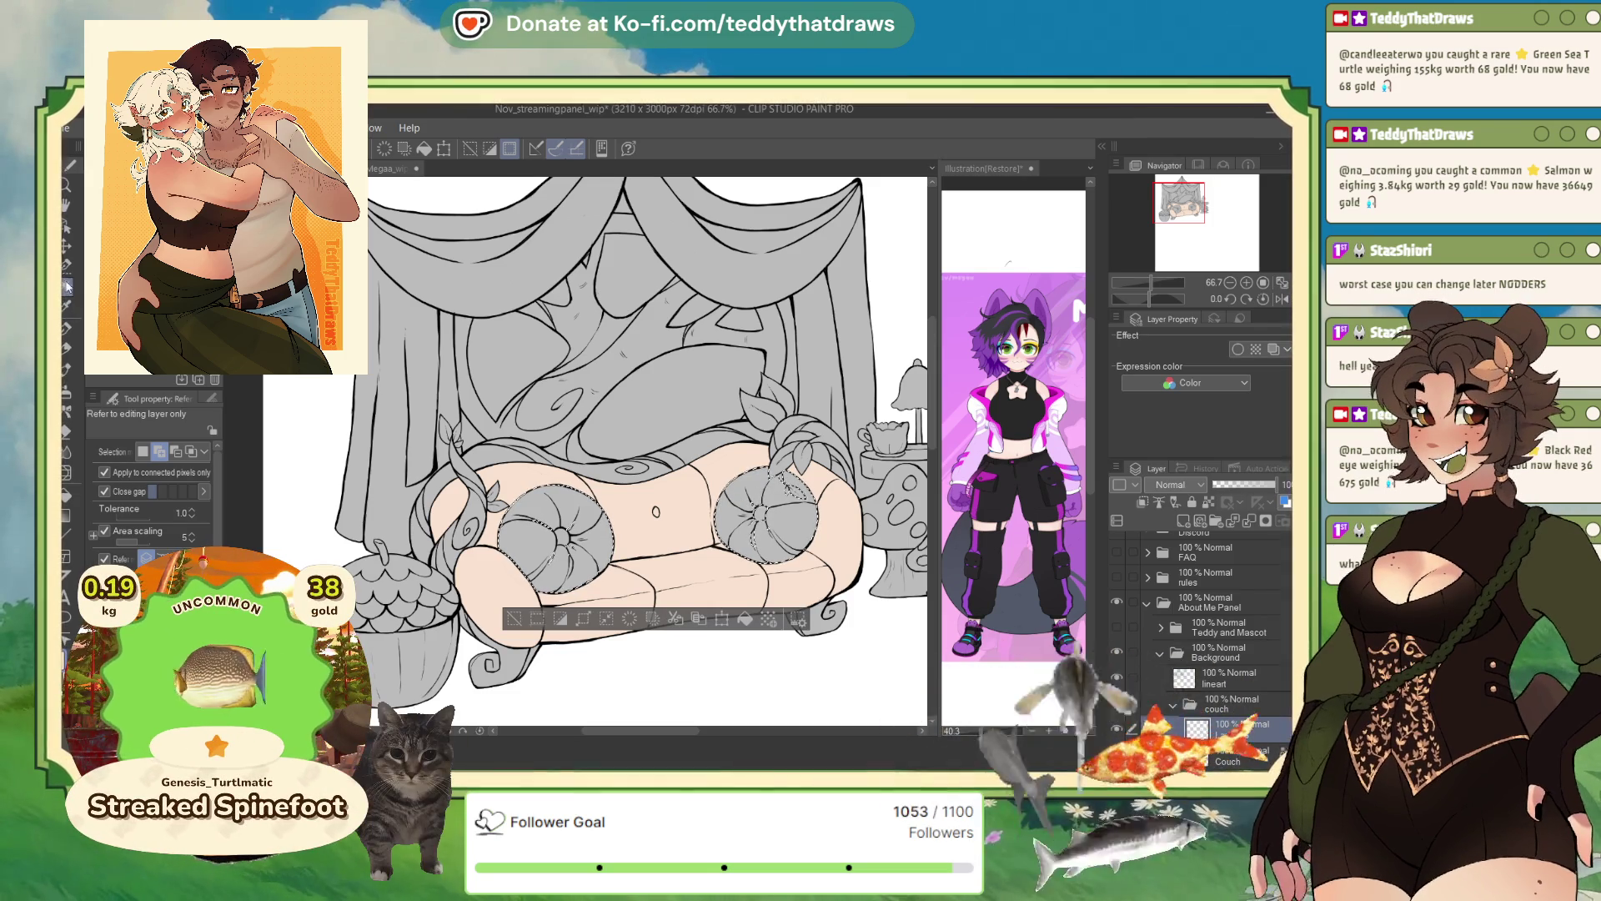
- Switch to the Selection pen with a brush size of 50
{"action": "key", "text": "m"}
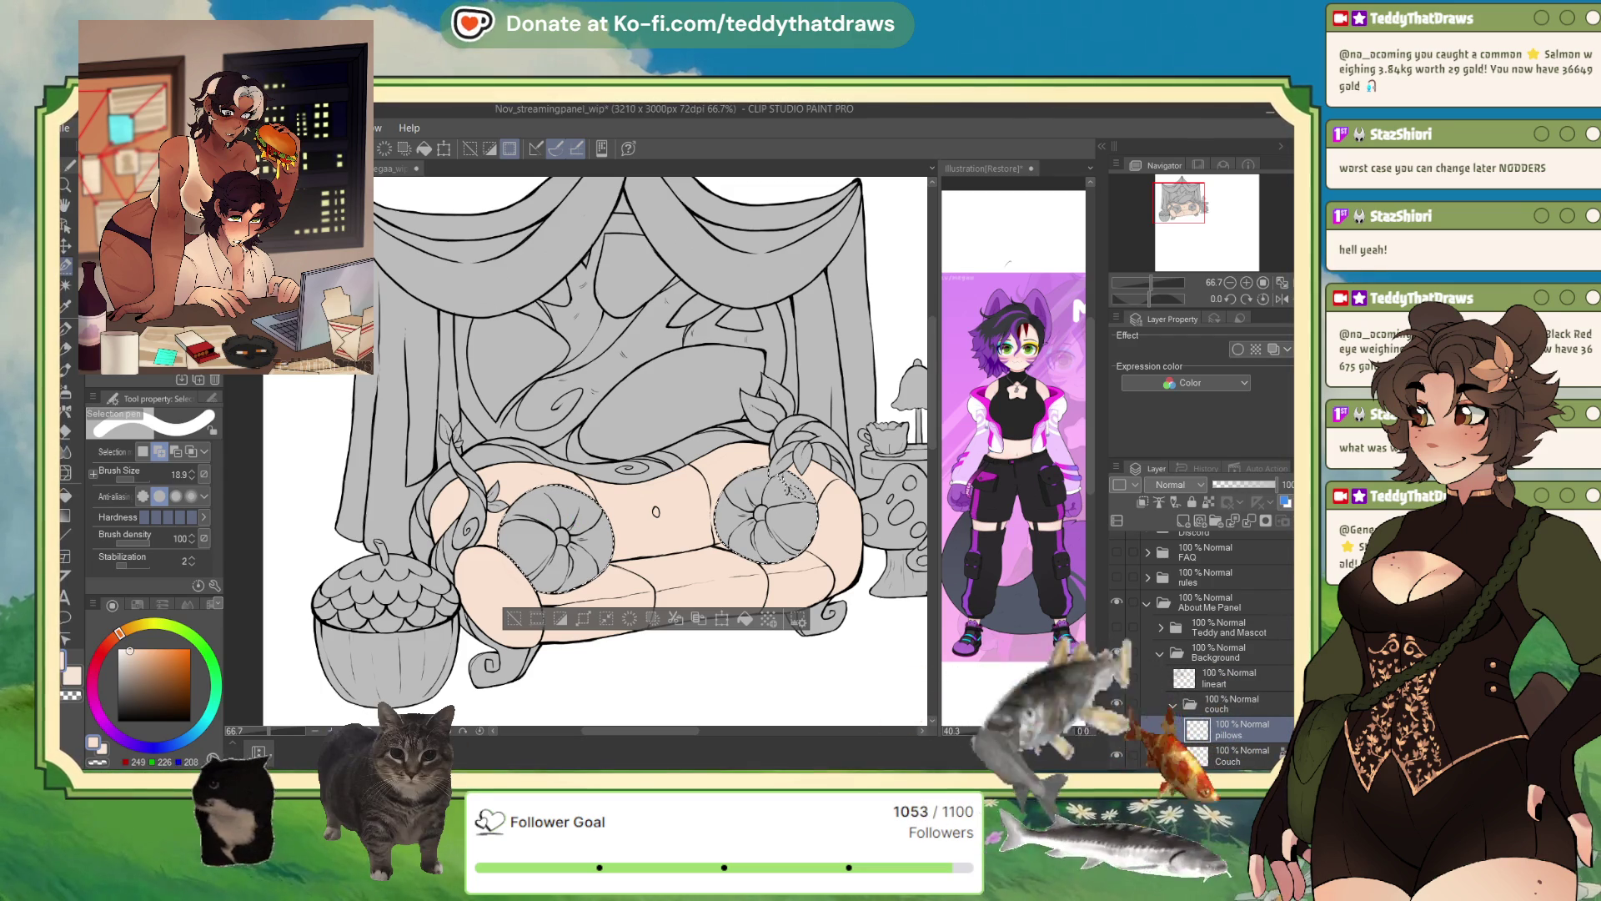
{"action": "key", "text": "alt+Tab"}
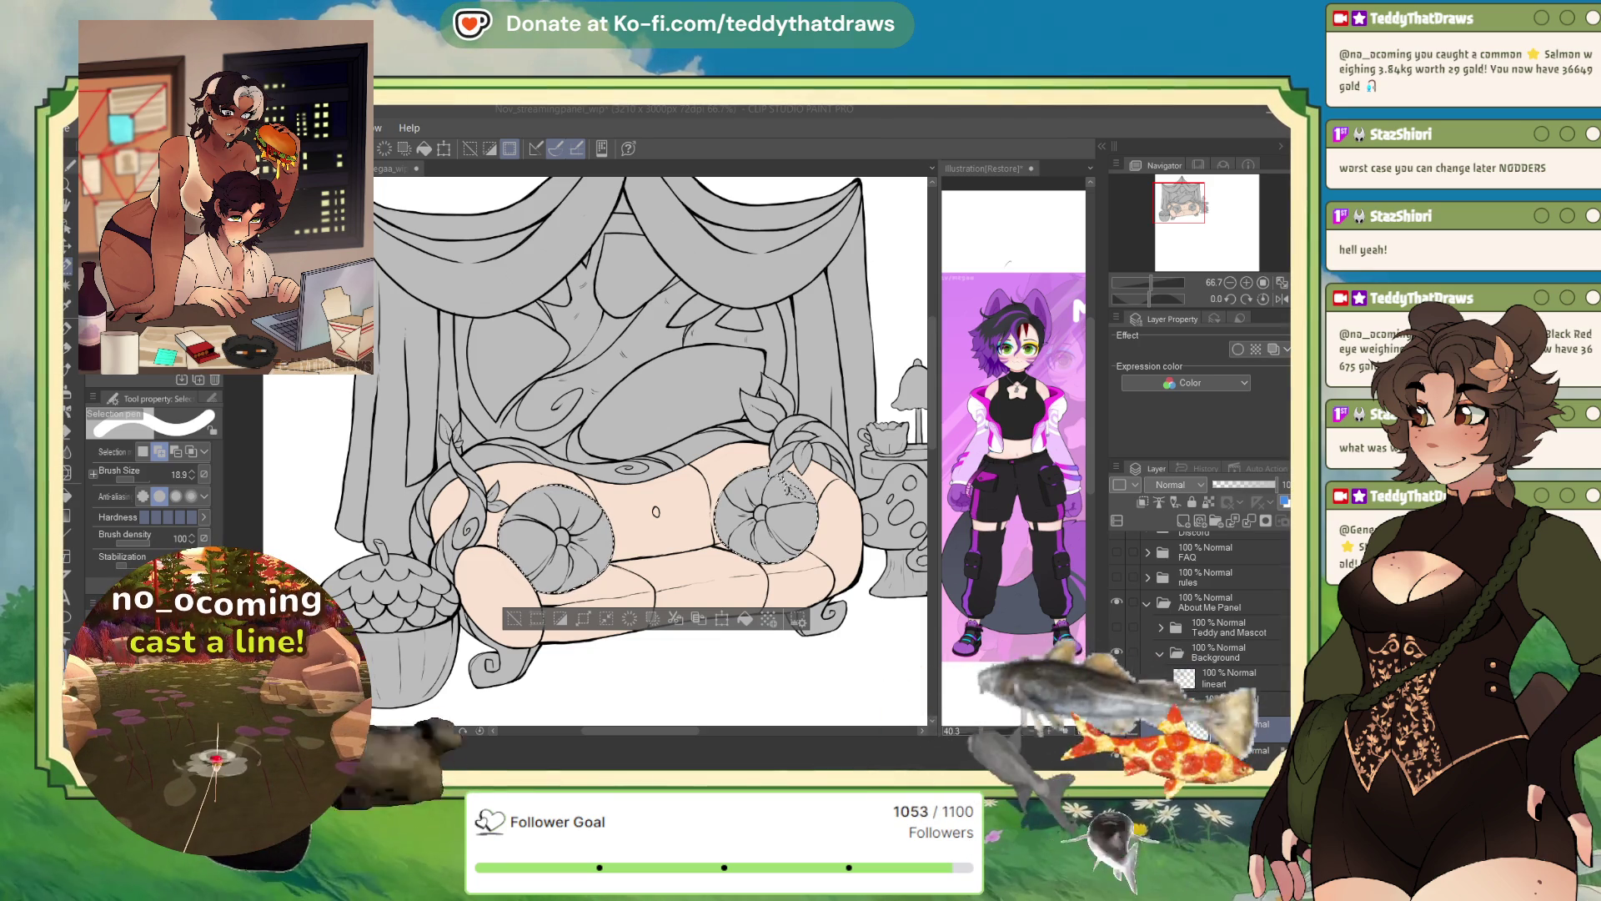
{"action": "left_click", "coordinate": [72, 324]}
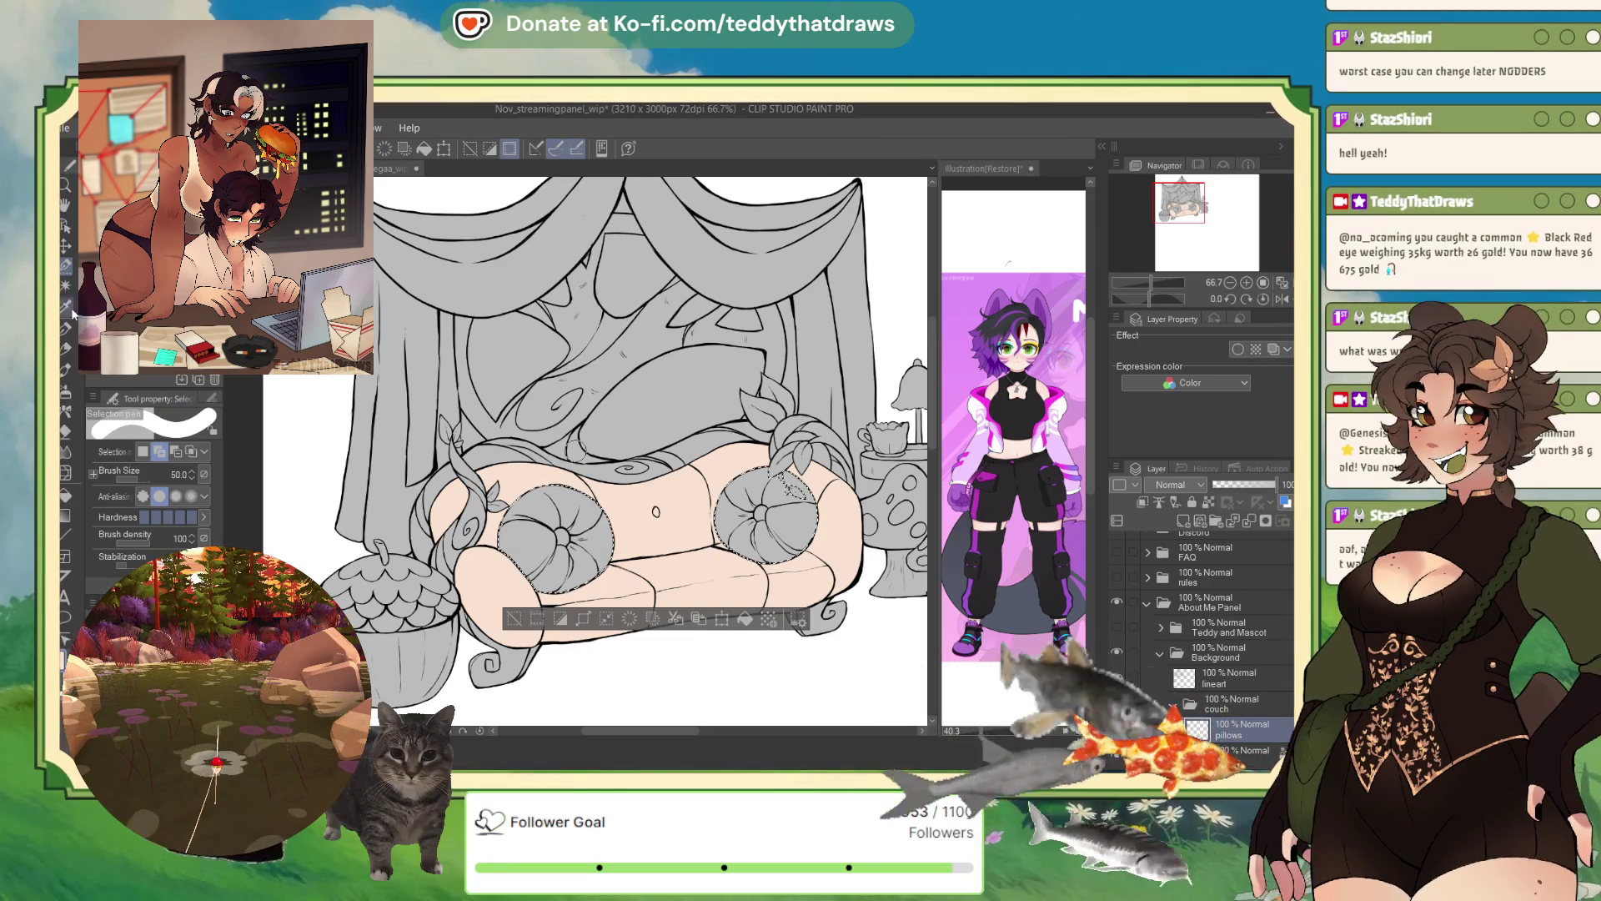
- Paint the missing areas into the left cushion's selection so its outline has no gaps
{"action": "left_click_drag", "start_coordinate": [571, 525], "coordinate": [573, 541]}
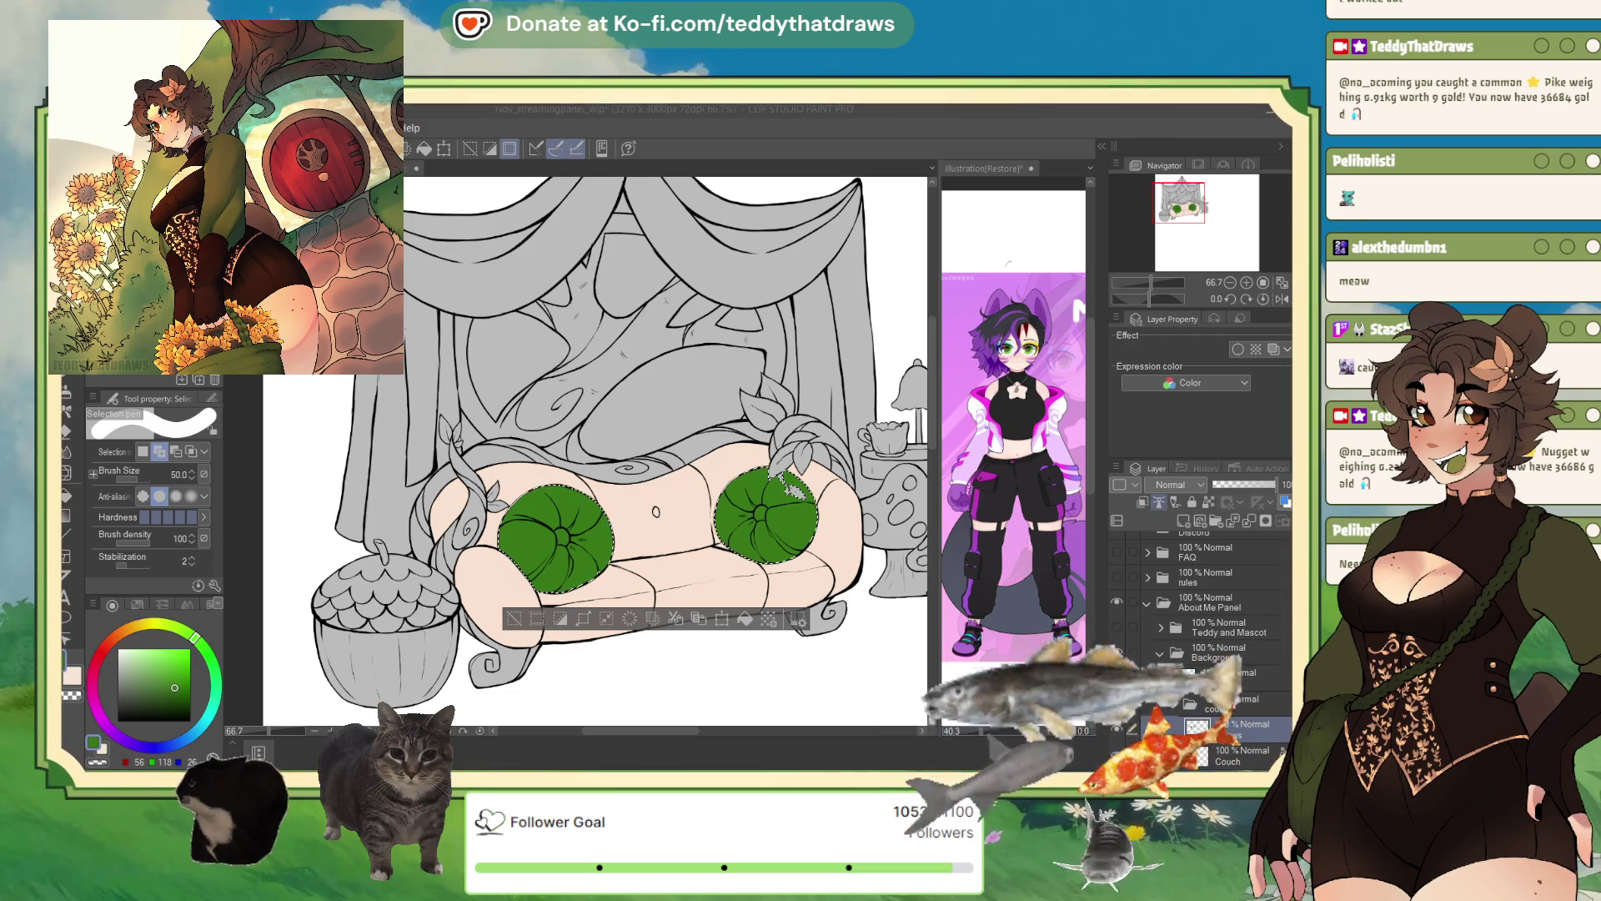
{"action": "scroll", "coordinate": [659, 568], "scroll_direction": "up", "scroll_amount": 4}
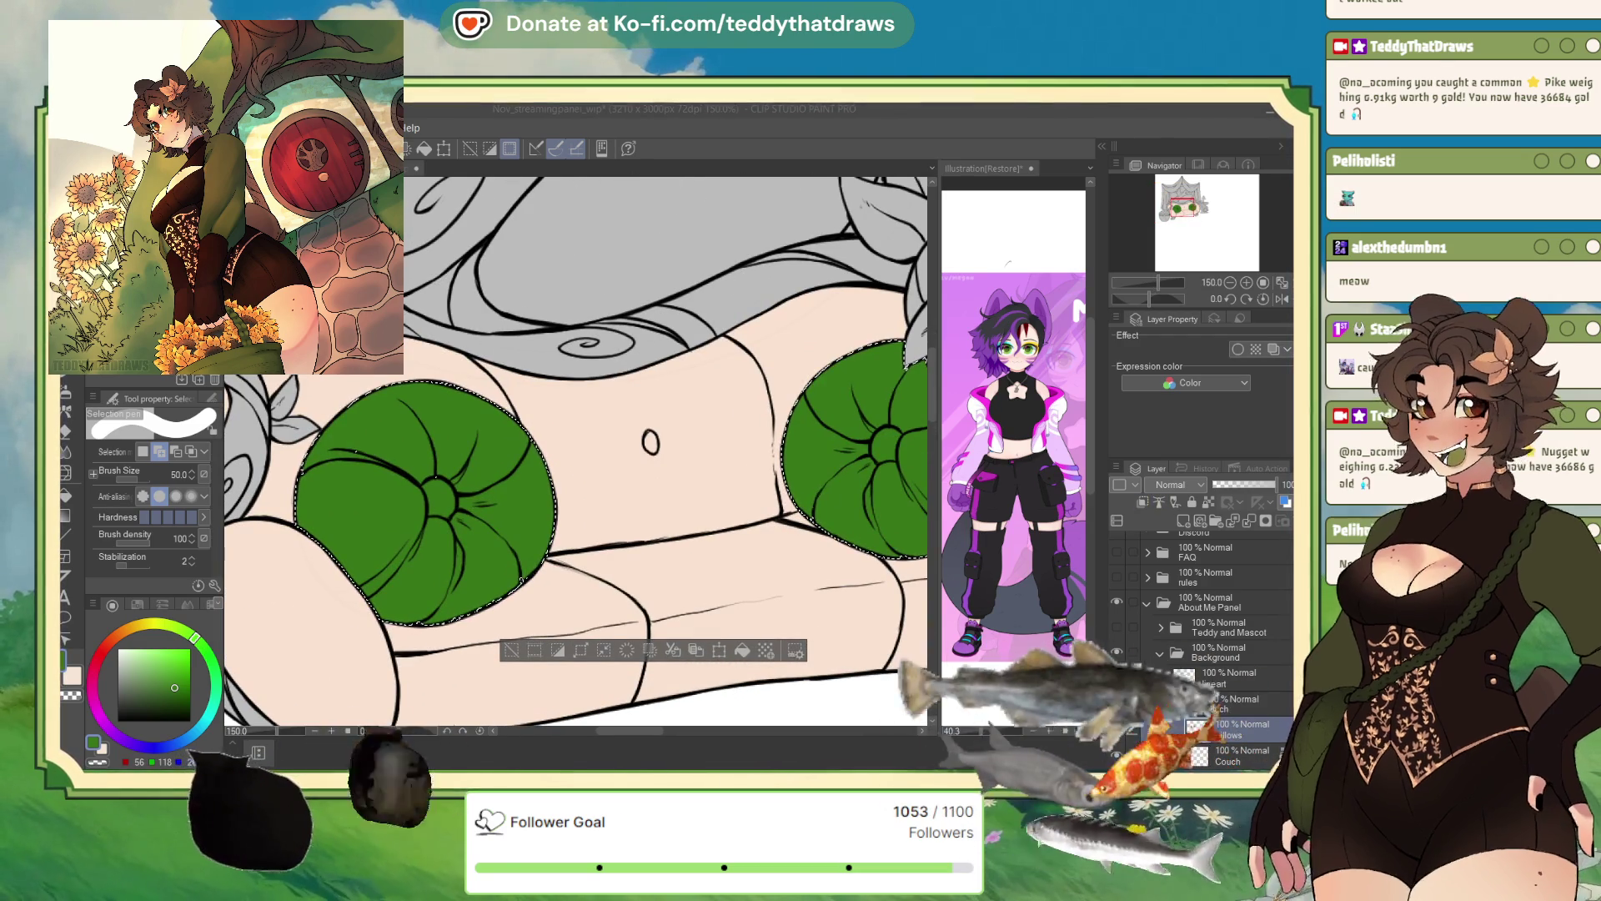
{"action": "mouse_move", "coordinate": [433, 542]}
{"action": "left_mouse_down"}
{"action": "mouse_move", "coordinate": [450, 475]}
{"action": "mouse_move", "coordinate": [367, 455]}
{"action": "left_mouse_up"}
{"action": "scroll", "coordinate": [536, 530], "scroll_direction": "down", "scroll_amount": 3}
{"action": "scroll", "coordinate": [501, 517], "scroll_direction": "up", "scroll_amount": 5}
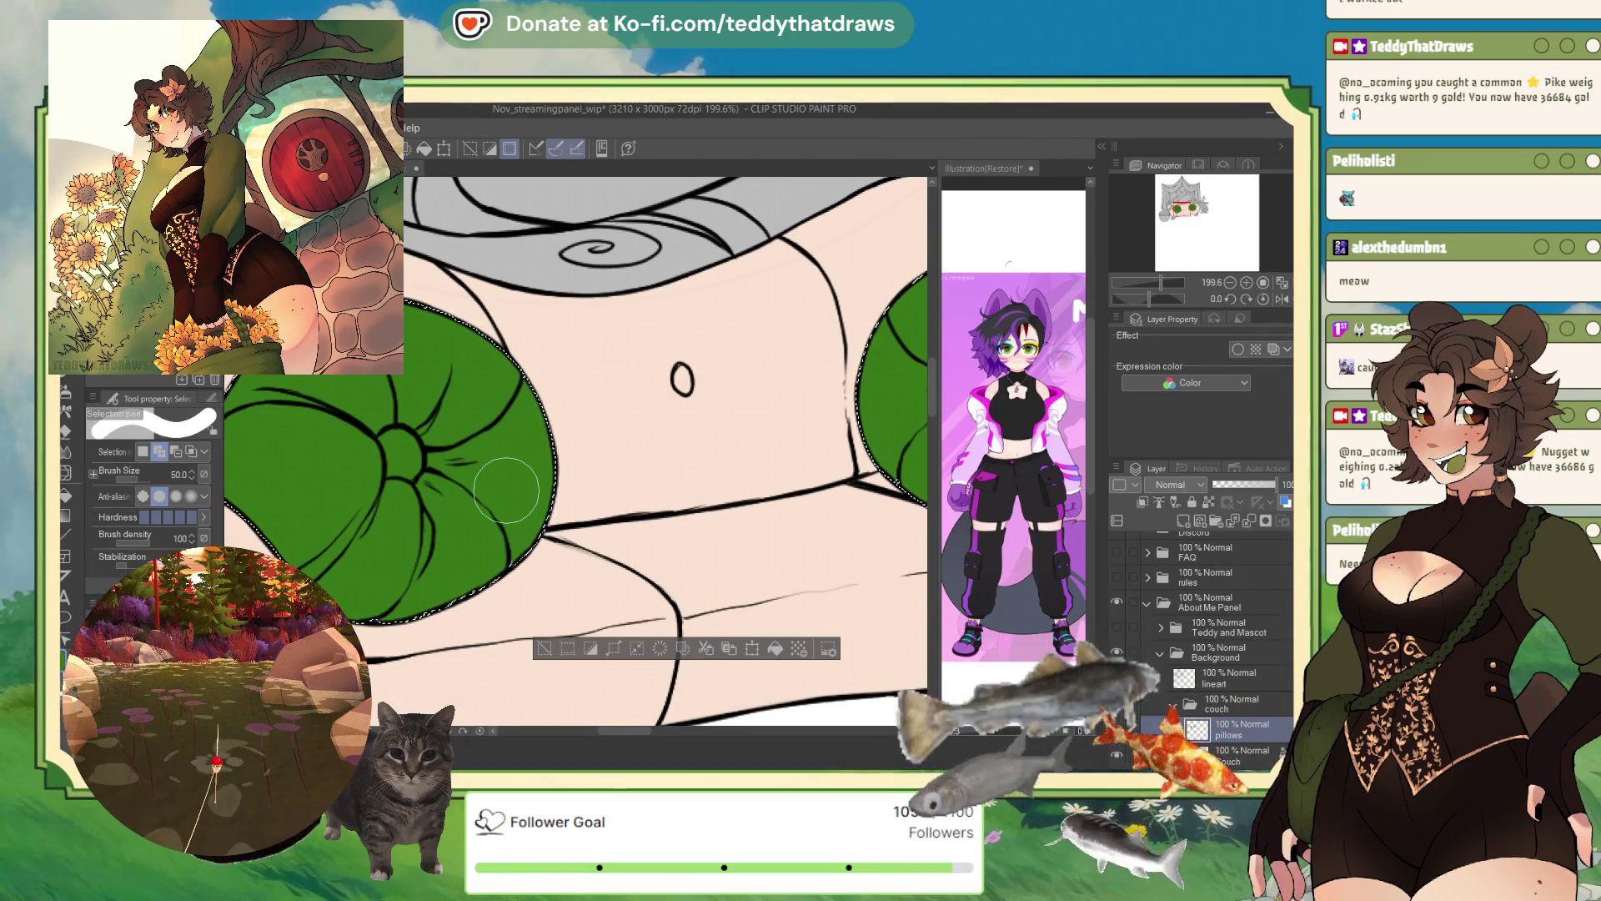
- In the Illustration reference, hide Layer 2 and show Layer 5, then return to the streaming panel
{"action": "left_click", "coordinate": [1008, 231]}
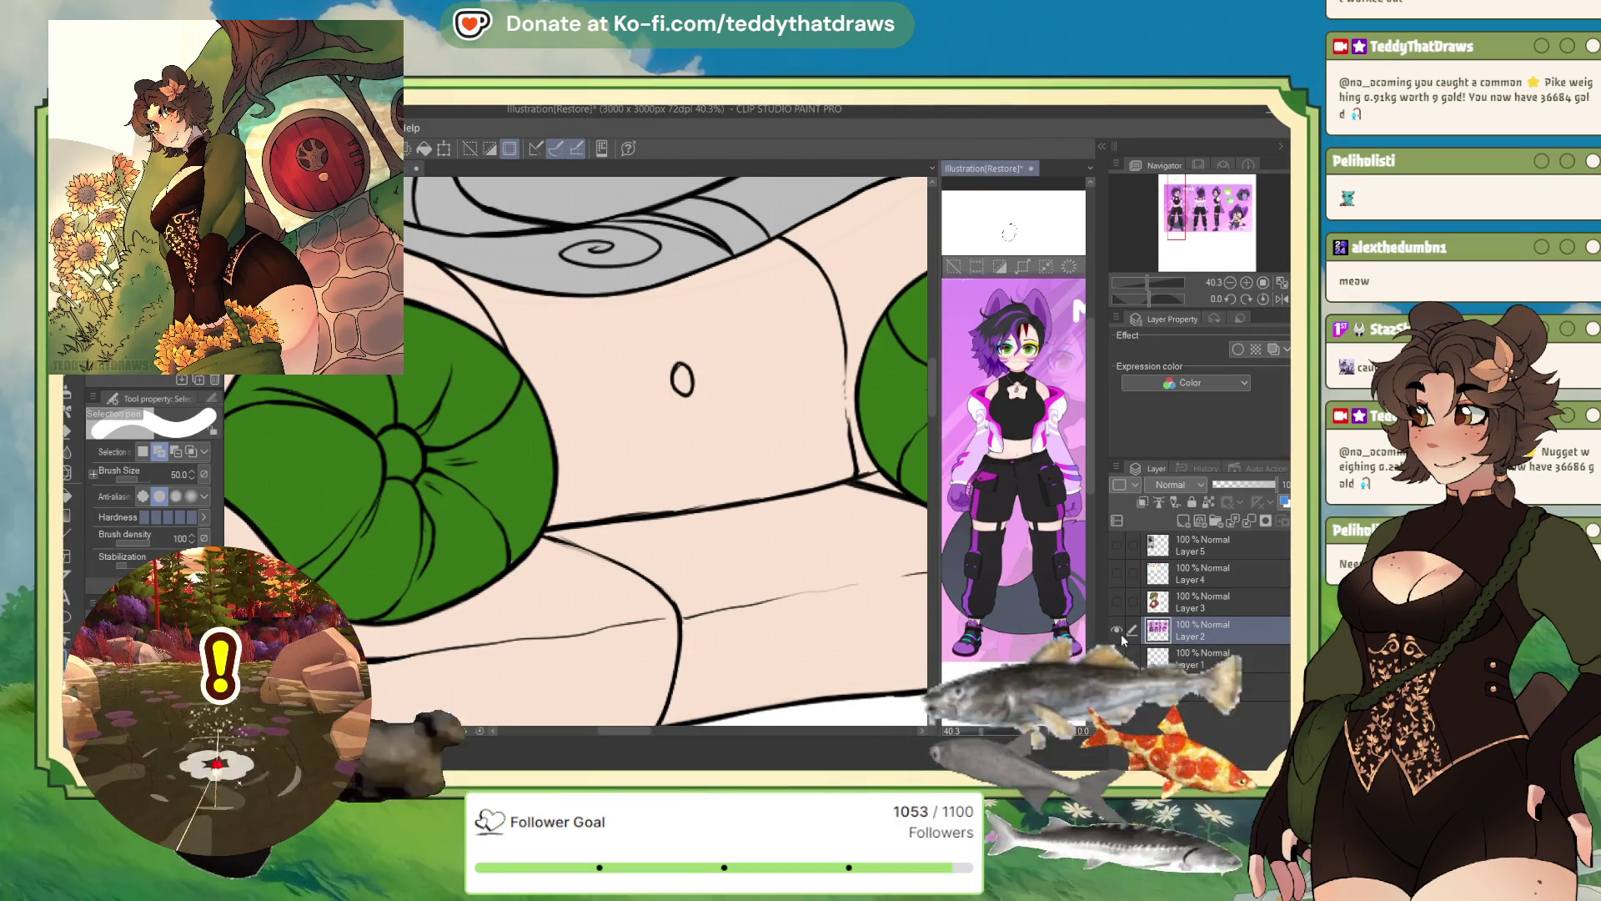
{"action": "left_click", "coordinate": [1116, 630]}
{"action": "left_click", "coordinate": [1166, 607]}
{"action": "left_click", "coordinate": [1118, 546]}
{"action": "left_click", "coordinate": [1185, 544]}
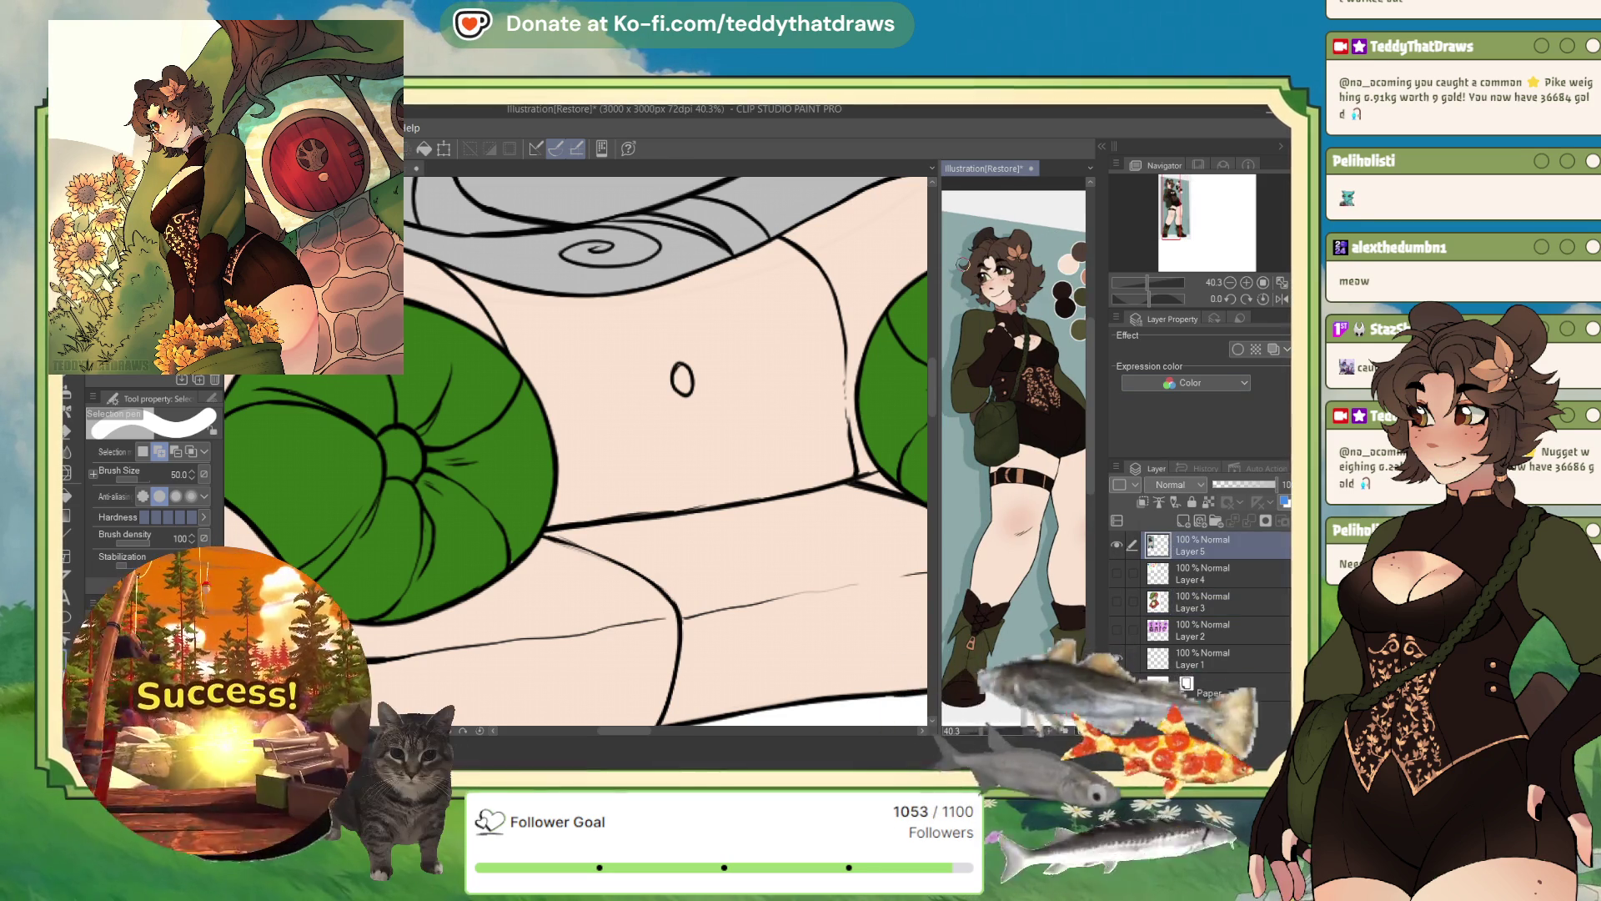
{"action": "key", "text": "ctrl+Tab"}
{"action": "scroll", "coordinate": [572, 430], "scroll_direction": "down", "scroll_amount": 2}
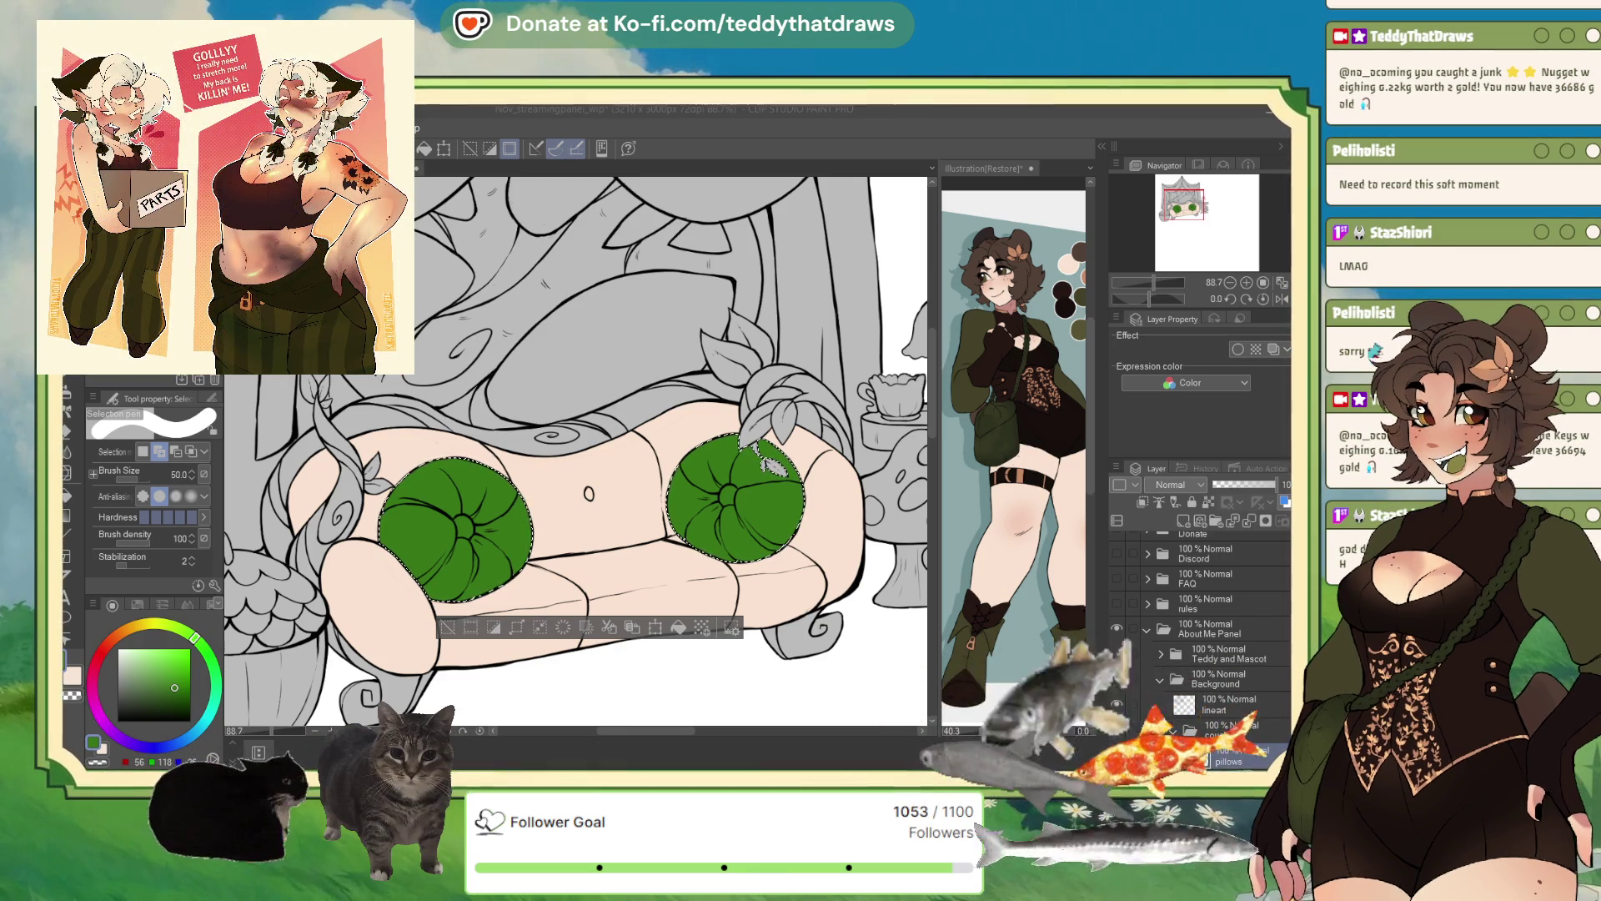
- Fill both selected cushions with dark red using the pen colour, then deselect
{"action": "left_click", "coordinate": [461, 528]}
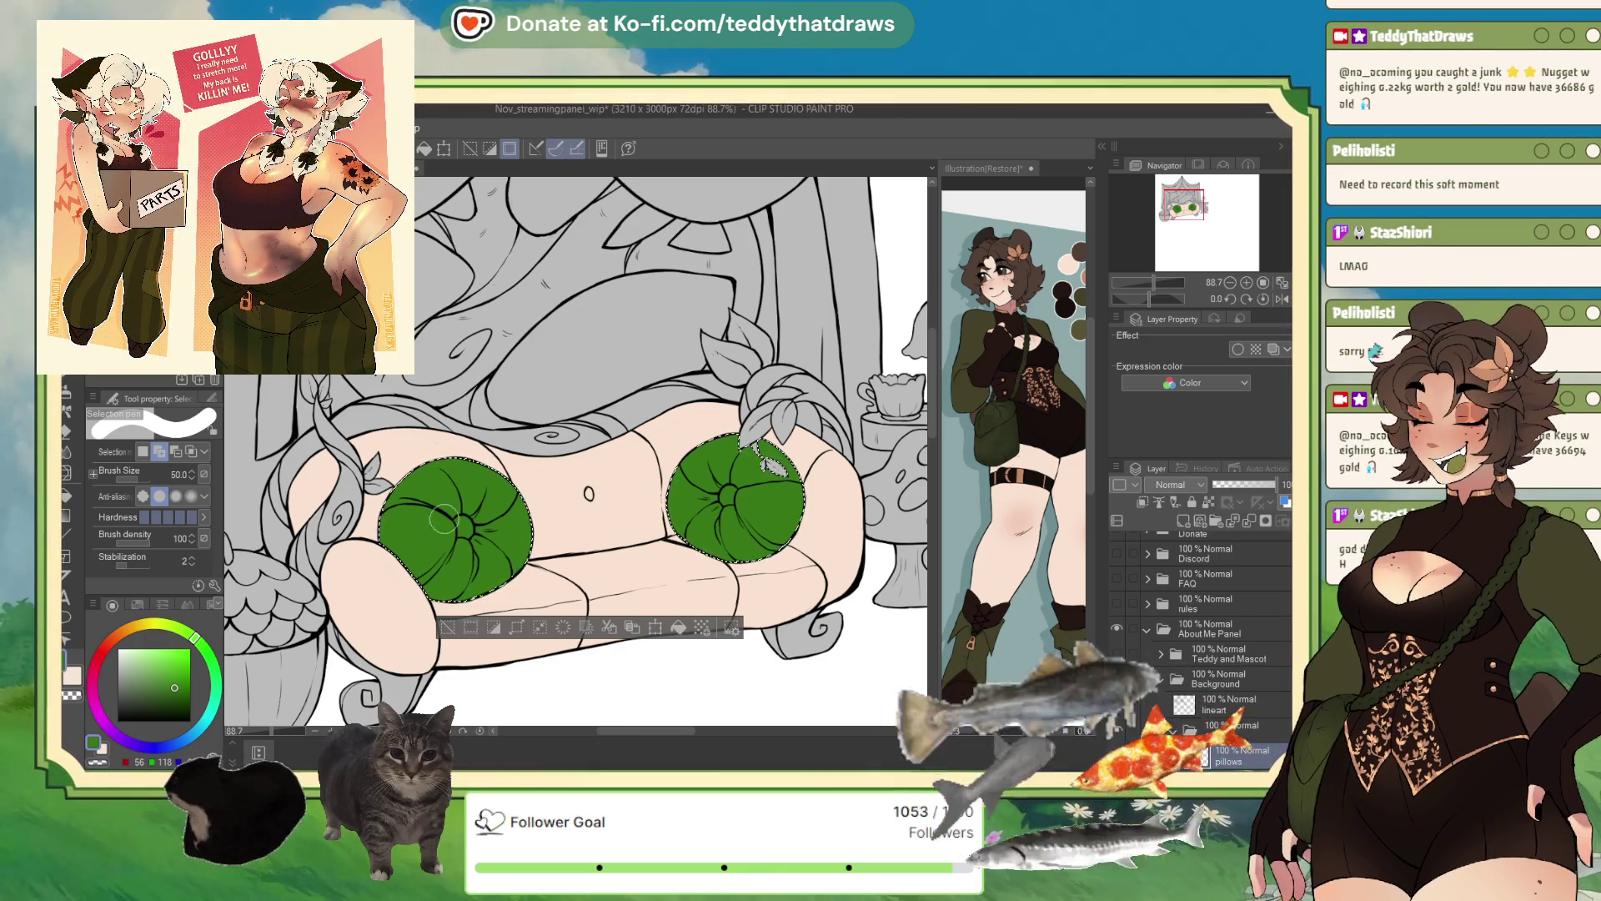
{"action": "key", "text": "p"}
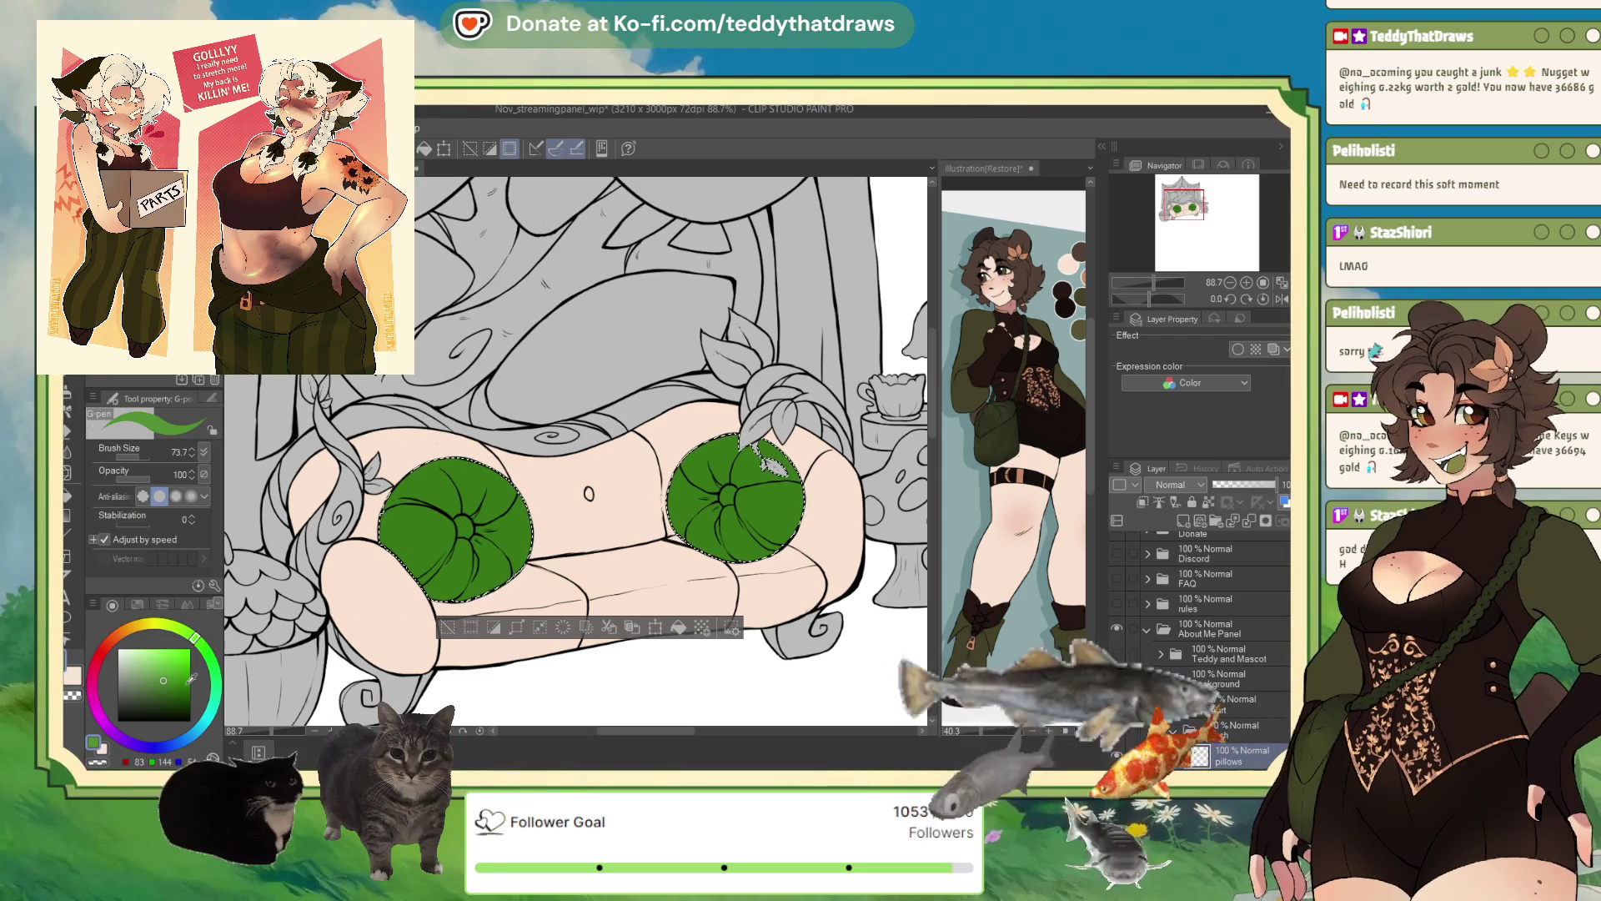
{"action": "left_click", "coordinate": [139, 624]}
{"action": "left_click", "coordinate": [164, 681]}
{"action": "left_click", "coordinate": [181, 648]}
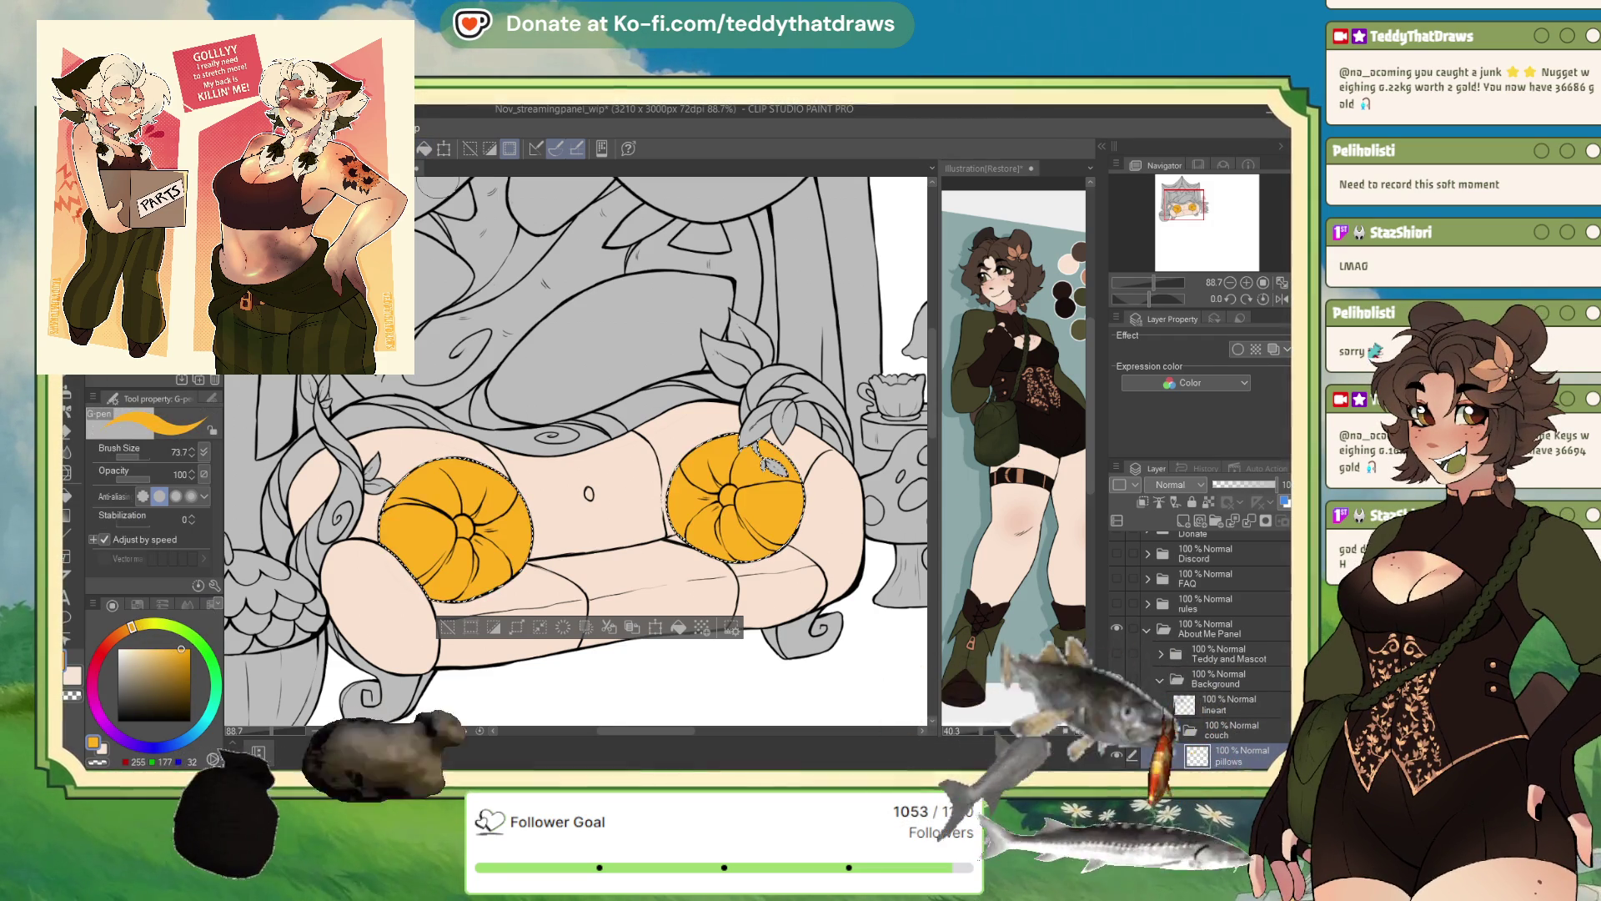
{"action": "scroll", "coordinate": [500, 331], "scroll_direction": "down", "scroll_amount": 2}
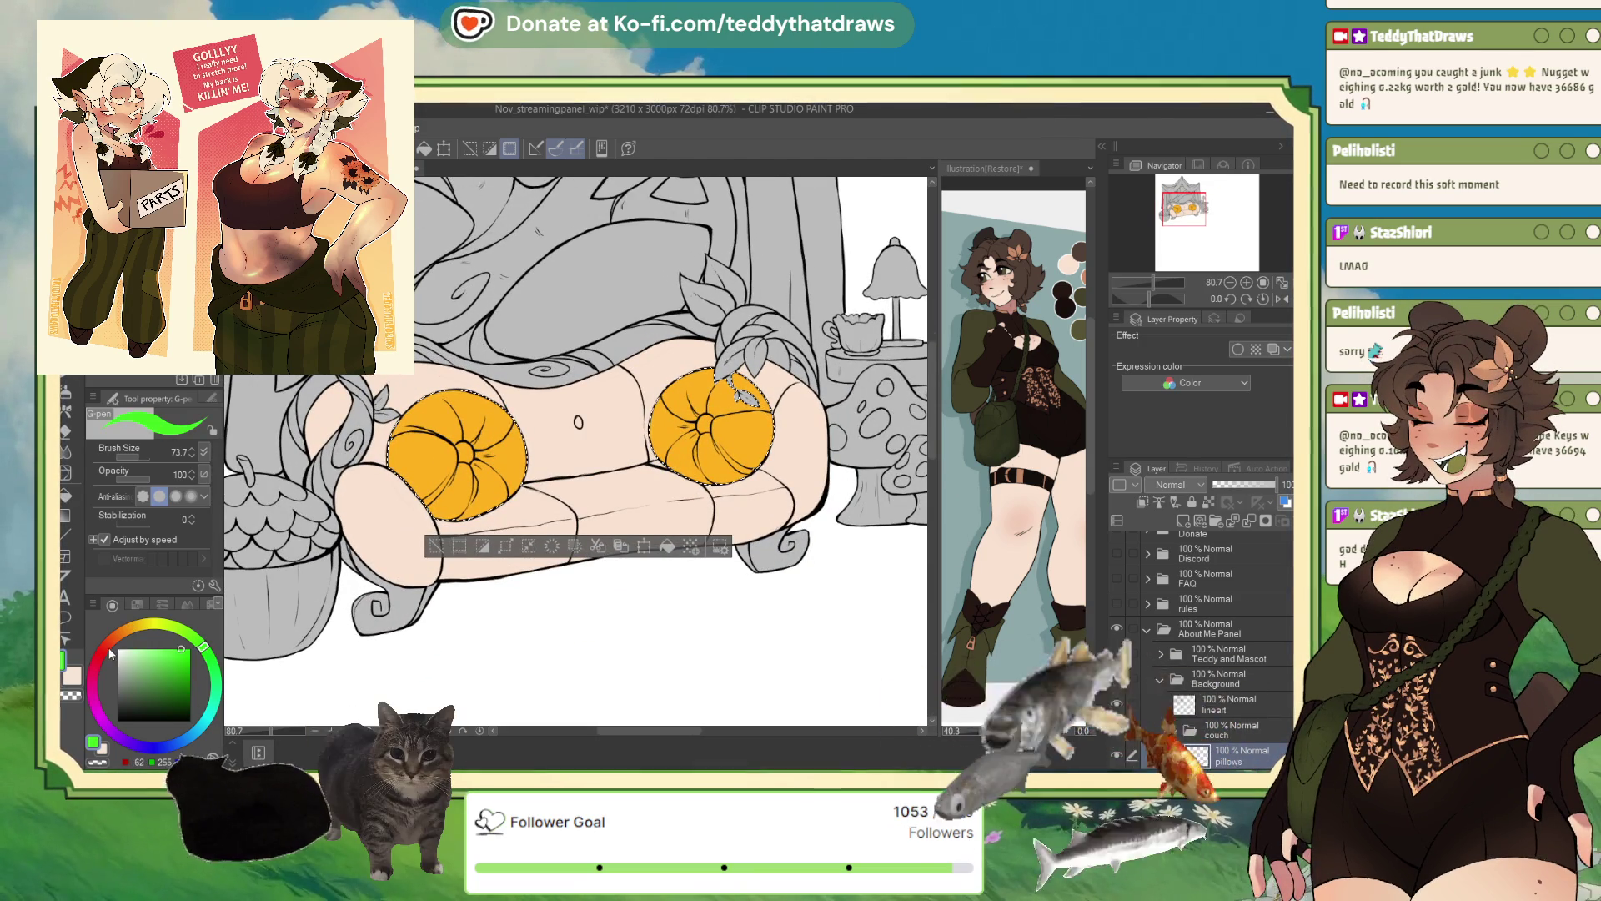
{"action": "left_click", "coordinate": [104, 647]}
{"action": "left_click", "coordinate": [181, 678]}
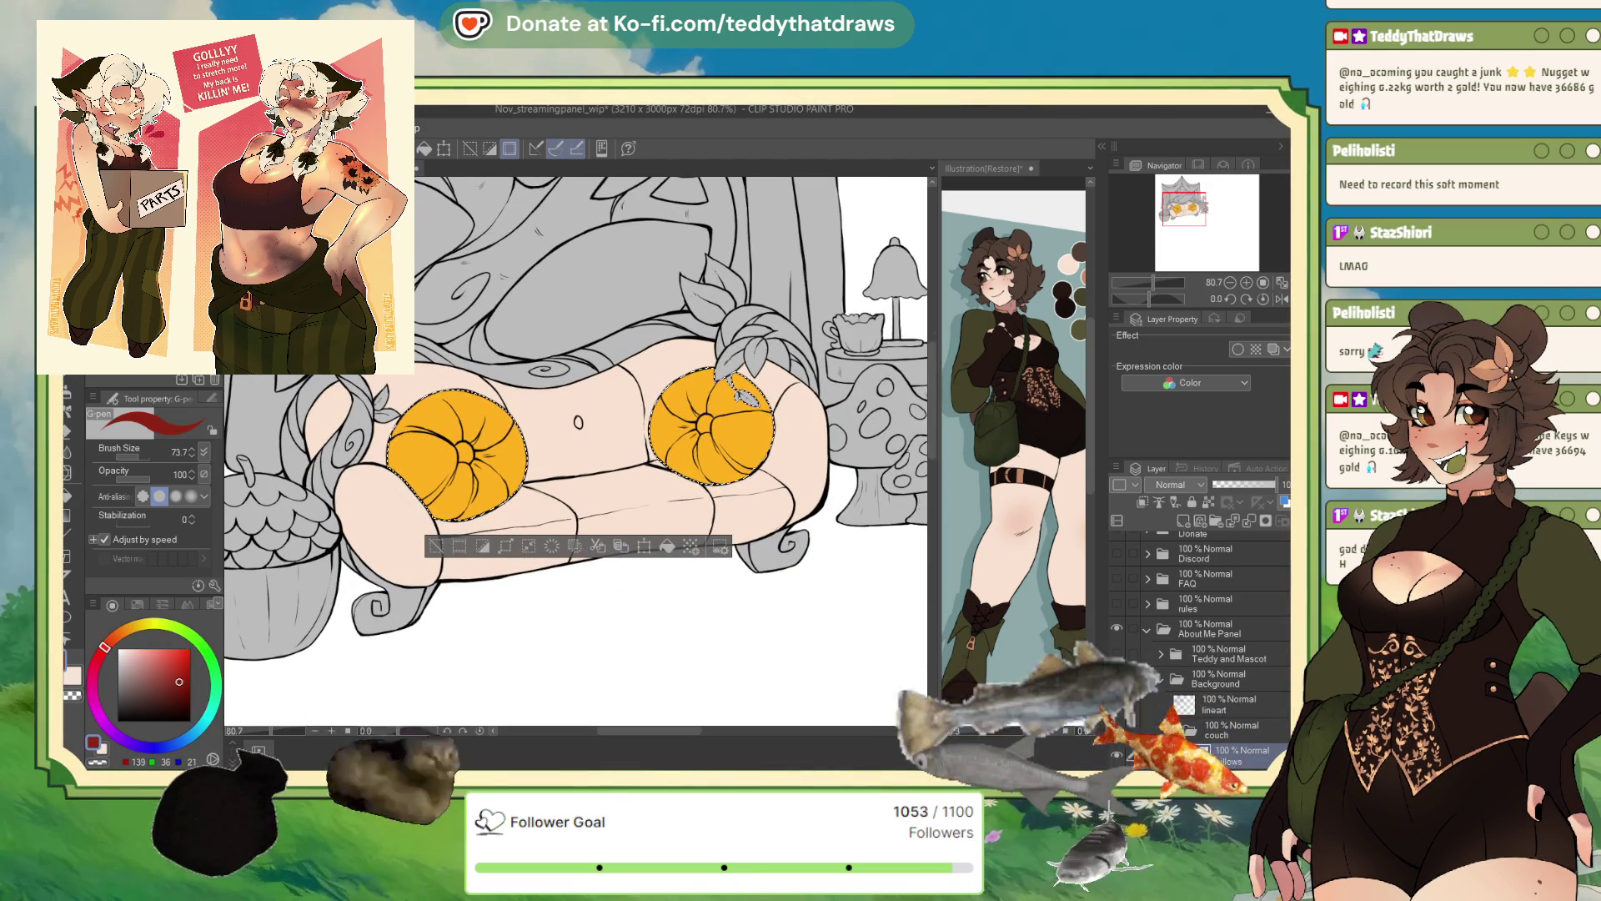
{"action": "key", "text": "alt+BackSpace"}
{"action": "key", "text": "ctrl+alt+0"}
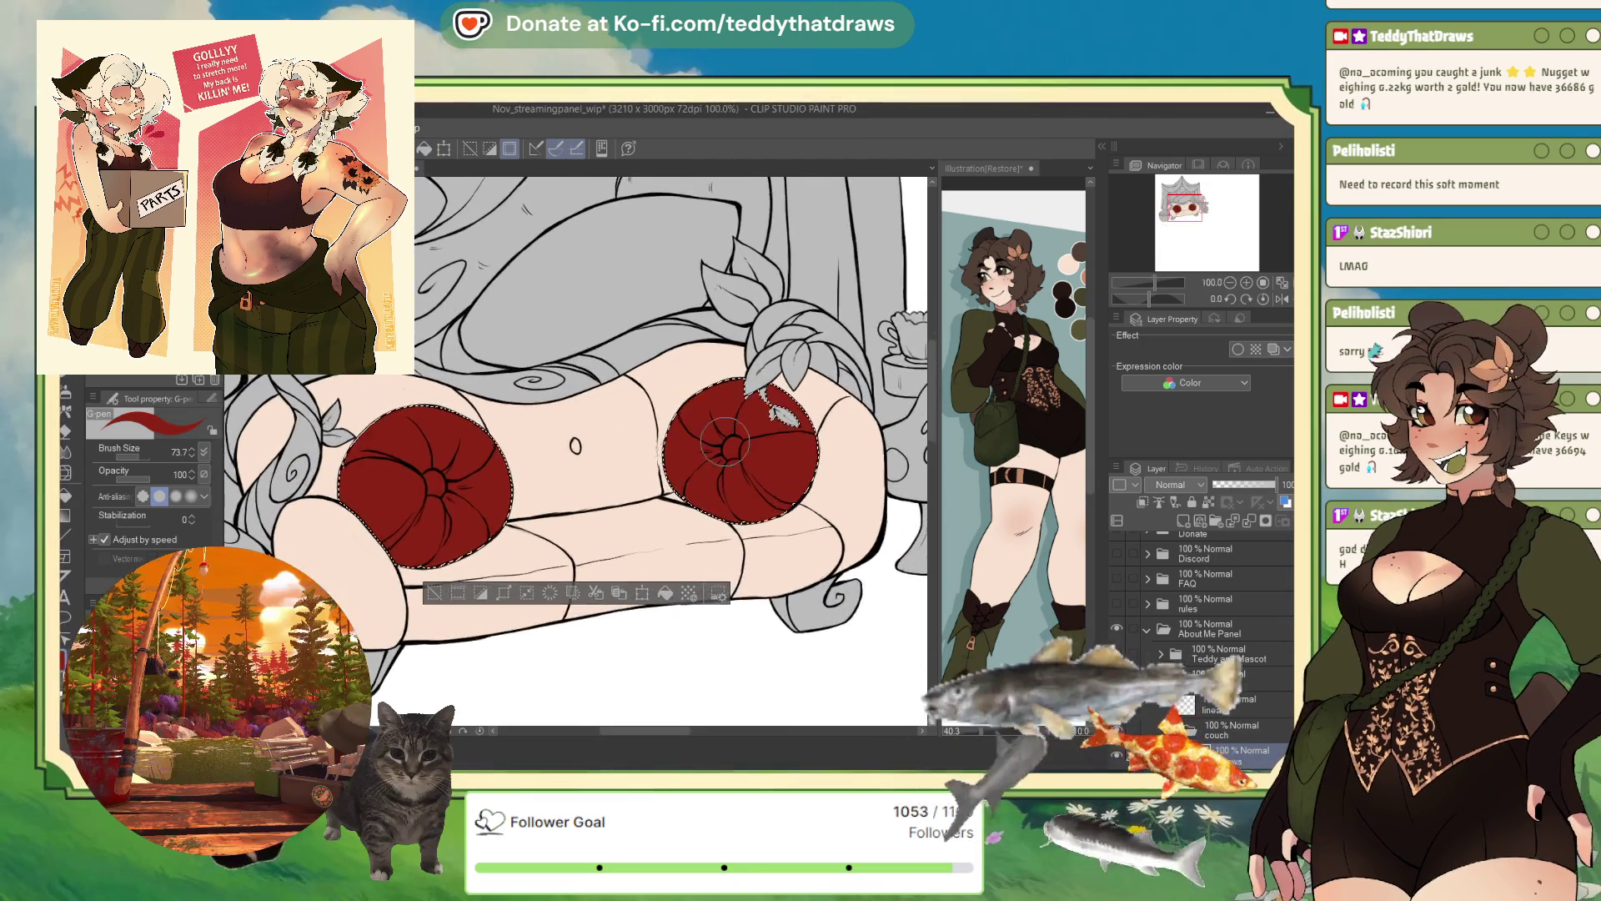
{"action": "scroll", "coordinate": [717, 445], "scroll_direction": "up", "scroll_amount": 3}
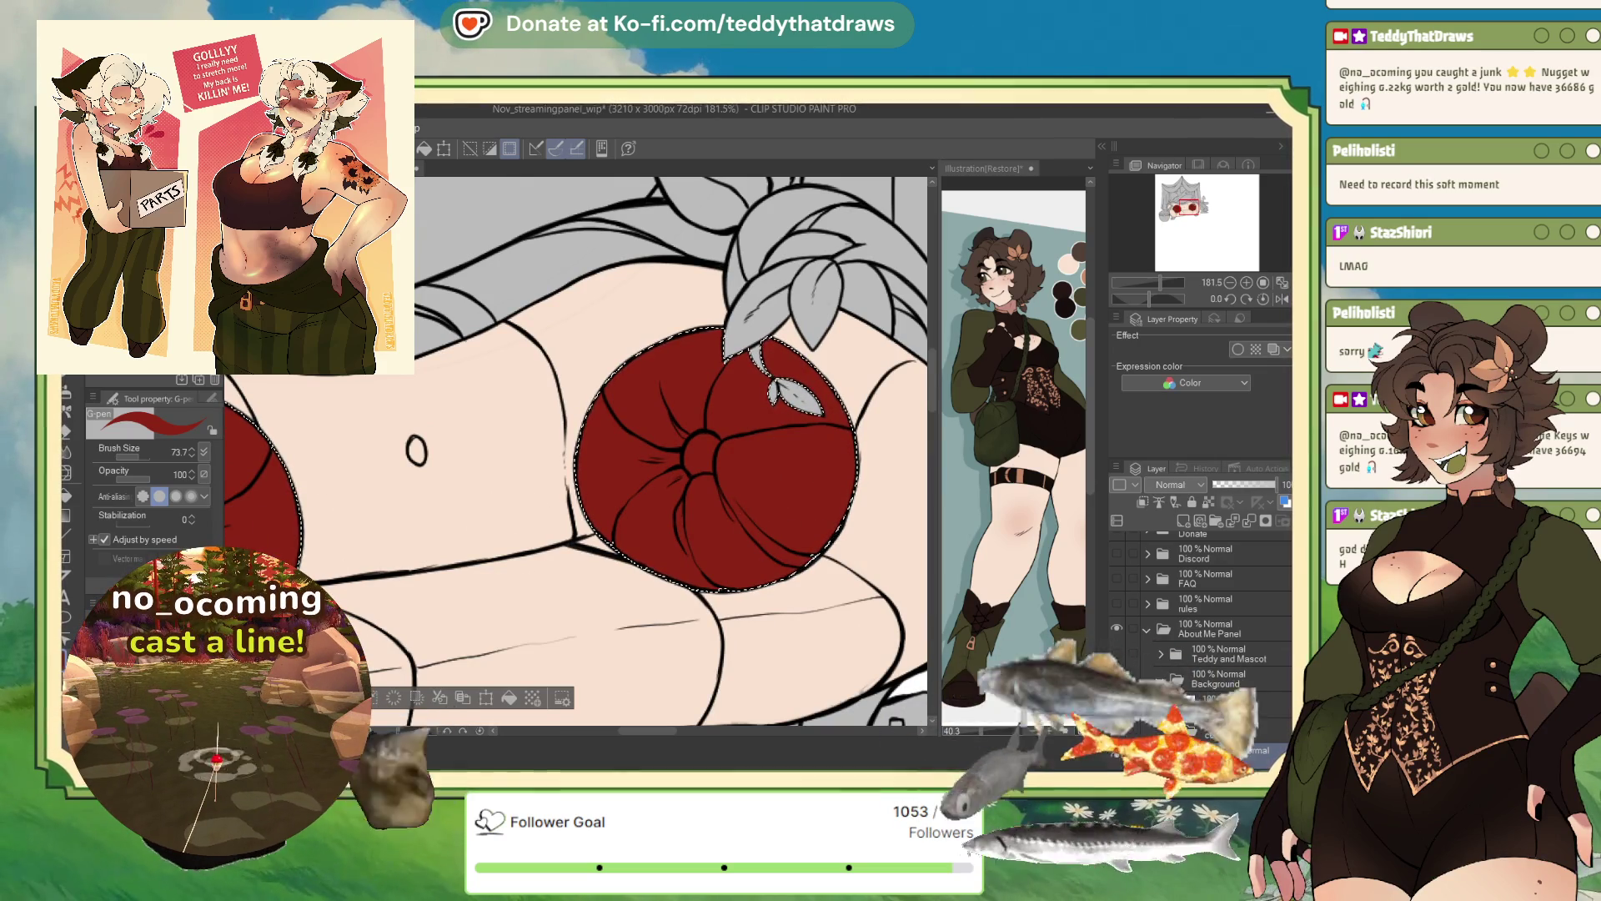
{"action": "key", "text": "ctrl+d"}
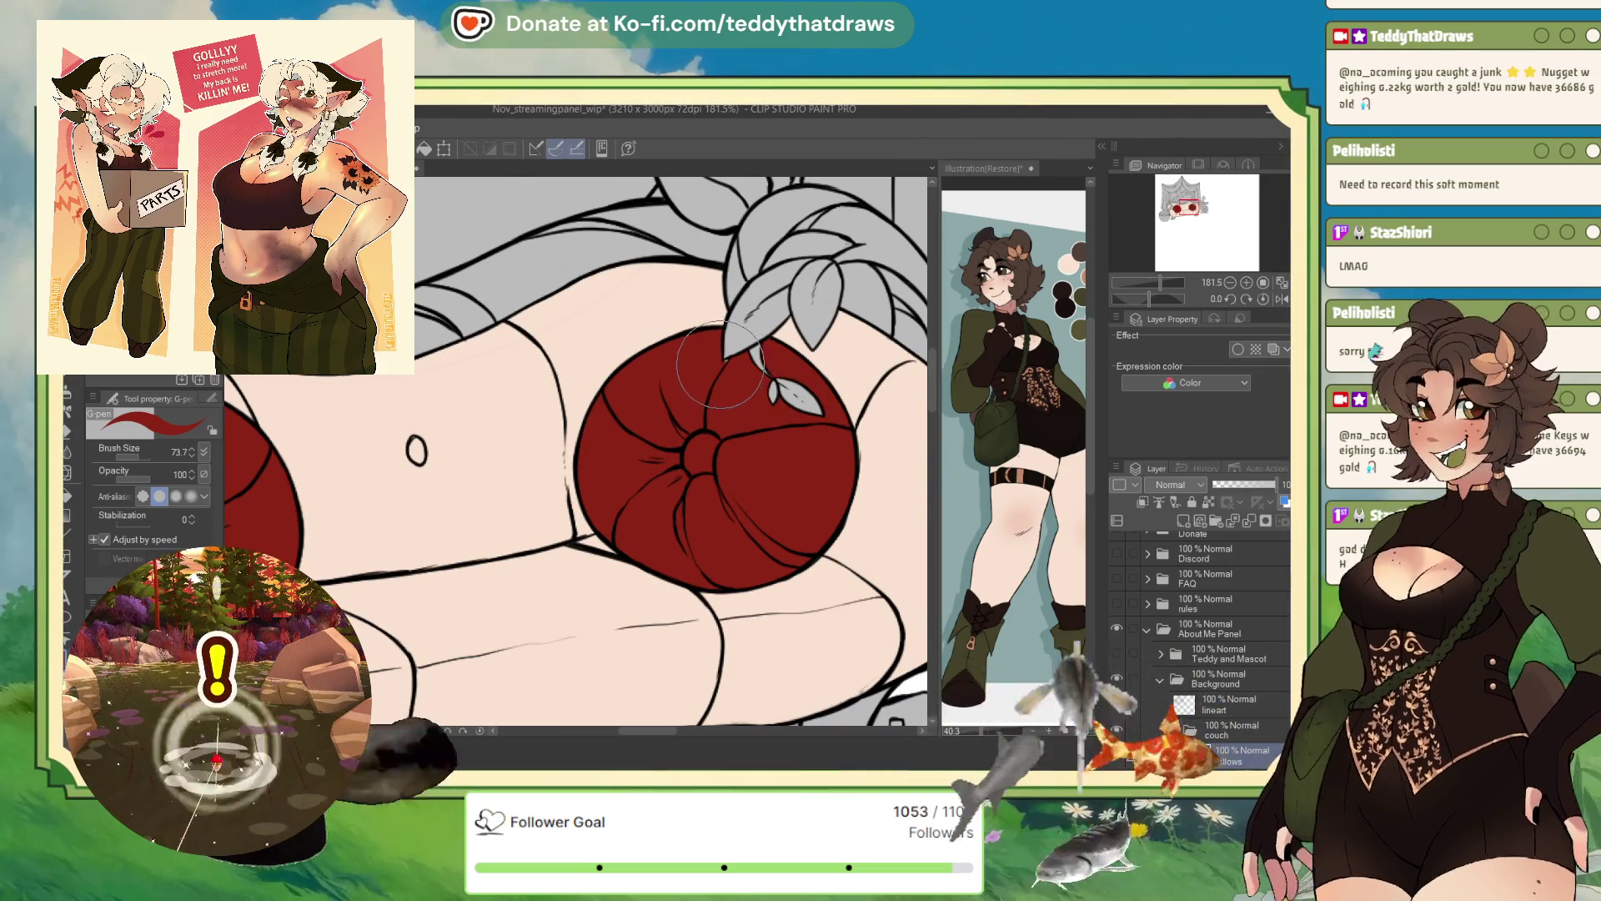
- Enlarge the brush and paint over both pillows in orange
{"action": "scroll", "coordinate": [705, 430], "scroll_direction": "down", "scroll_amount": 5}
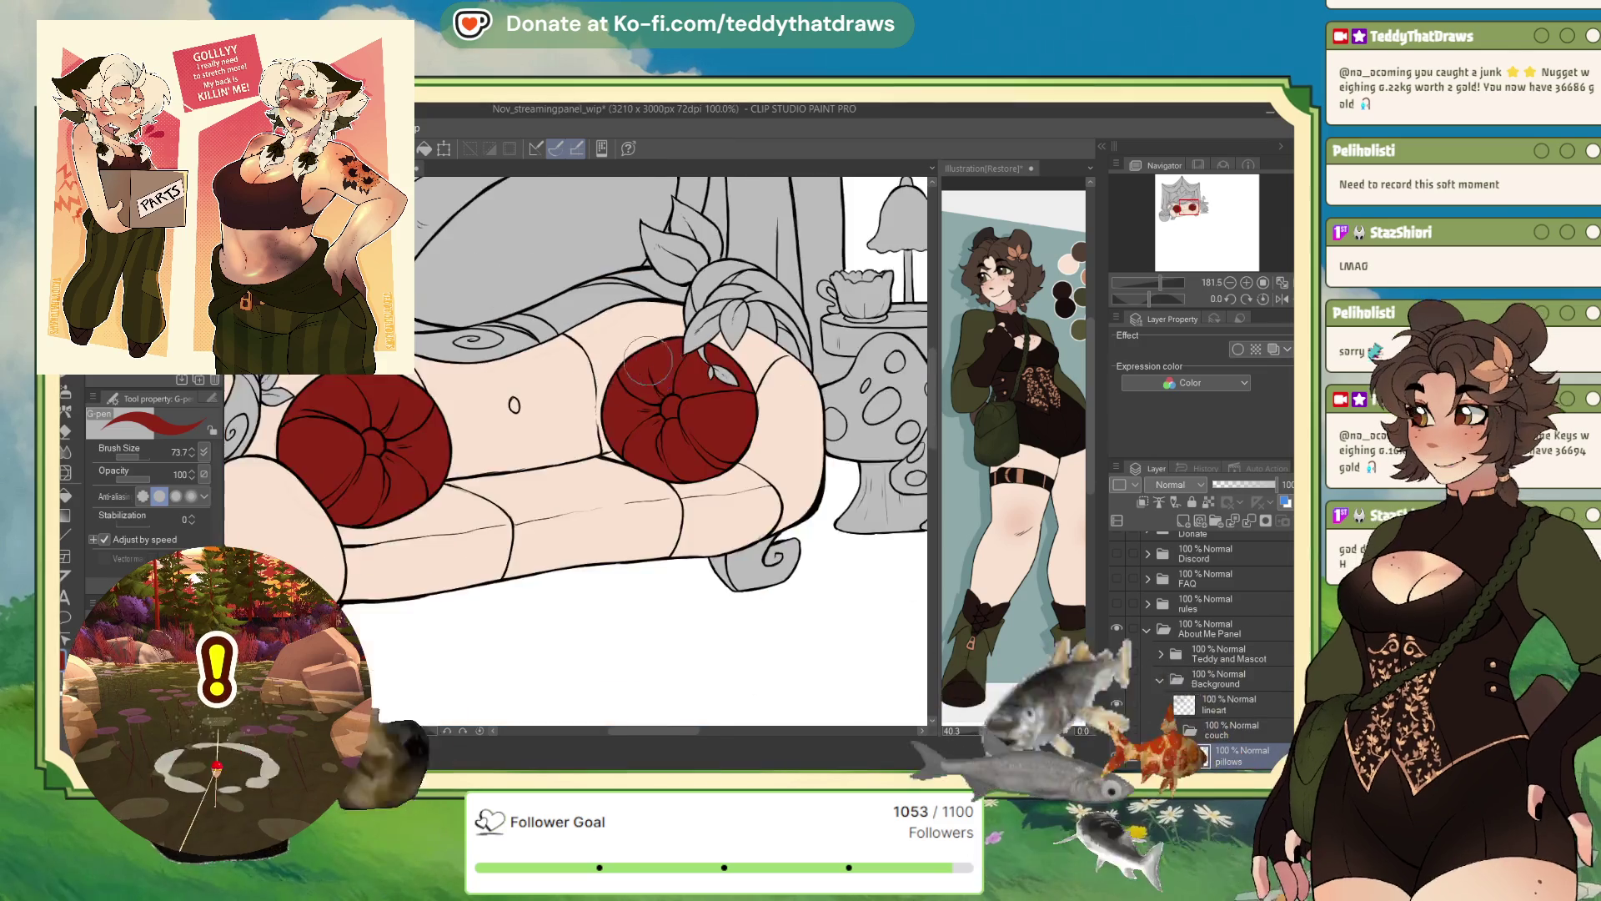
{"action": "scroll", "coordinate": [634, 417], "scroll_direction": "up", "scroll_amount": 2}
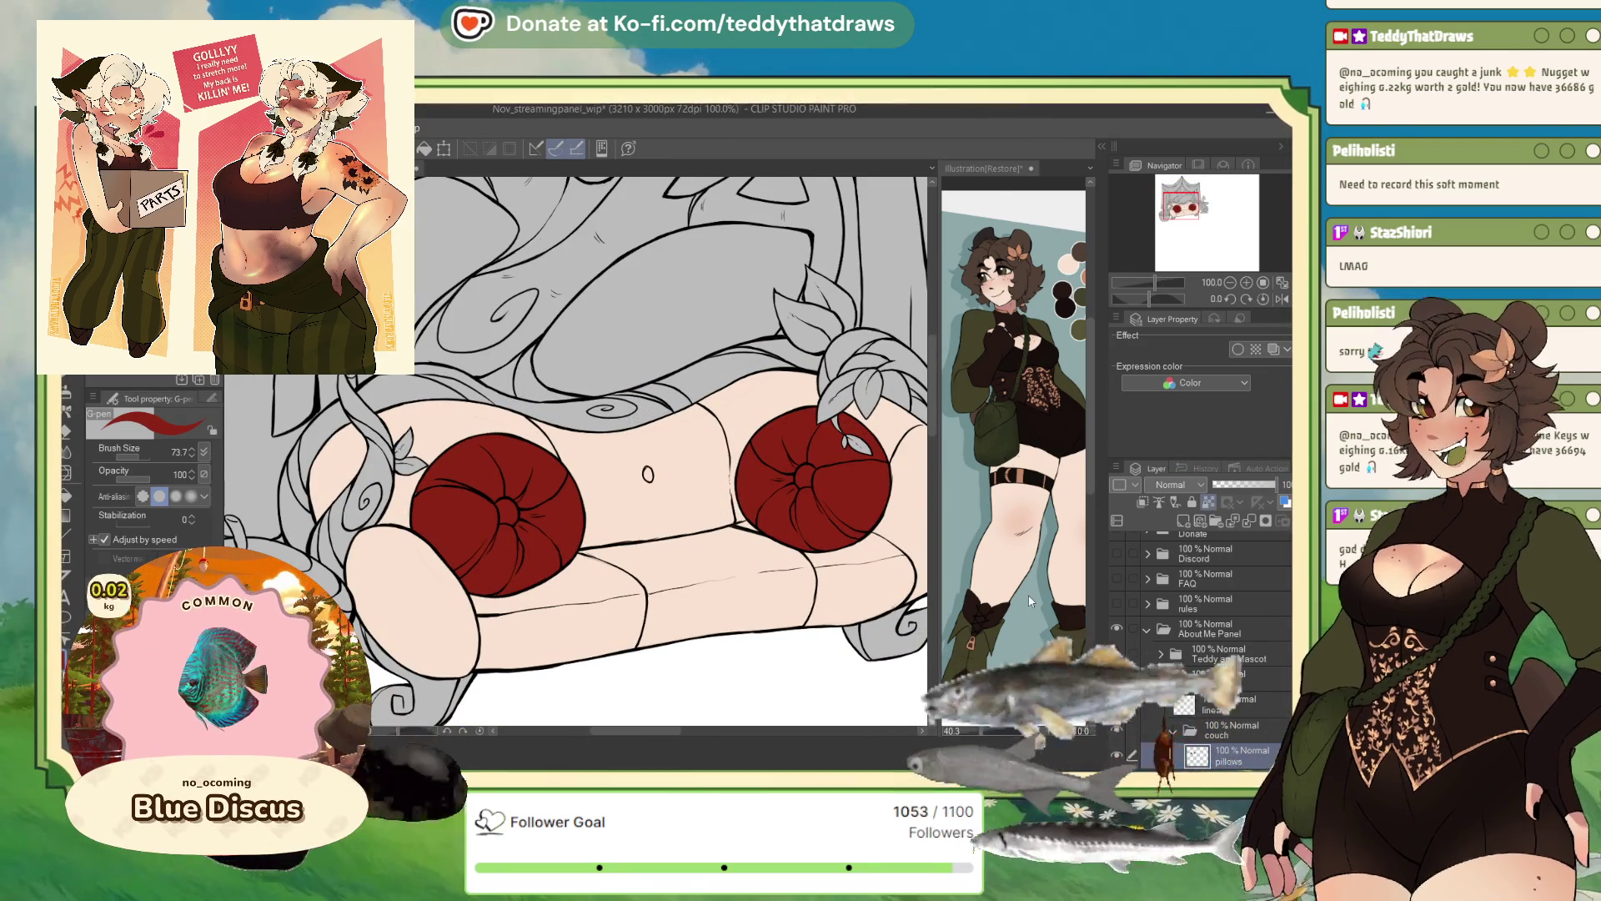
{"action": "left_click_drag", "start_coordinate": [576, 450], "coordinate": [634, 450]}
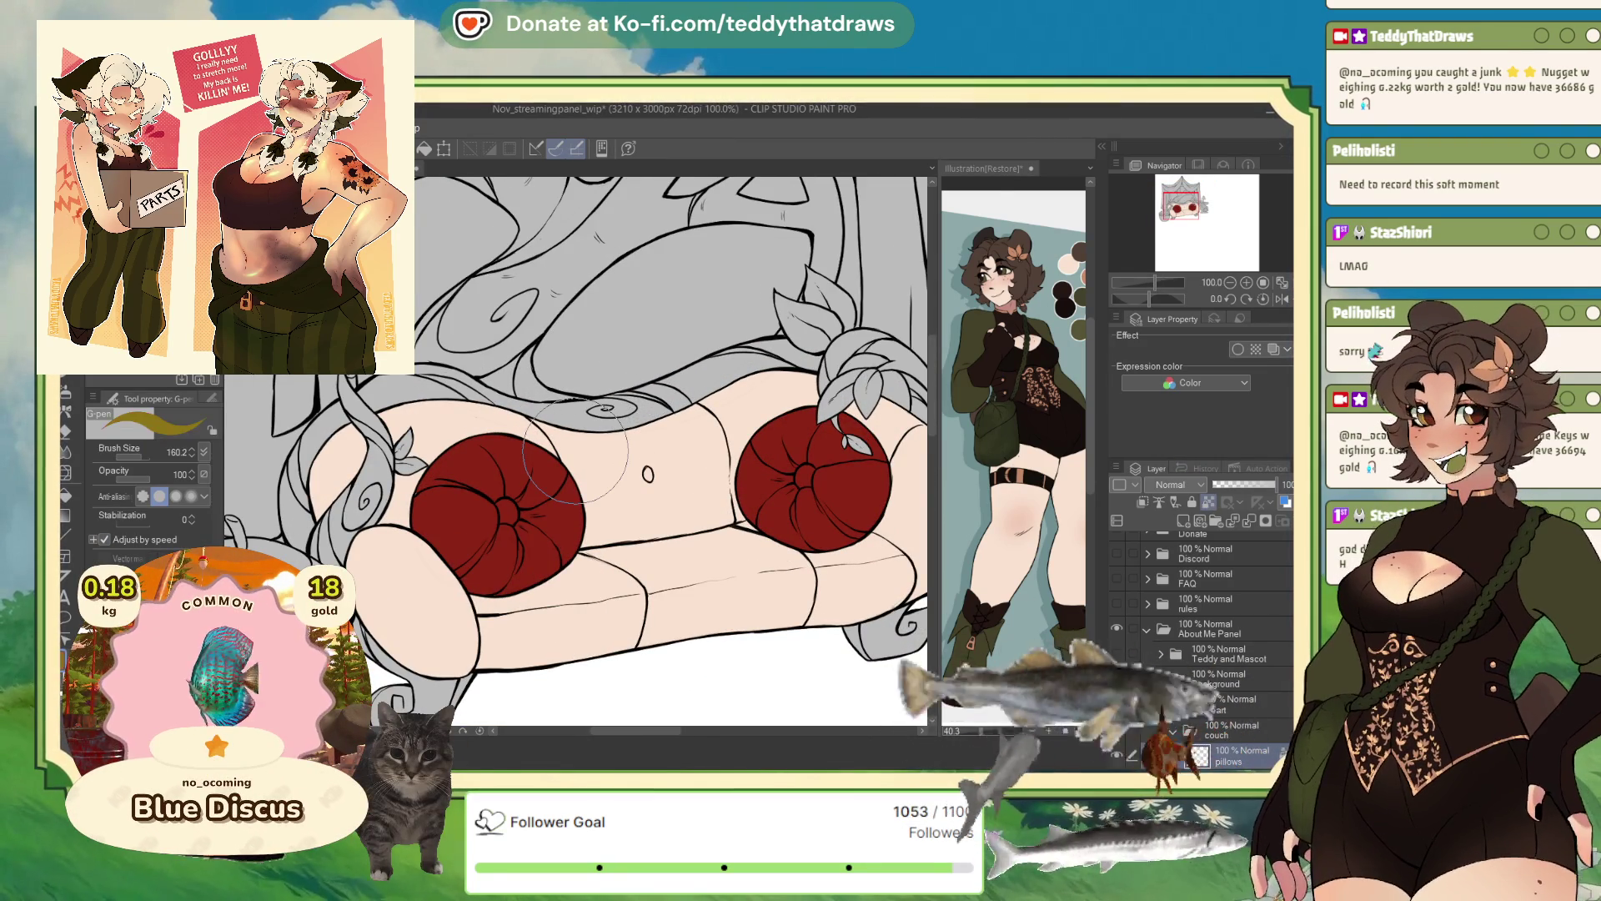
{"action": "left_click", "coordinate": [576, 451], "text": "alt"}
{"action": "mouse_move", "coordinate": [307, 513]}
{"action": "left_mouse_down"}
{"action": "mouse_move", "coordinate": [517, 493]}
{"action": "mouse_move", "coordinate": [484, 568]}
{"action": "left_mouse_up"}
{"action": "left_click_drag", "start_coordinate": [793, 484], "coordinate": [822, 417]}
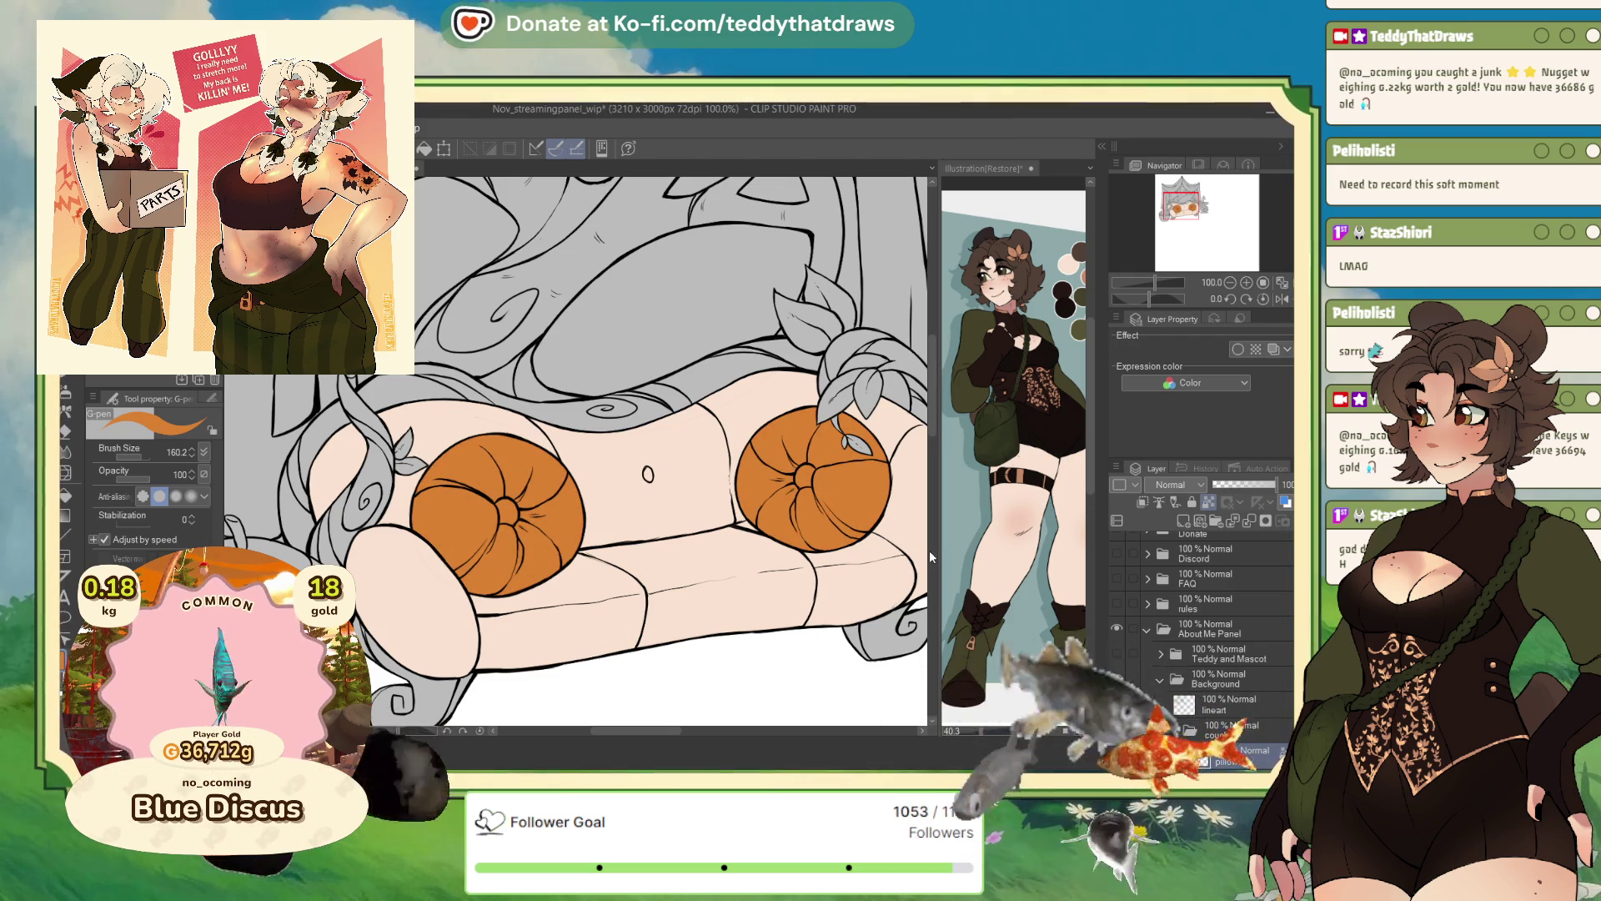
{"action": "scroll", "coordinate": [717, 488], "scroll_direction": "down", "scroll_amount": 3}
{"action": "scroll", "coordinate": [717, 491], "scroll_direction": "up", "scroll_amount": 1}
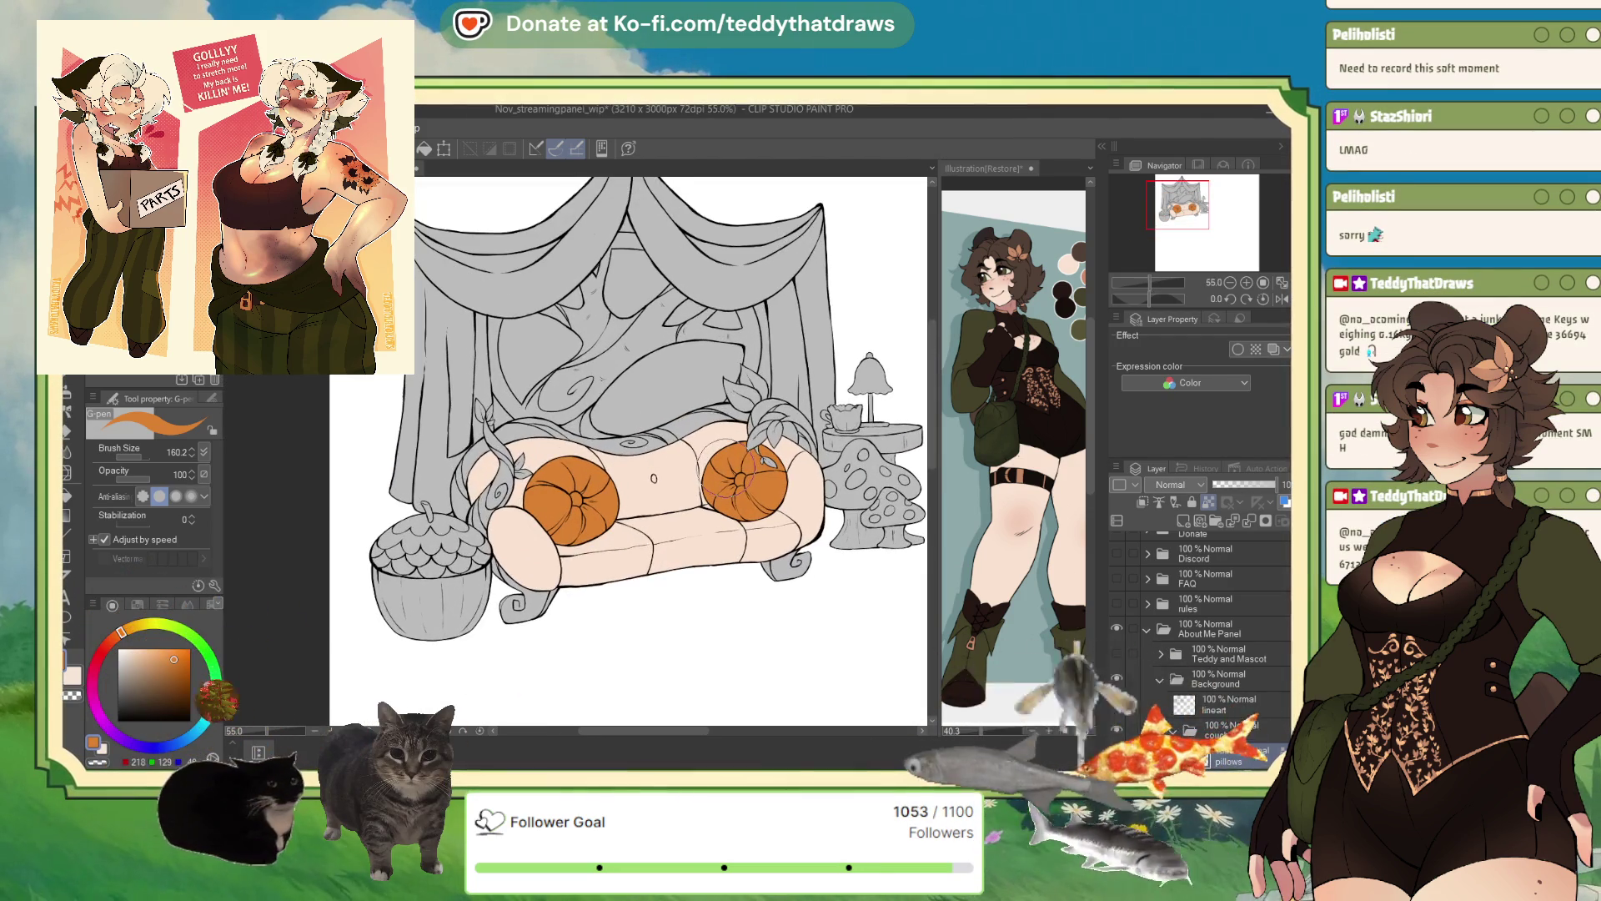
{"action": "scroll", "coordinate": [700, 454], "scroll_direction": "up", "scroll_amount": 1}
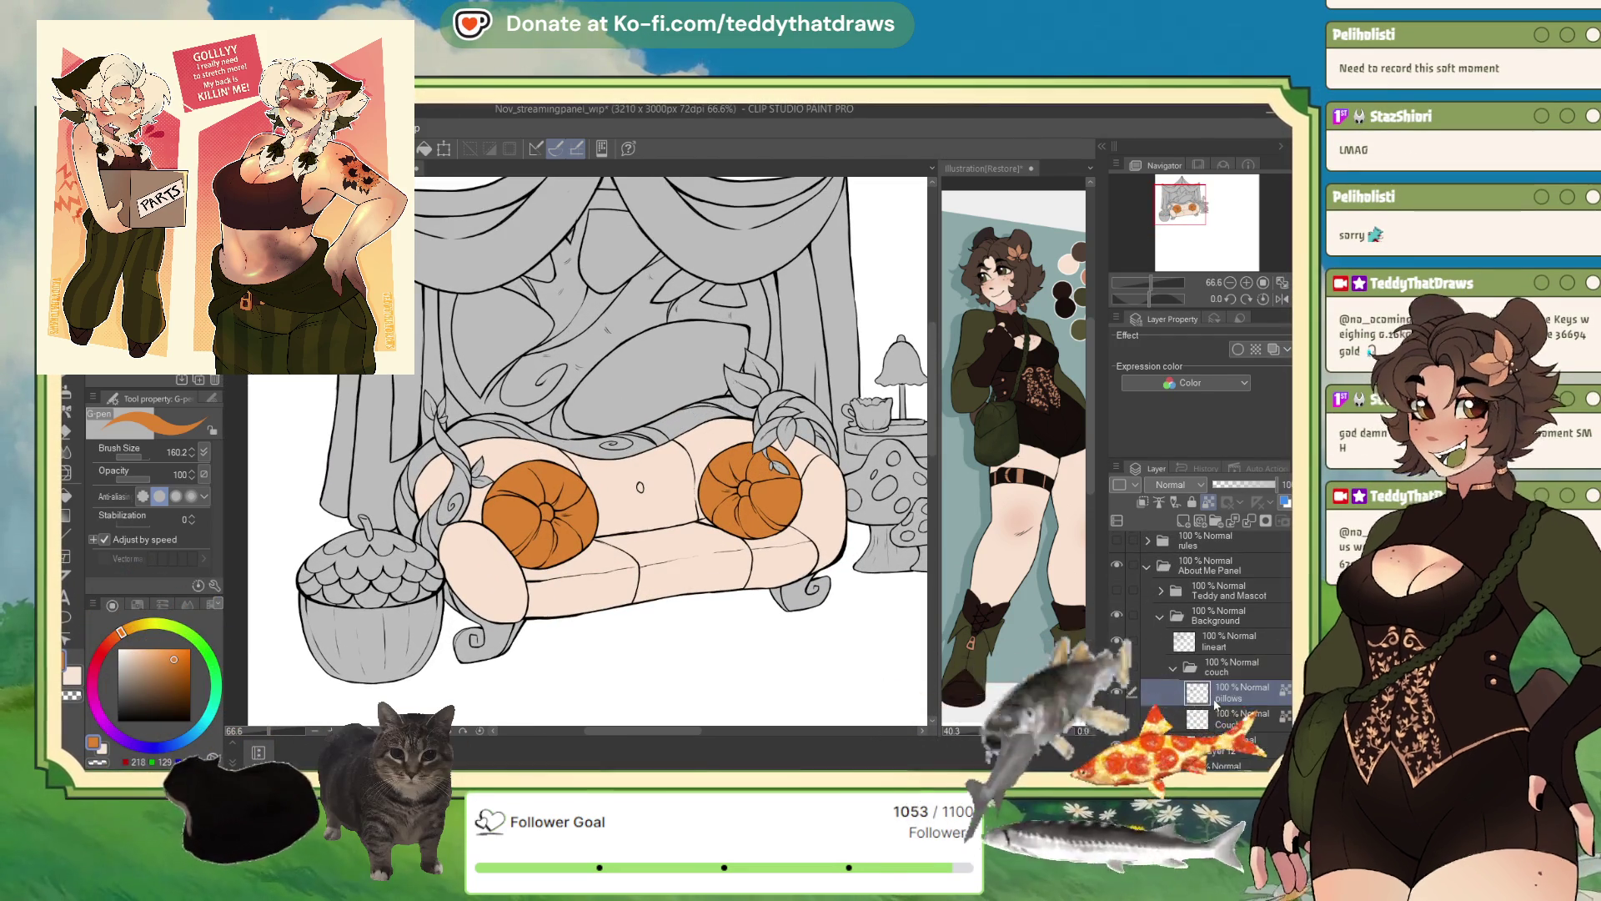
- Paint the whole couch body dark red with a larger brush, rotating the canvas to reach edges
{"action": "scroll", "coordinate": [1206, 647], "scroll_direction": "down", "scroll_amount": 2}
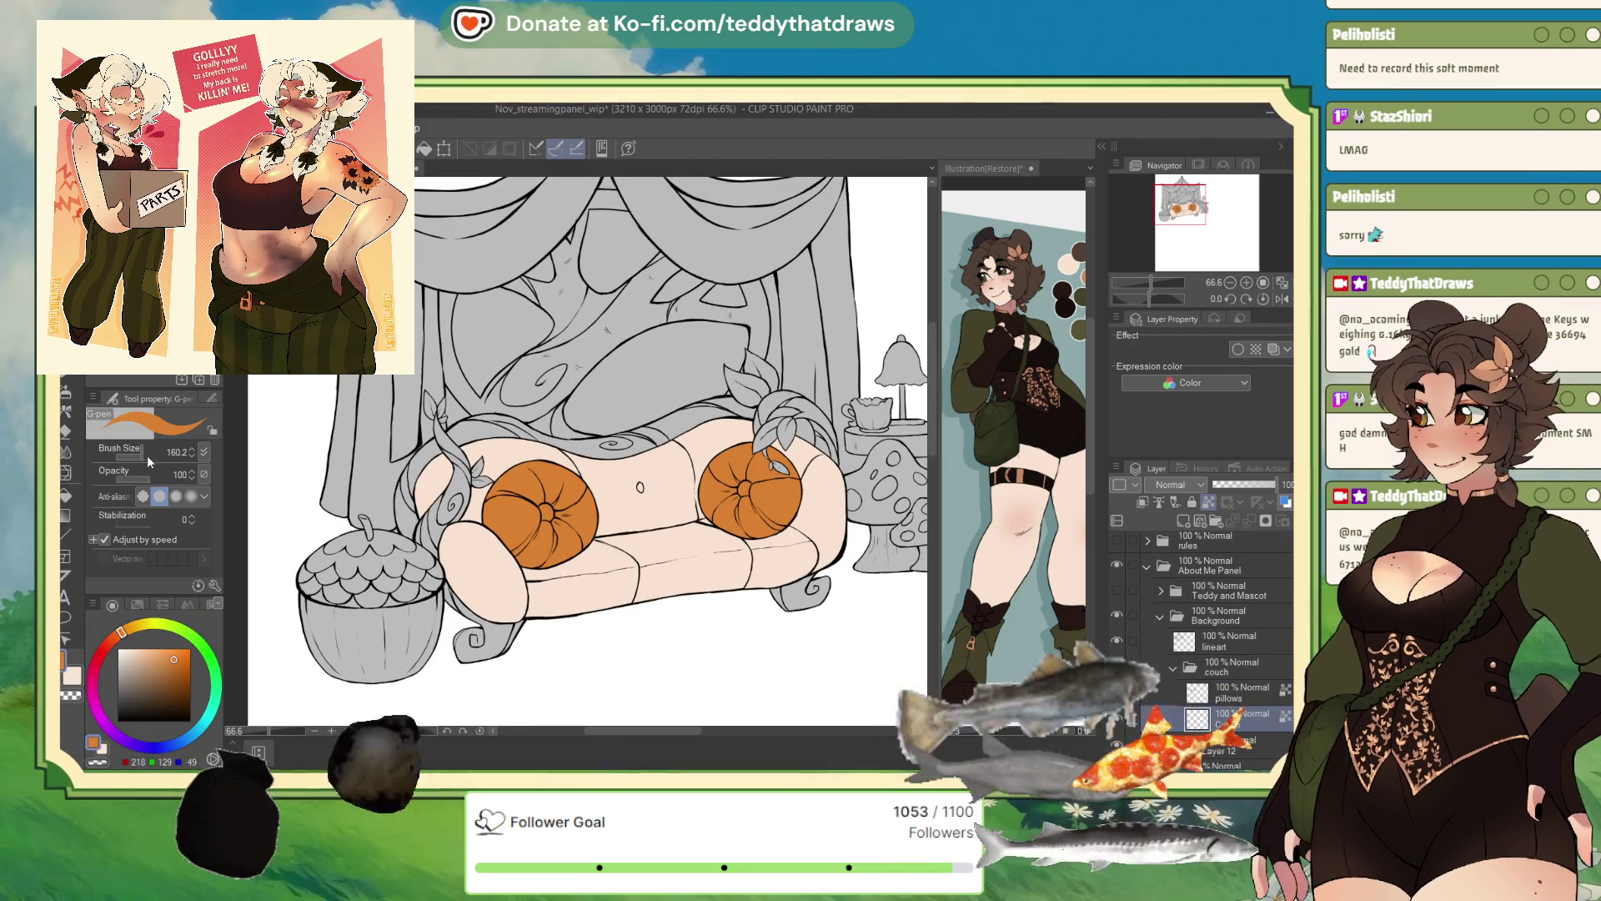
{"action": "left_click_drag", "start_coordinate": [146, 457], "coordinate": [179, 456]}
{"action": "left_click", "coordinate": [101, 652]}
{"action": "left_click", "coordinate": [181, 691]}
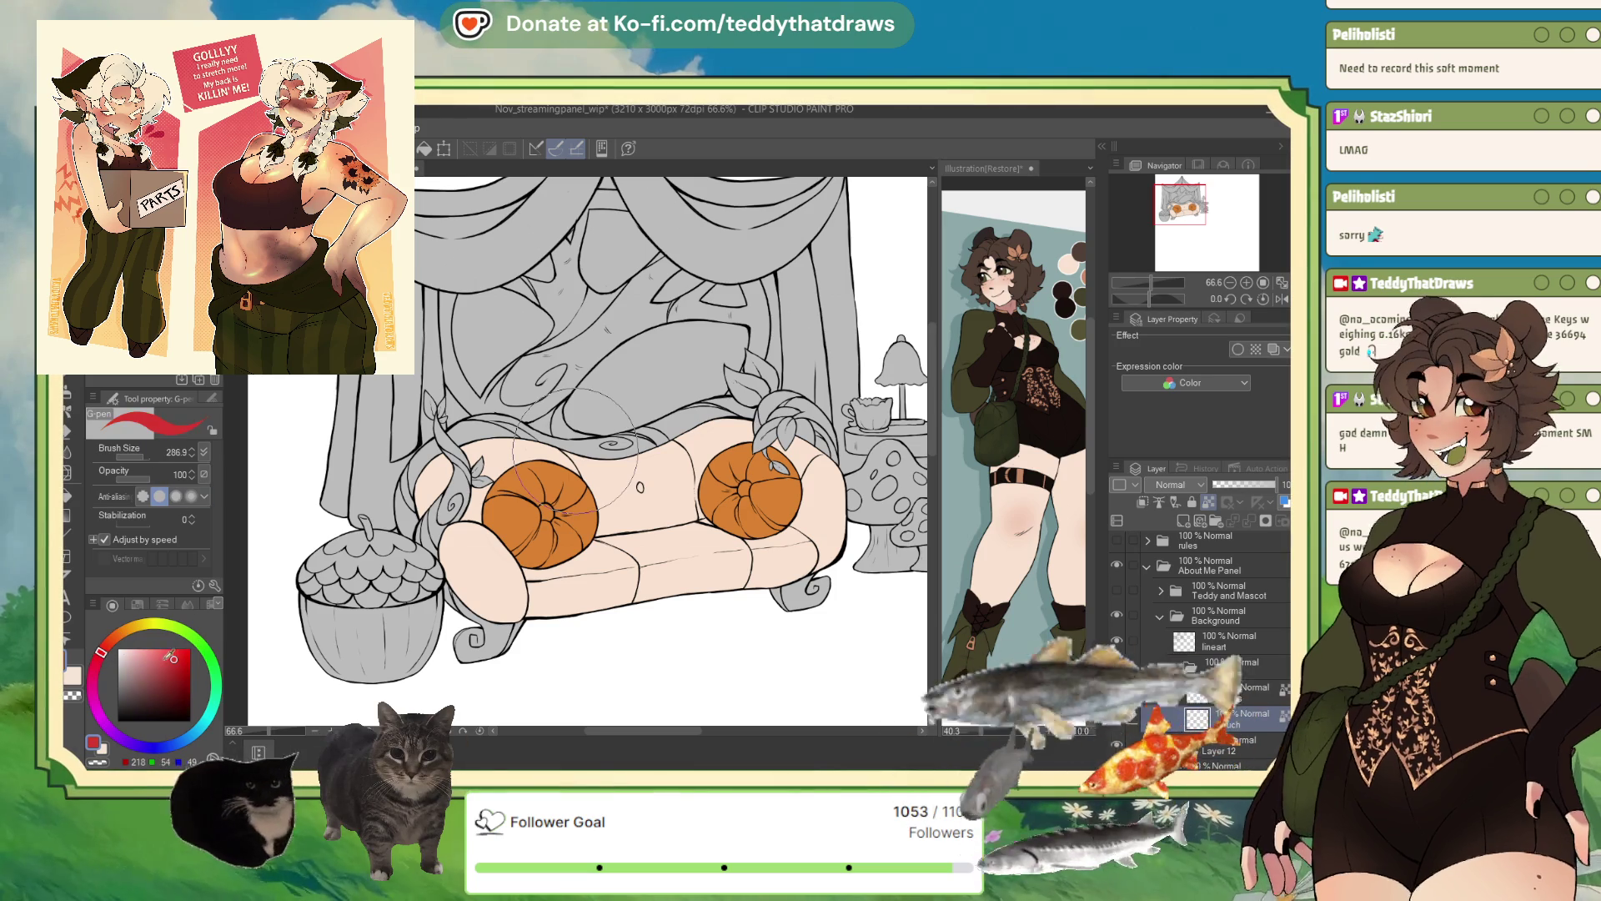
{"action": "mouse_move", "coordinate": [478, 460]}
{"action": "left_mouse_down"}
{"action": "mouse_move", "coordinate": [533, 517]}
{"action": "mouse_move", "coordinate": [812, 529]}
{"action": "mouse_move", "coordinate": [724, 563]}
{"action": "left_mouse_up"}
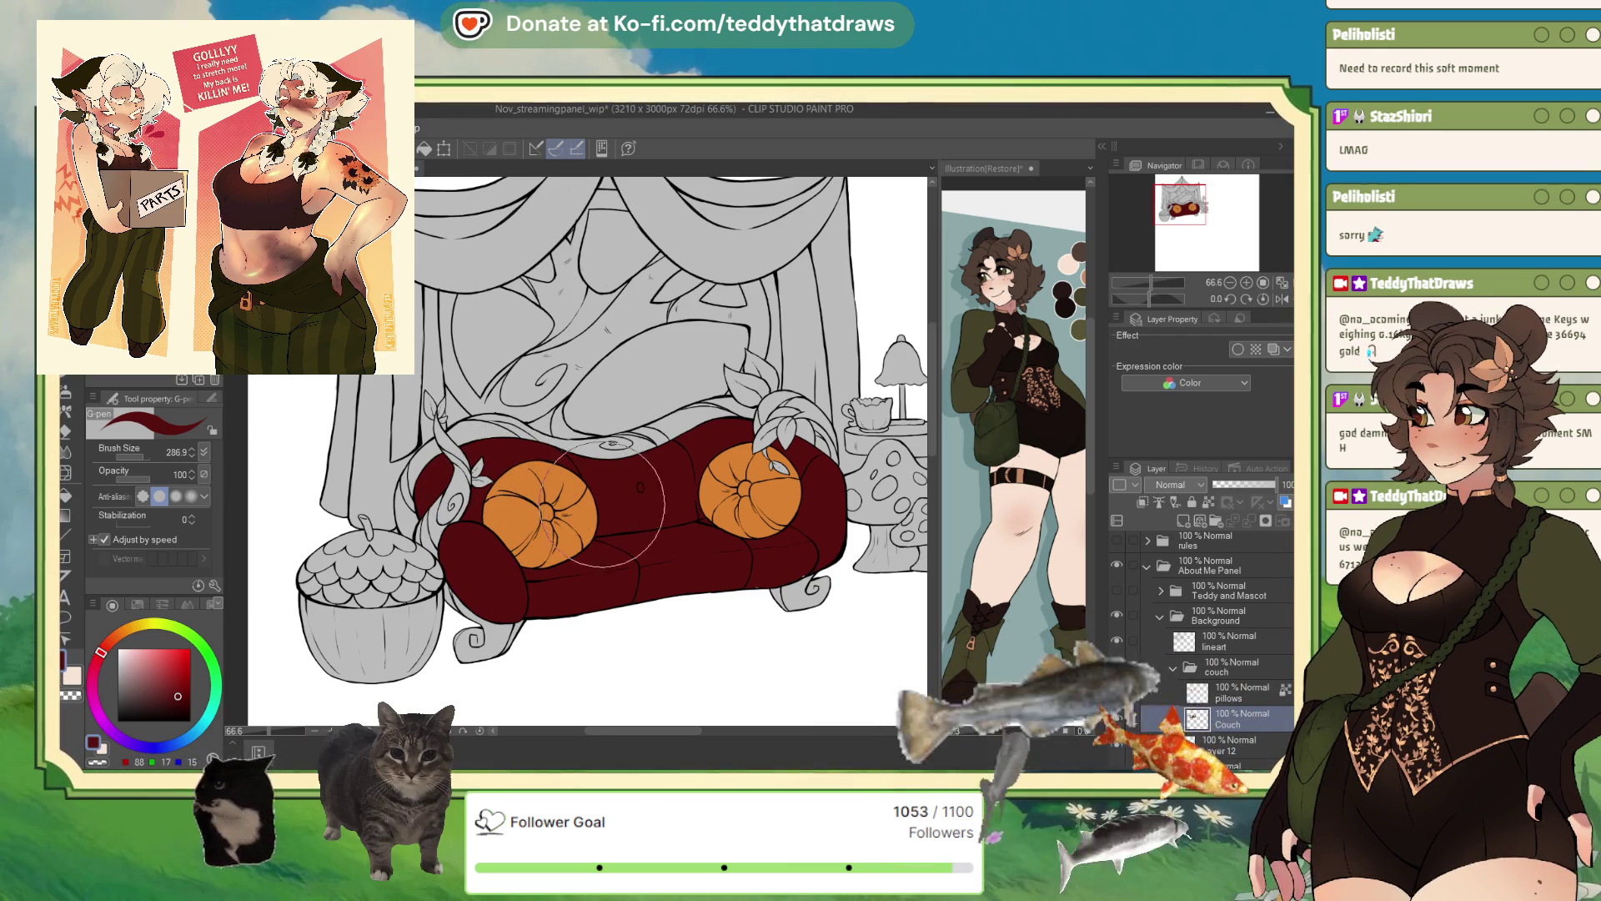
{"action": "scroll", "coordinate": [676, 497], "scroll_direction": "up", "scroll_amount": 2}
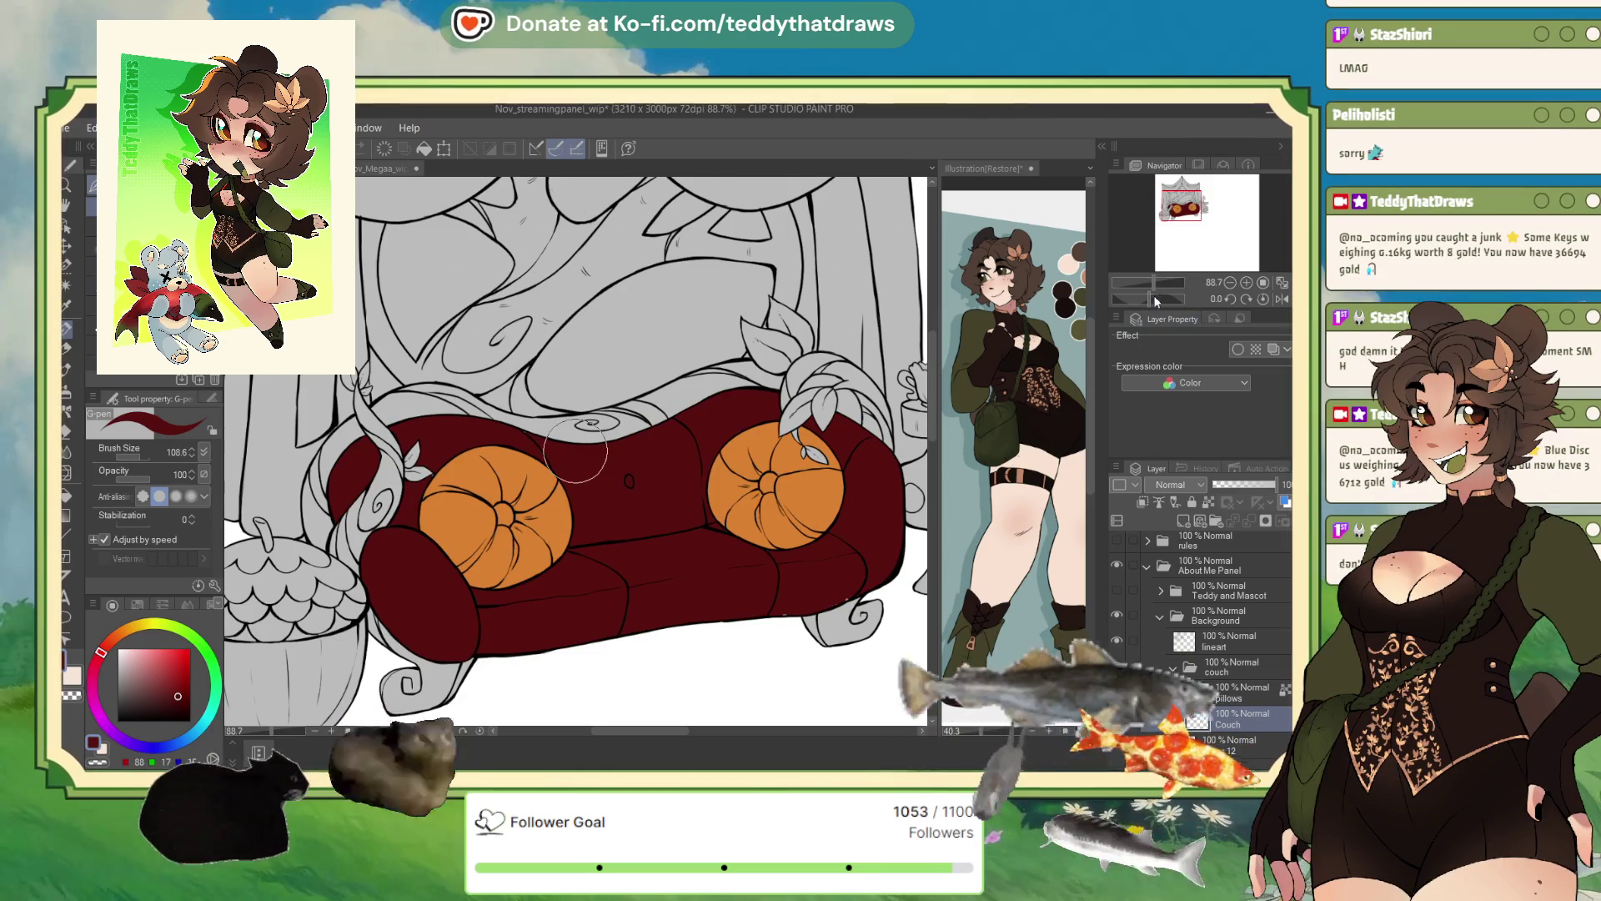
{"action": "left_click_drag", "start_coordinate": [470, 575], "coordinate": [576, 450]}
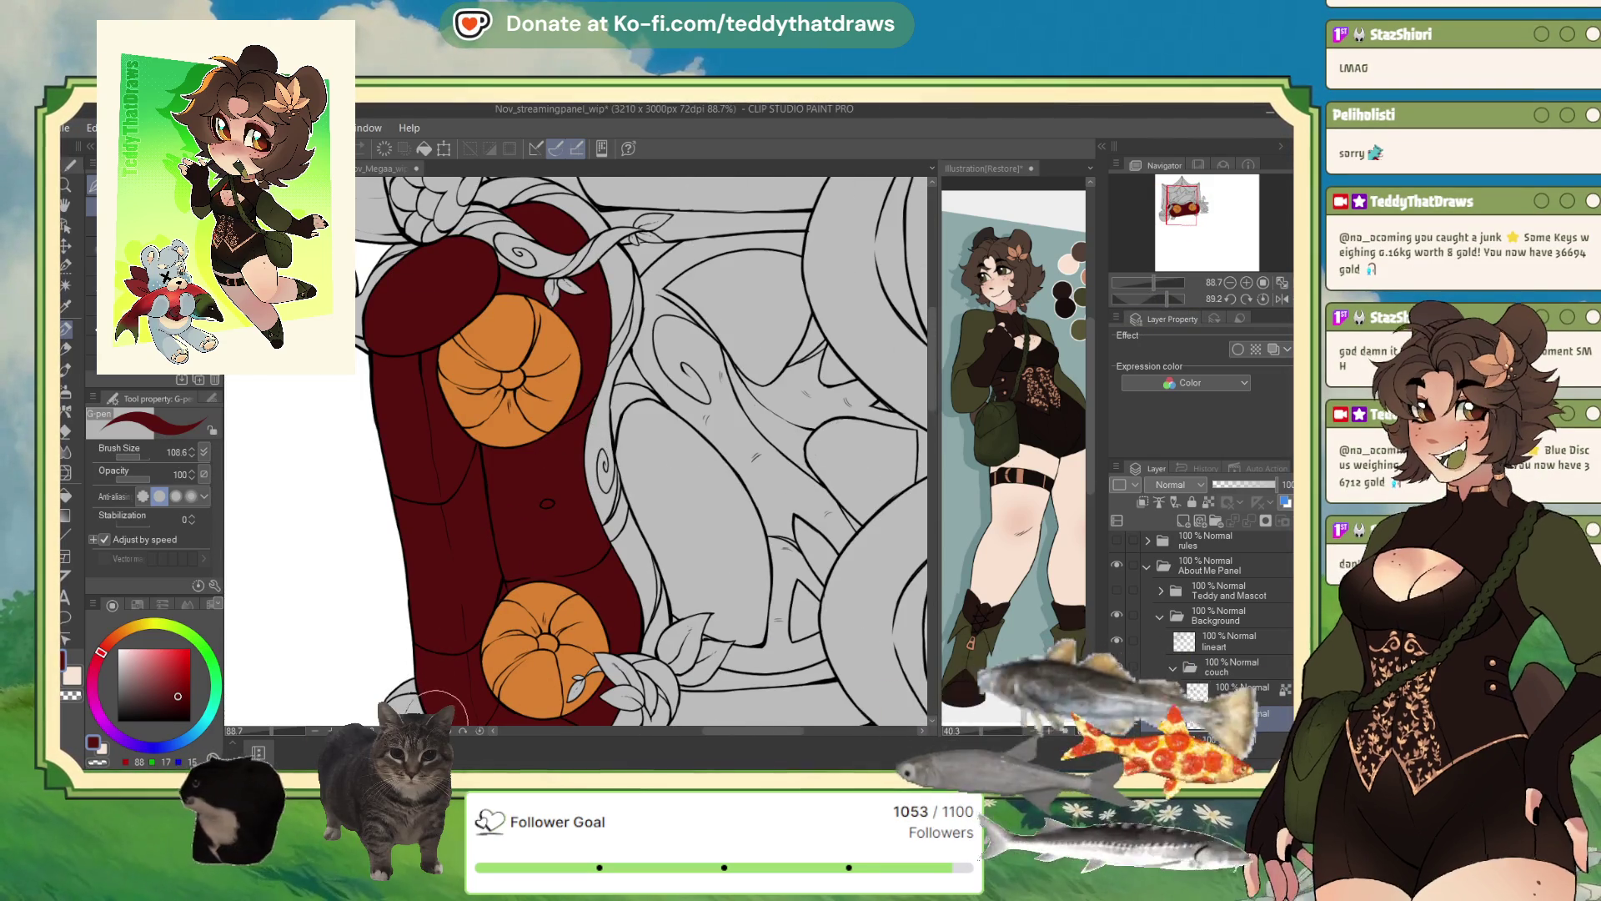
{"action": "left_click", "coordinate": [1262, 299]}
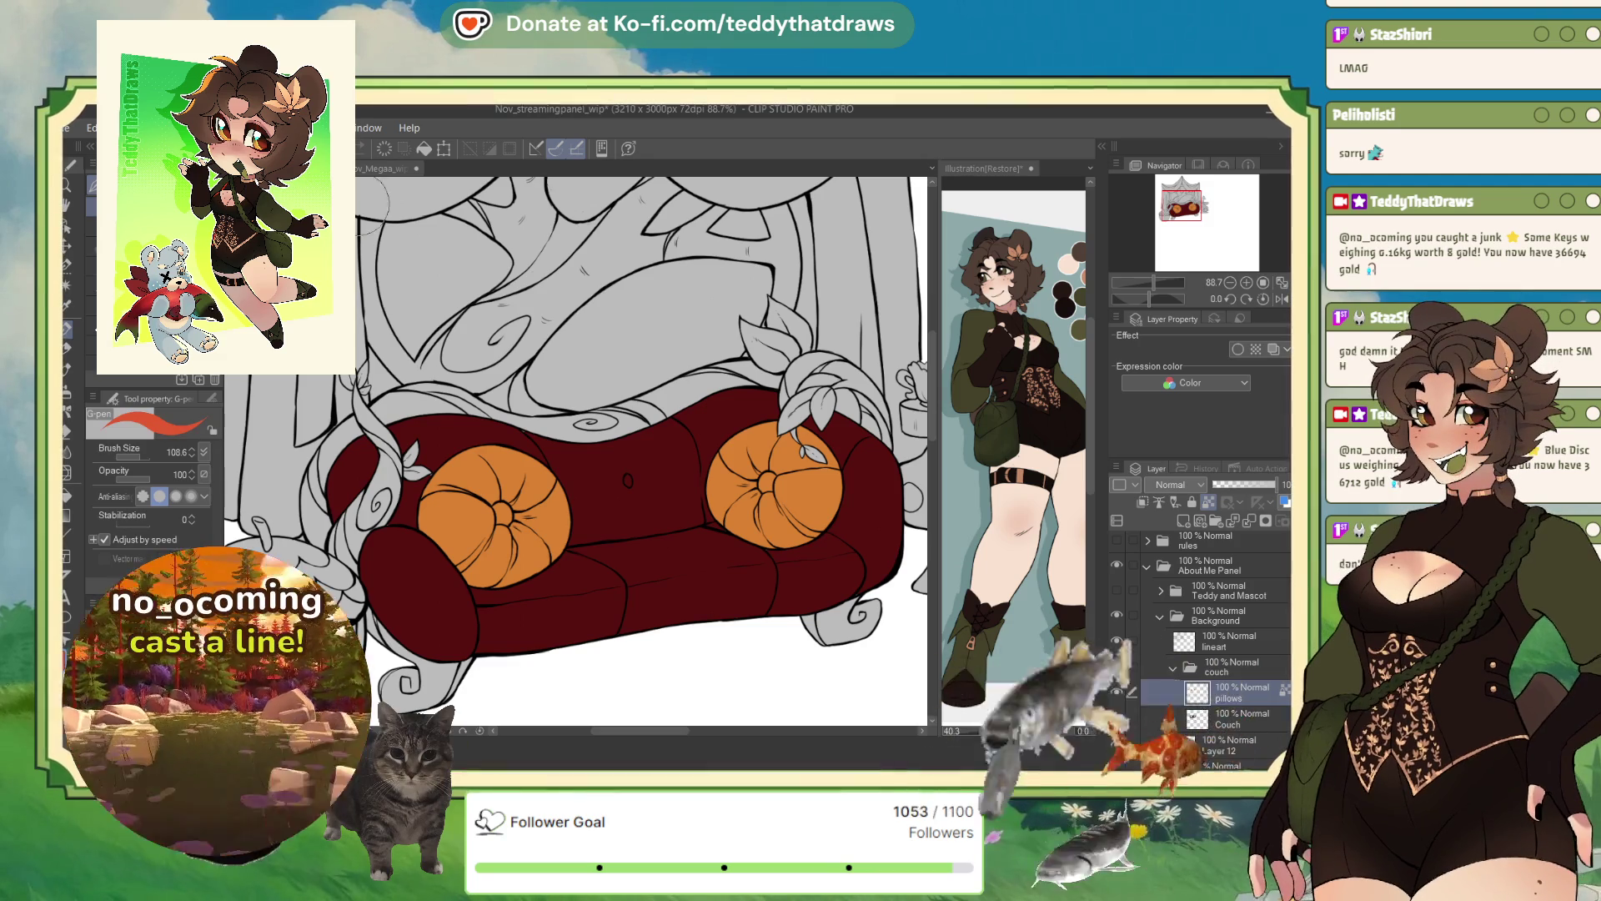
- Recolour both pillows a pale cream fill
{"action": "key", "text": "alt+BackSpace"}
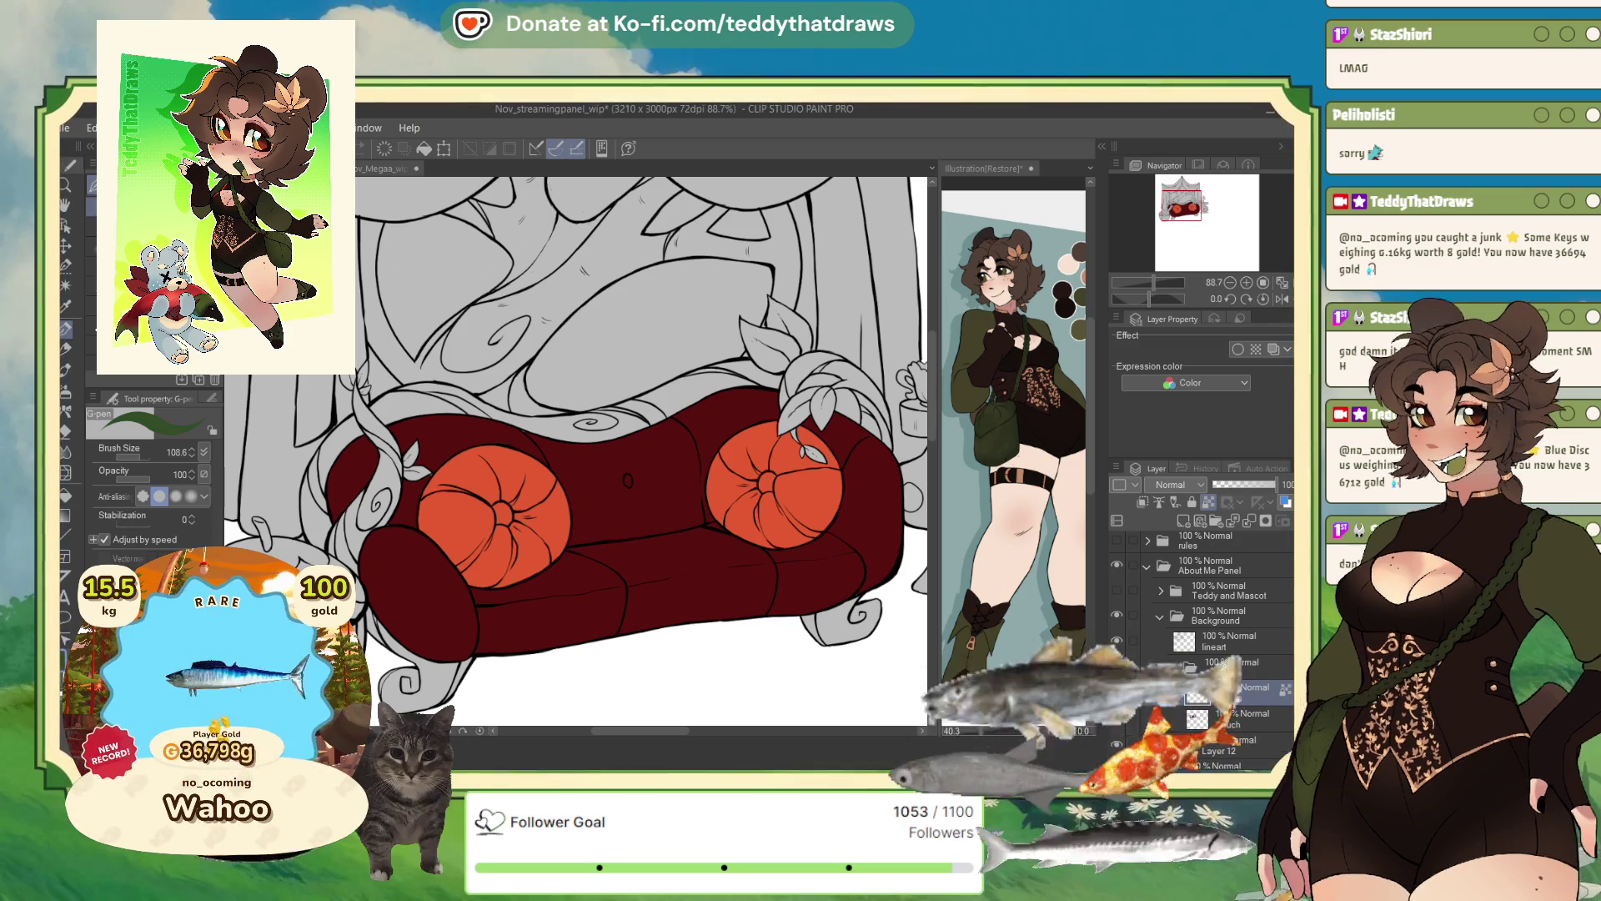
{"action": "left_click", "coordinate": [426, 152]}
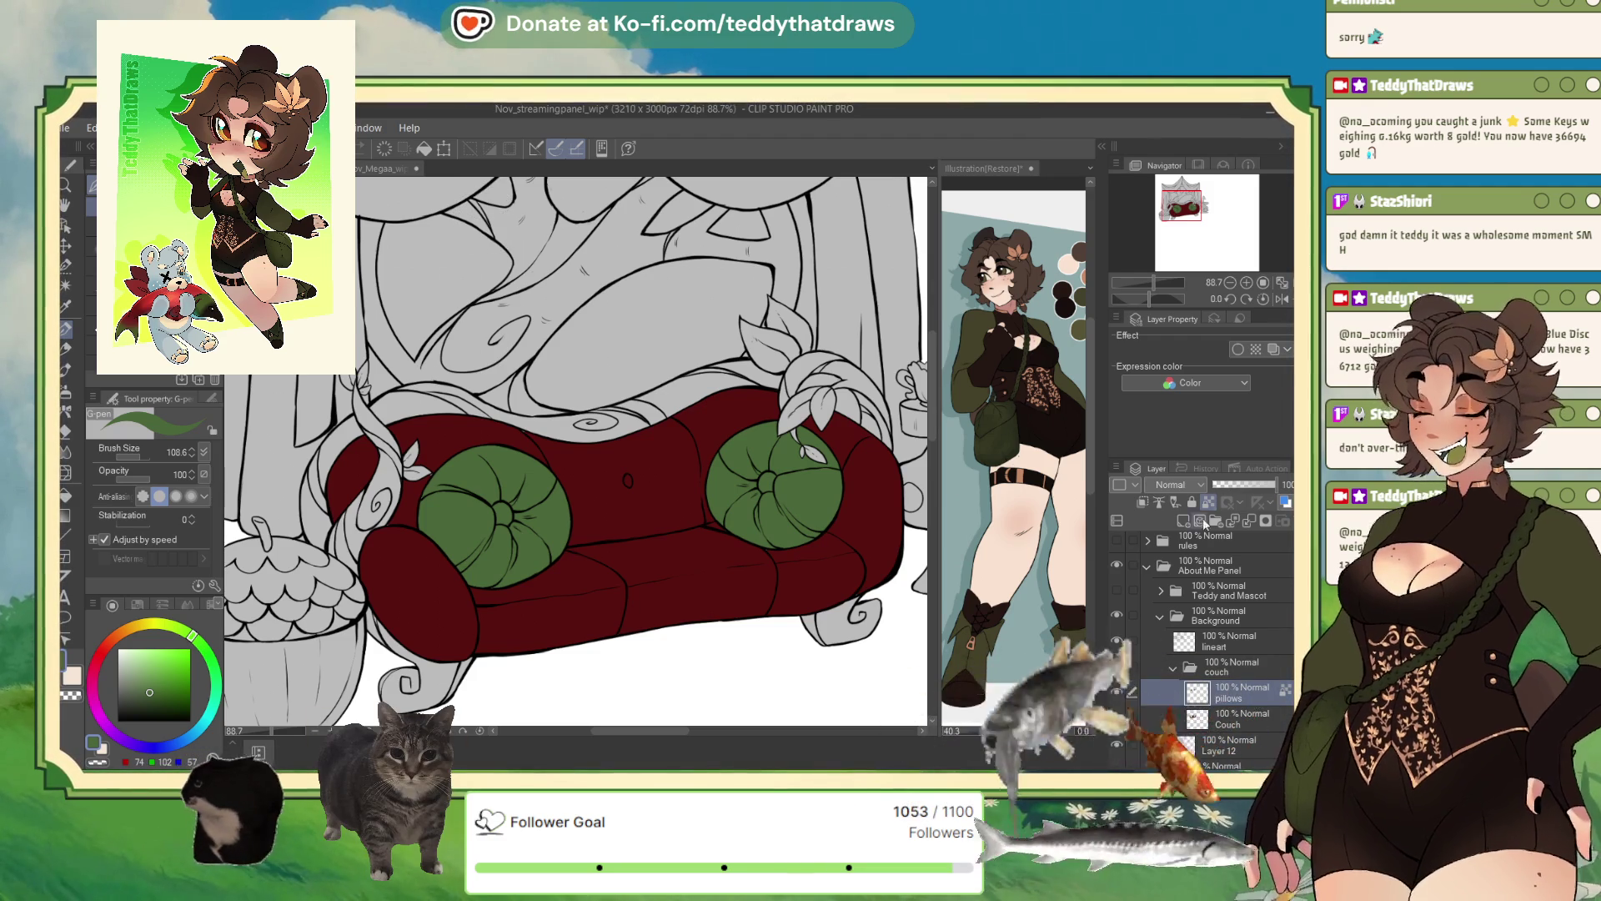
{"action": "scroll", "coordinate": [611, 376], "scroll_direction": "down", "scroll_amount": 3}
{"action": "scroll", "coordinate": [610, 375], "scroll_direction": "up", "scroll_amount": 1}
{"action": "scroll", "coordinate": [610, 375], "scroll_direction": "down", "scroll_amount": 1}
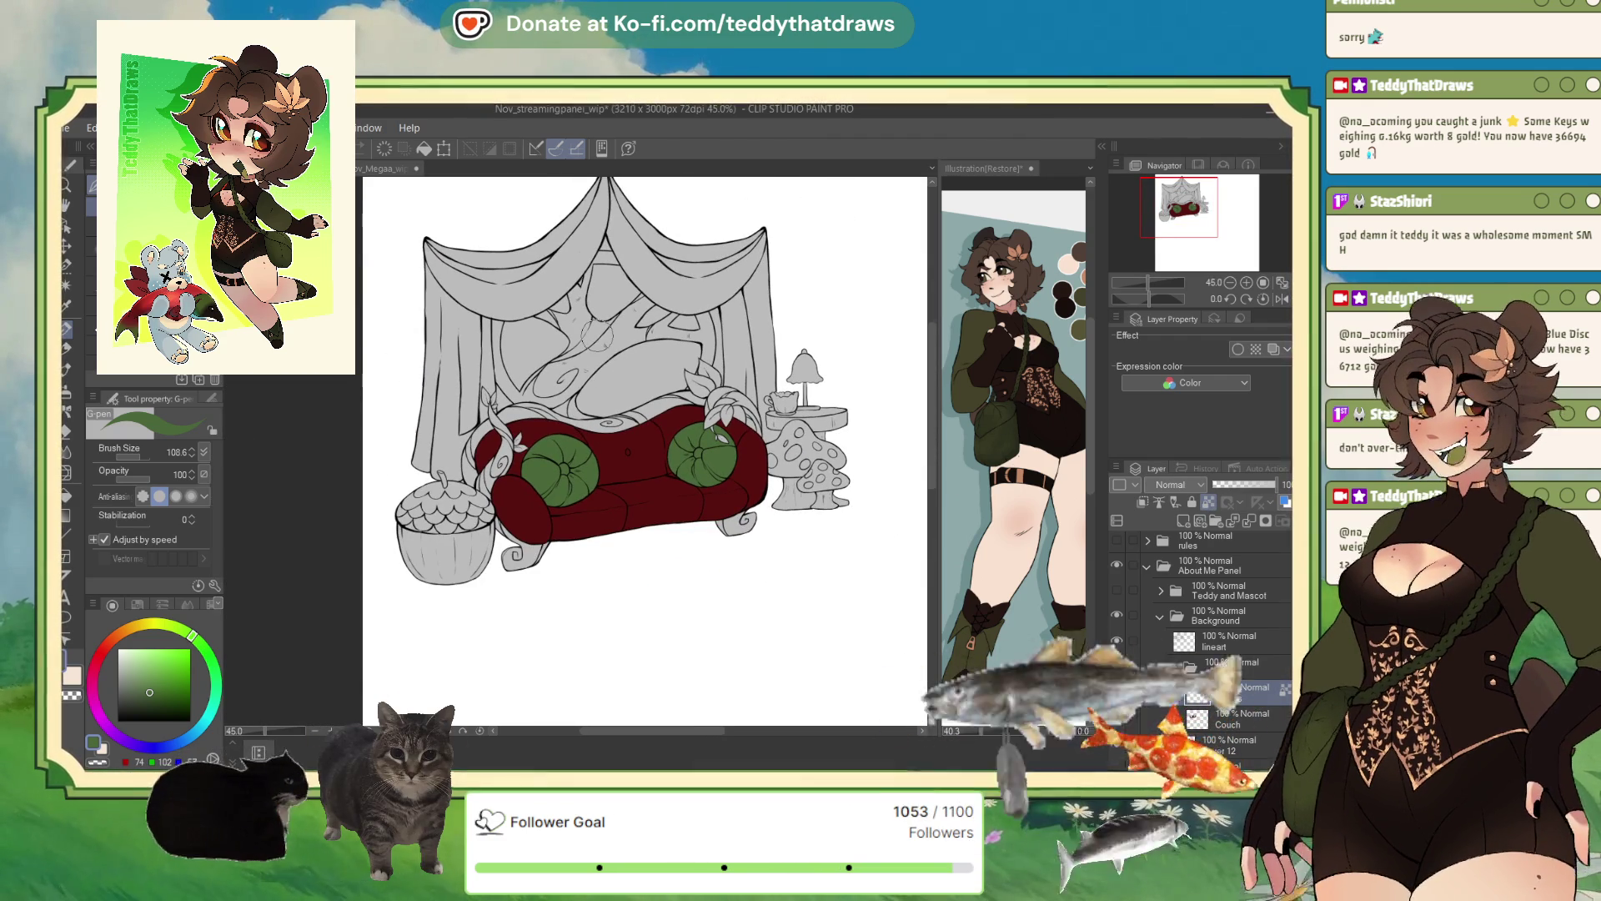
{"action": "left_click", "coordinate": [84, 667]}
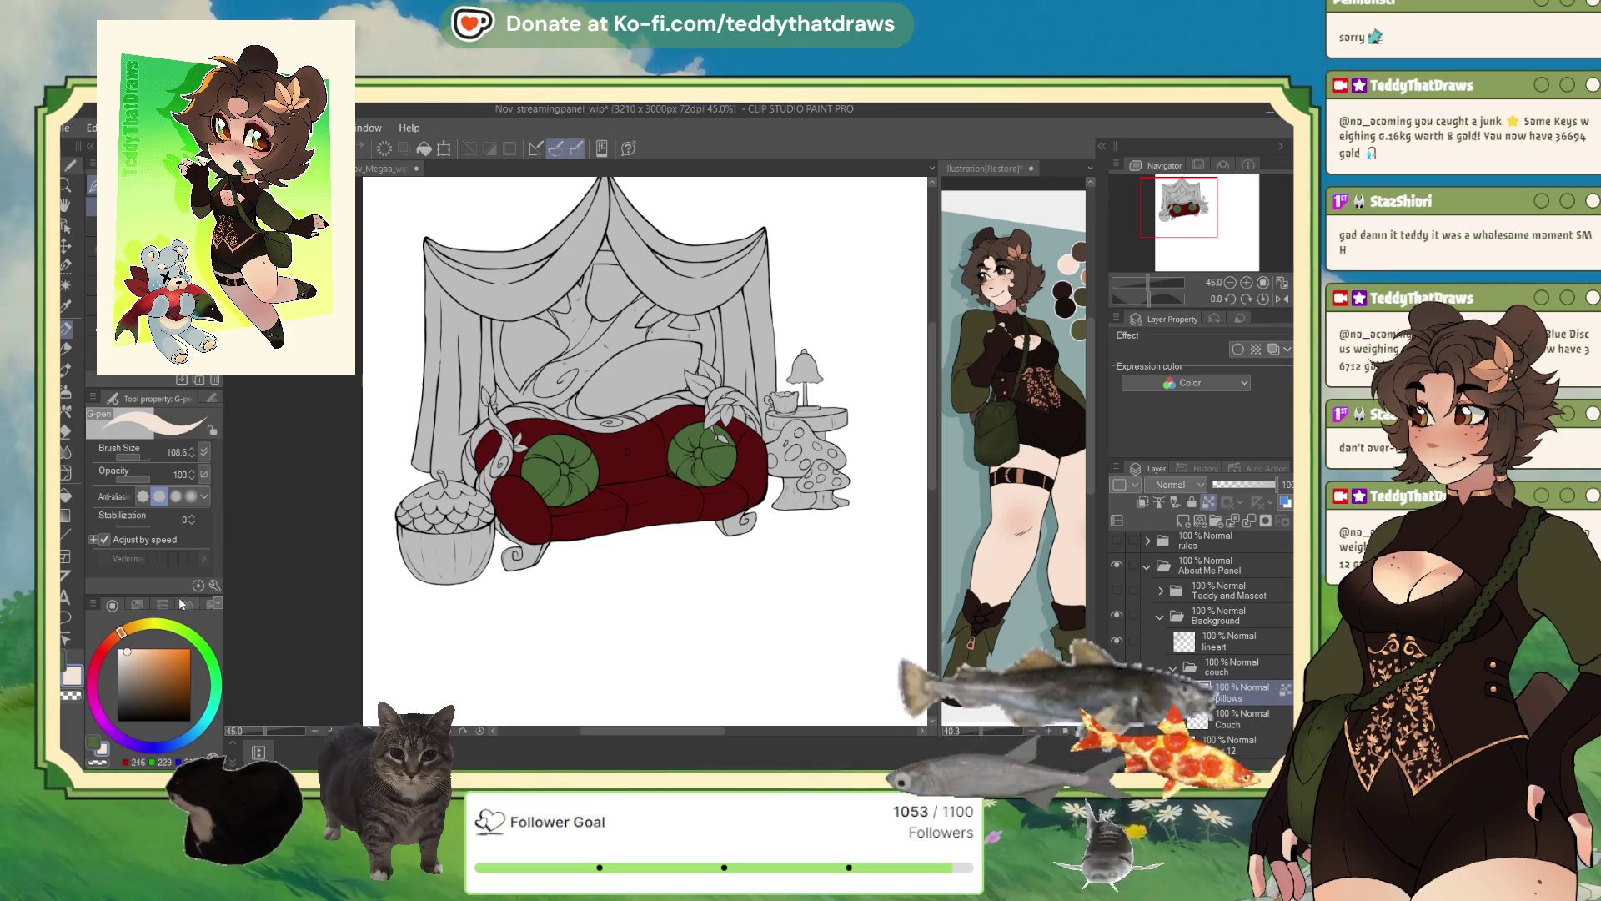
{"action": "key", "text": "alt+Delete"}
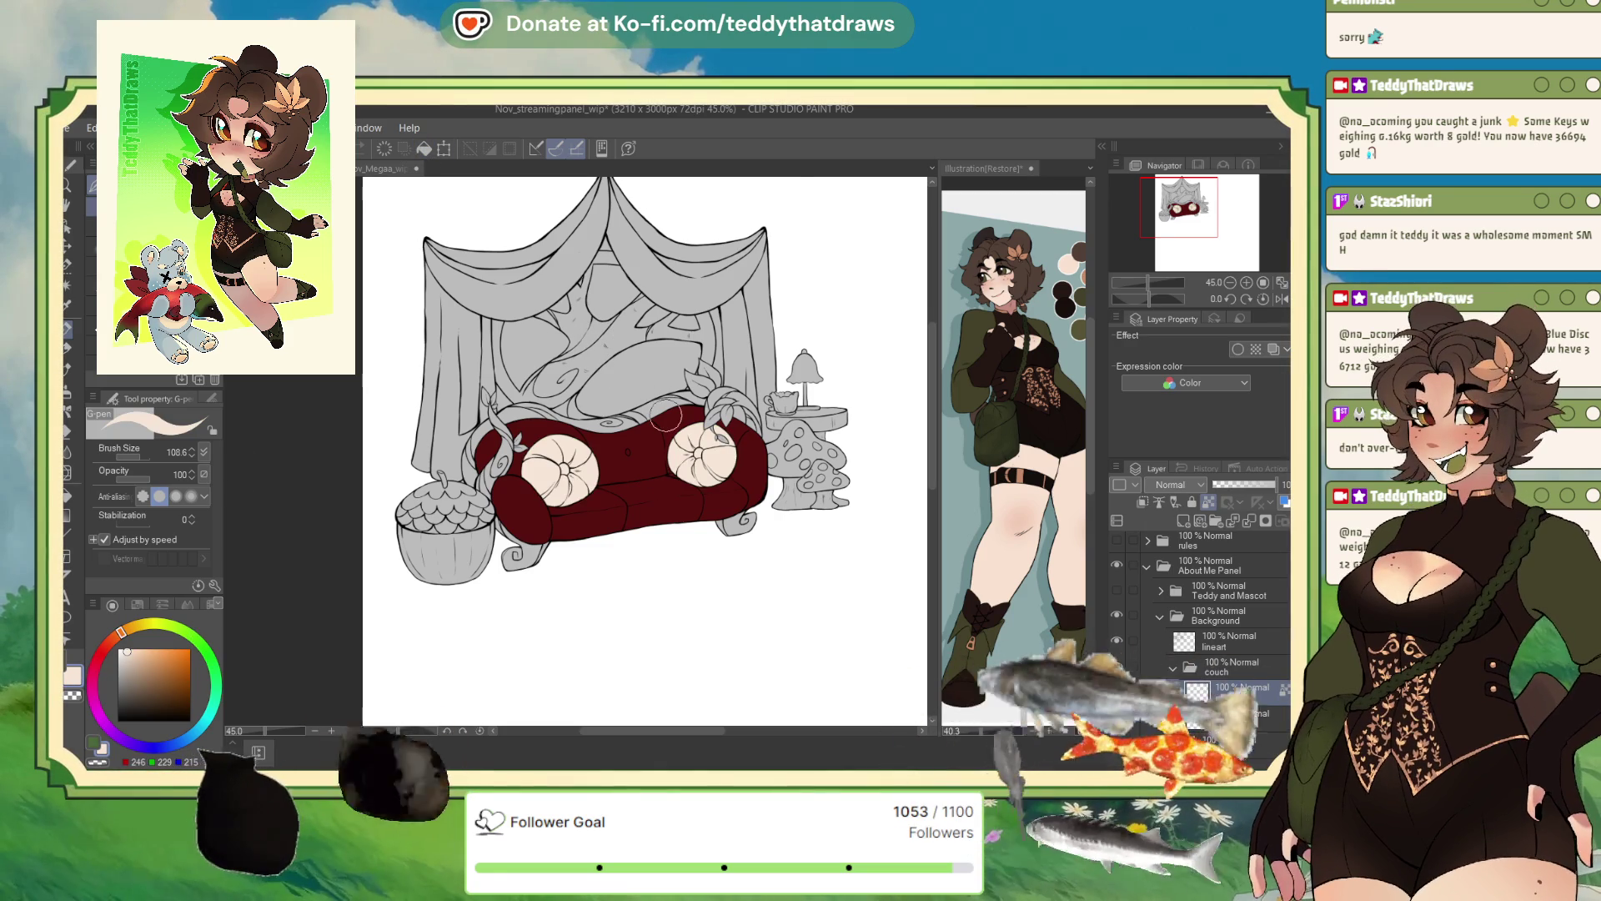
- Turn the Teddy and Mascot layer back on
{"action": "scroll", "coordinate": [659, 421], "scroll_direction": "up", "scroll_amount": 4}
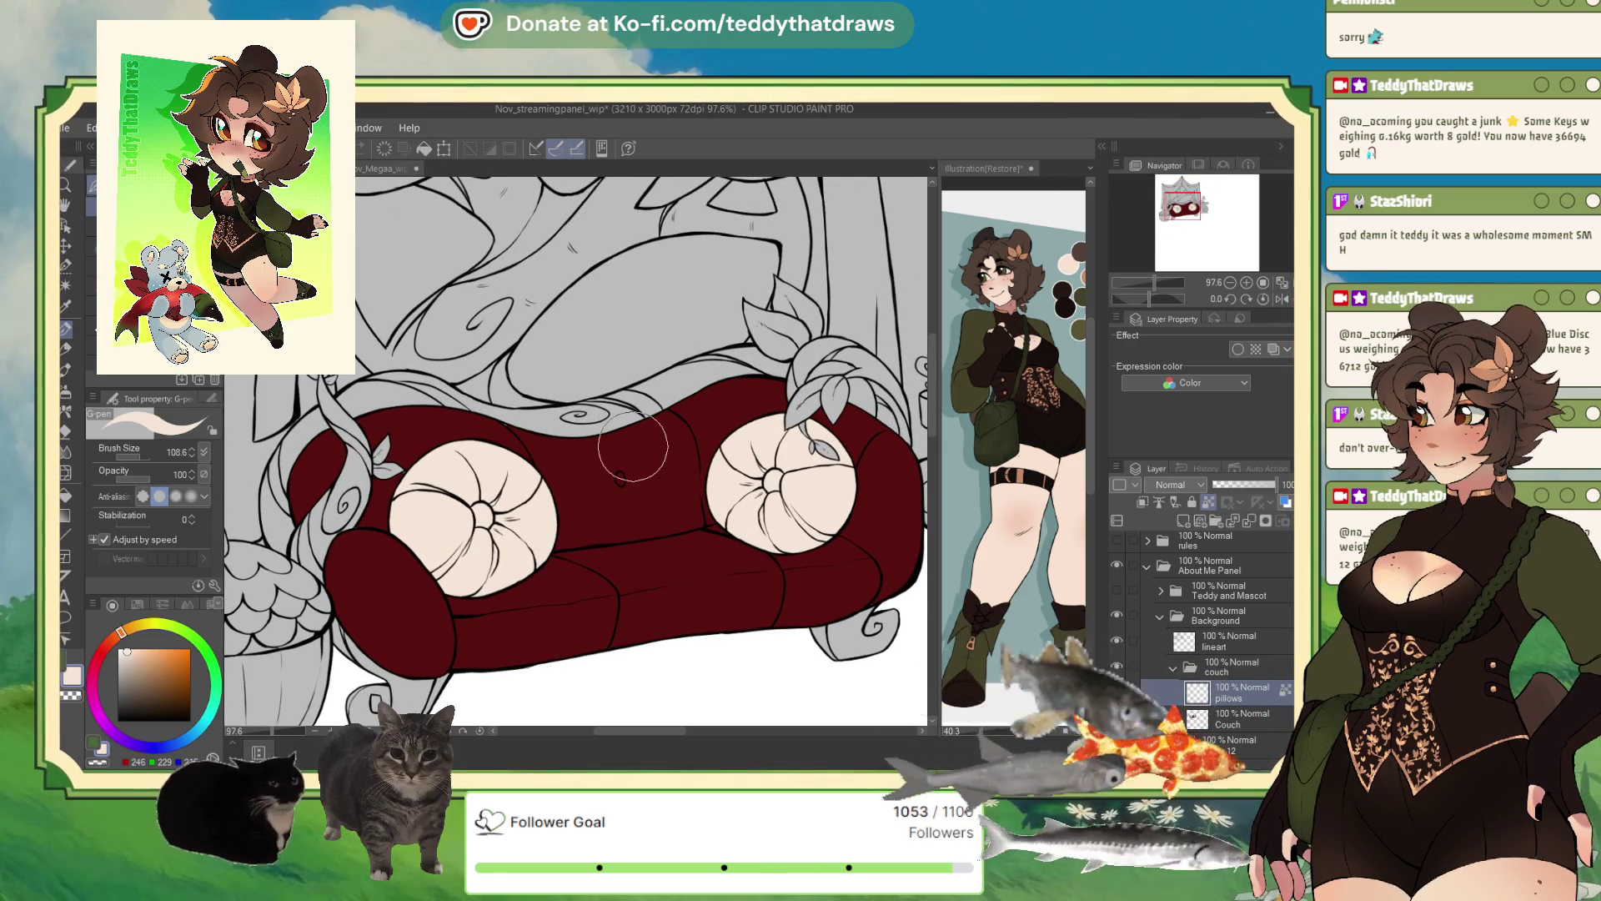
{"action": "scroll", "coordinate": [636, 445], "scroll_direction": "down", "scroll_amount": 4}
{"action": "scroll", "coordinate": [637, 445], "scroll_direction": "up", "scroll_amount": 1}
{"action": "scroll", "coordinate": [637, 445], "scroll_direction": "down", "scroll_amount": 1}
{"action": "left_click", "coordinate": [1117, 589]}
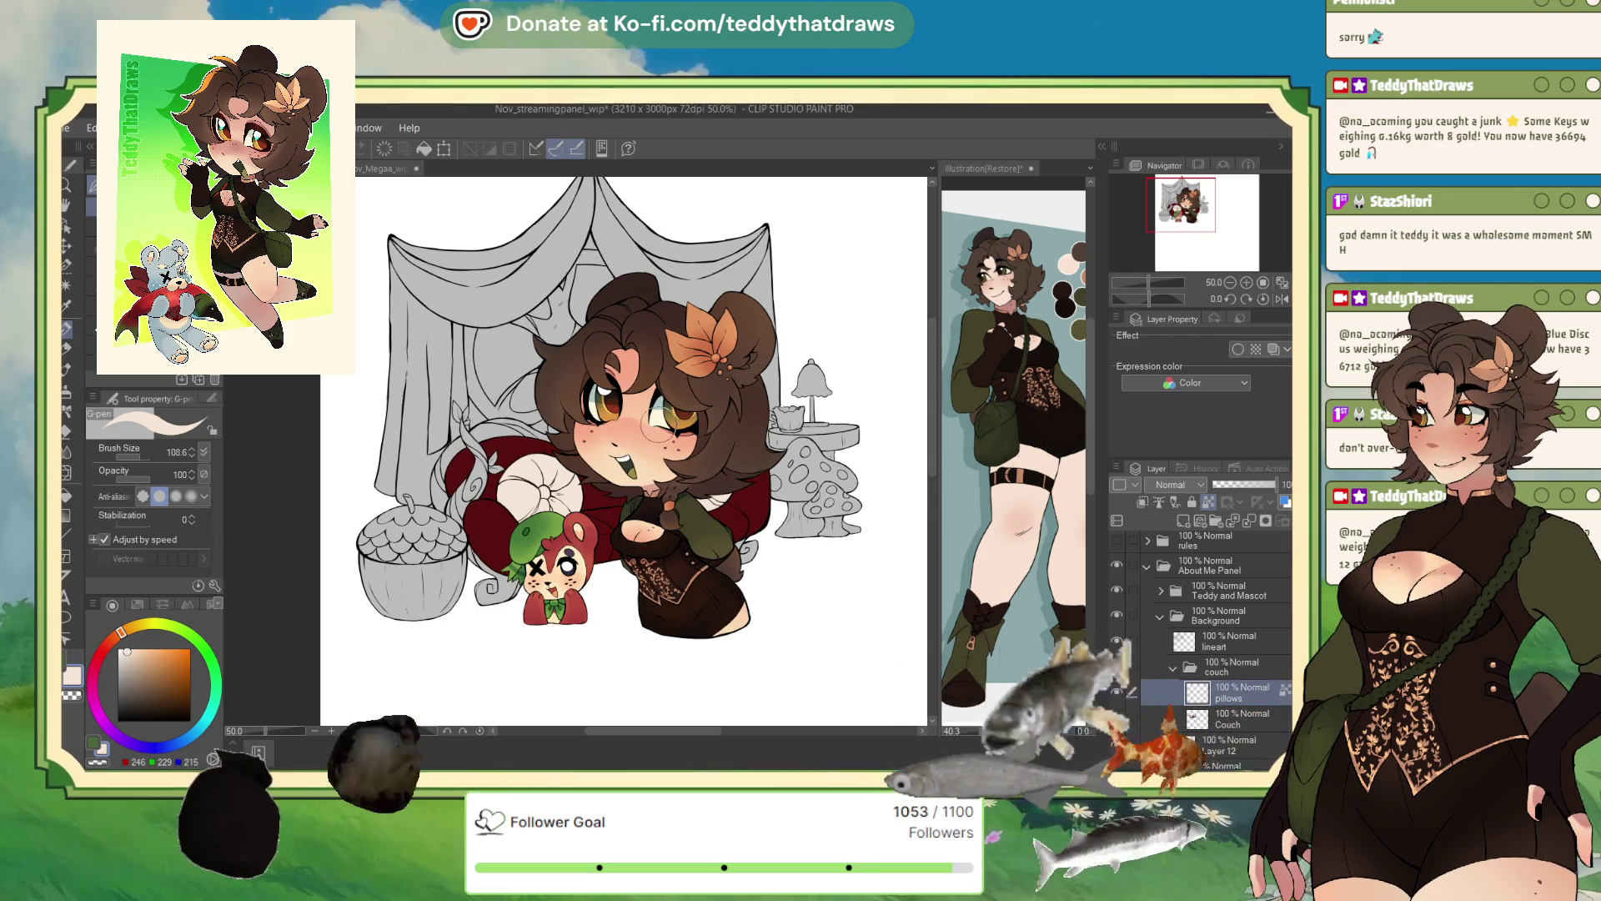
{"action": "scroll", "coordinate": [624, 388], "scroll_direction": "down", "scroll_amount": 1}
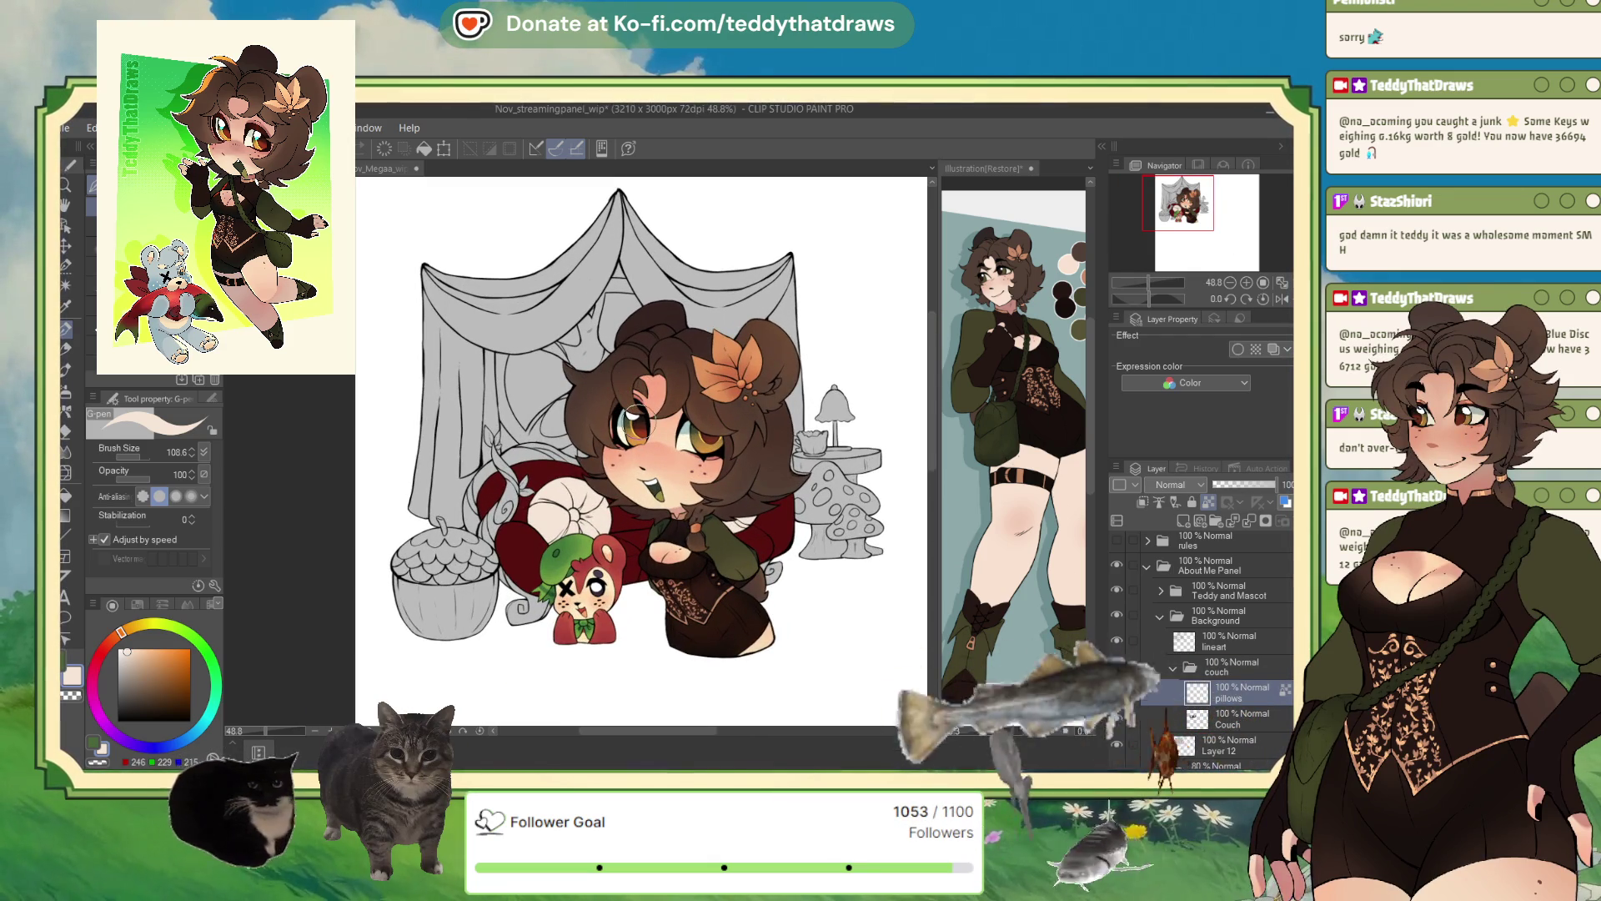
{"action": "scroll", "coordinate": [634, 417], "scroll_direction": "up", "scroll_amount": 2}
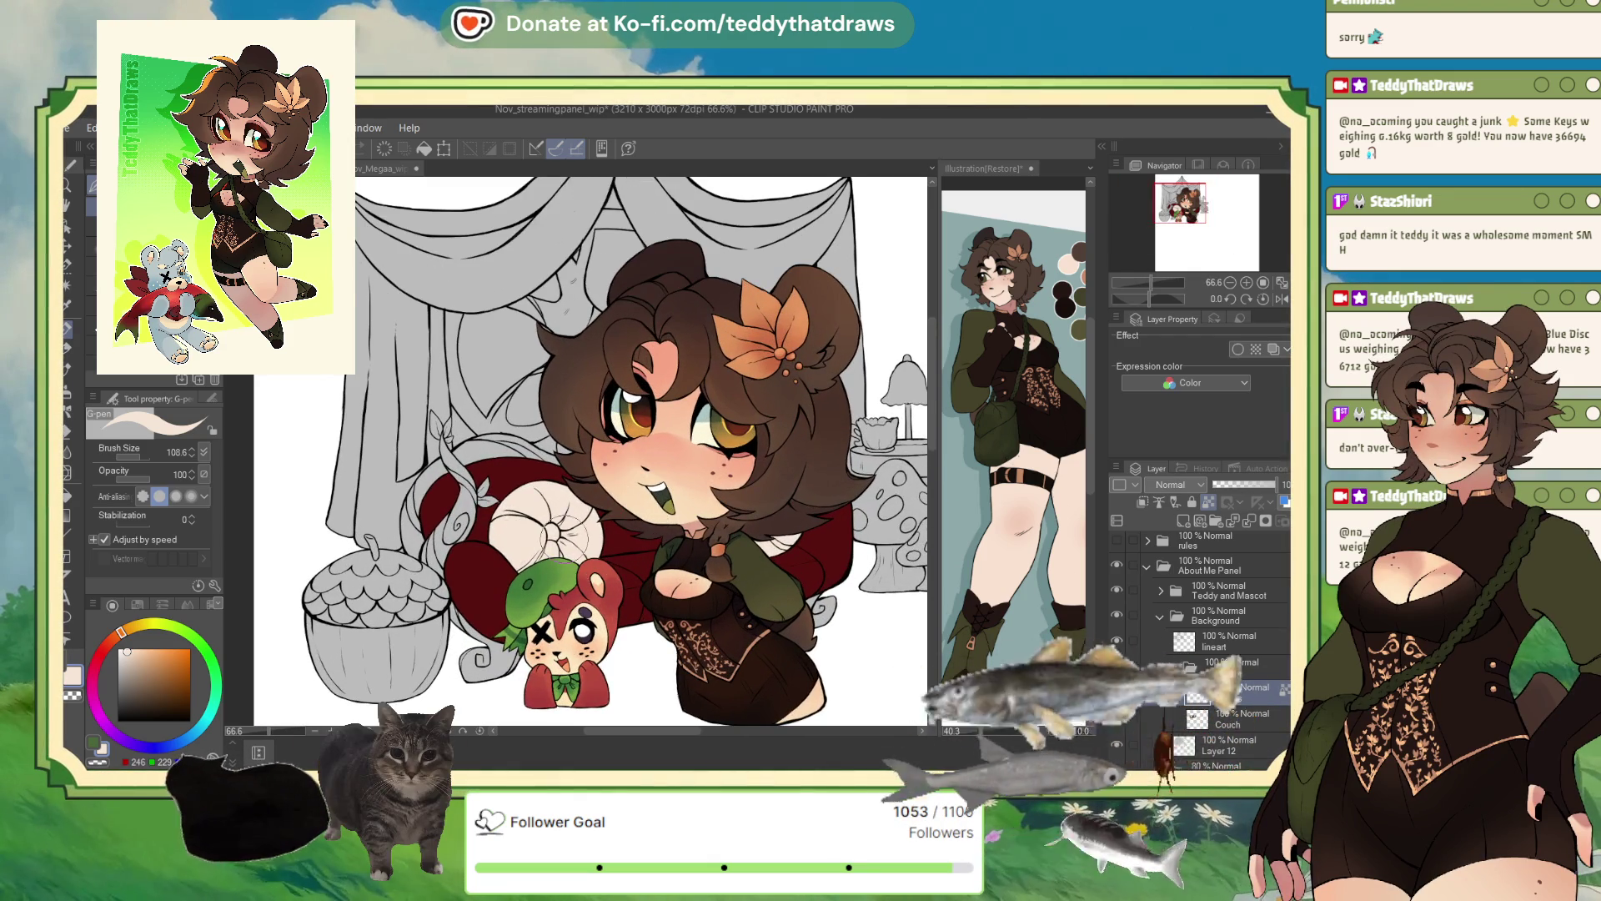
{"action": "left_click_drag", "start_coordinate": [609, 492], "coordinate": [602, 484]}
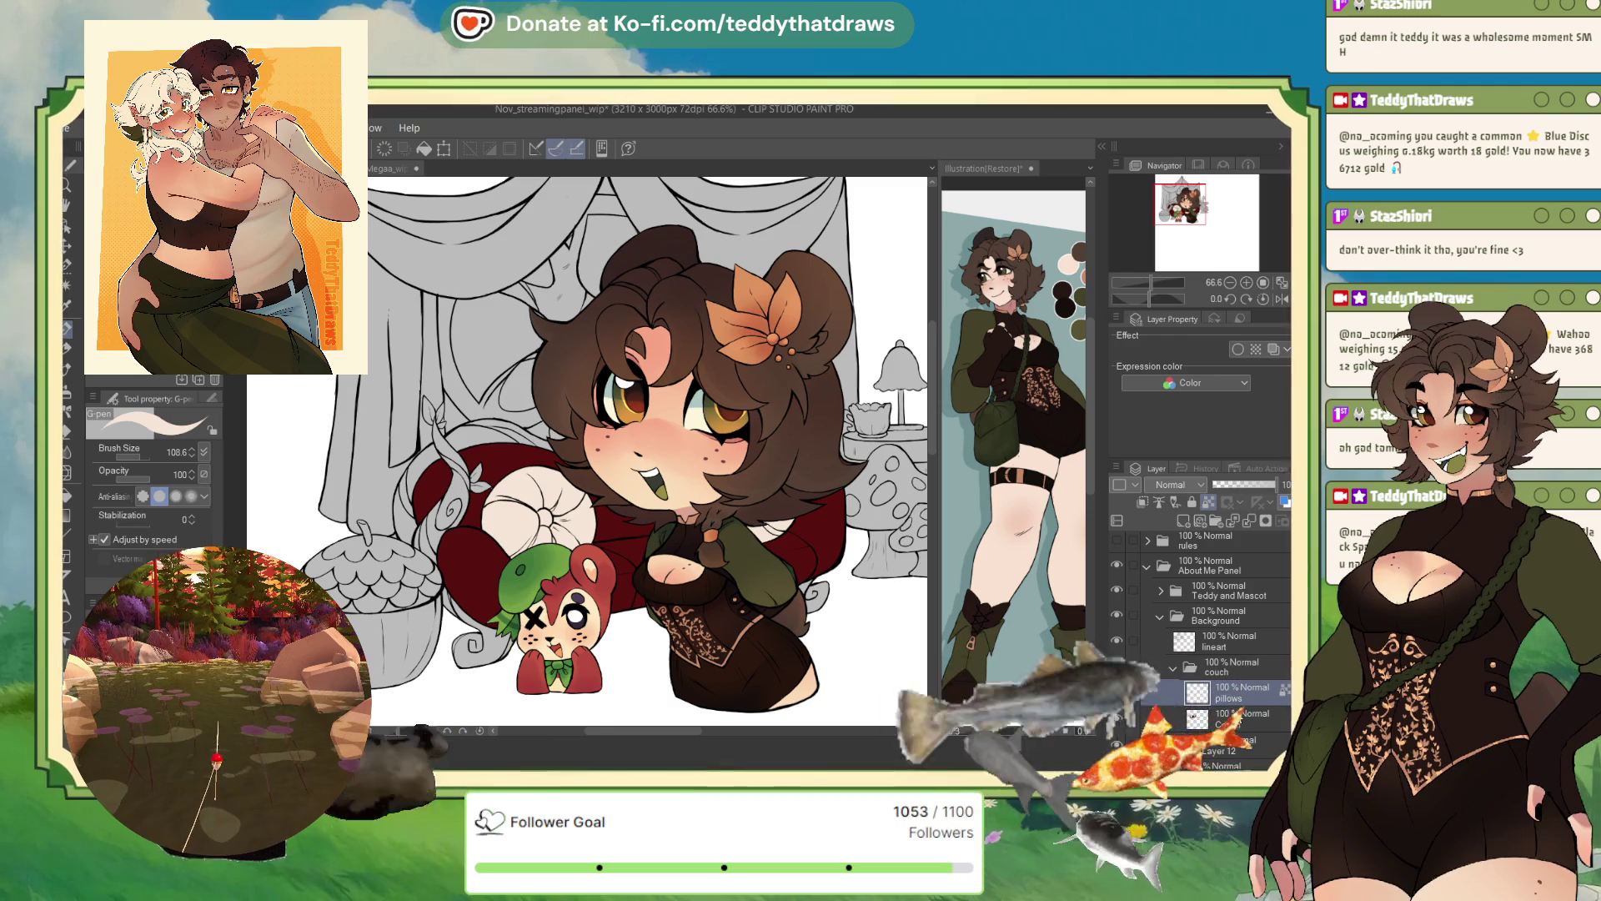
{"action": "left_click", "coordinate": [1102, 148]}
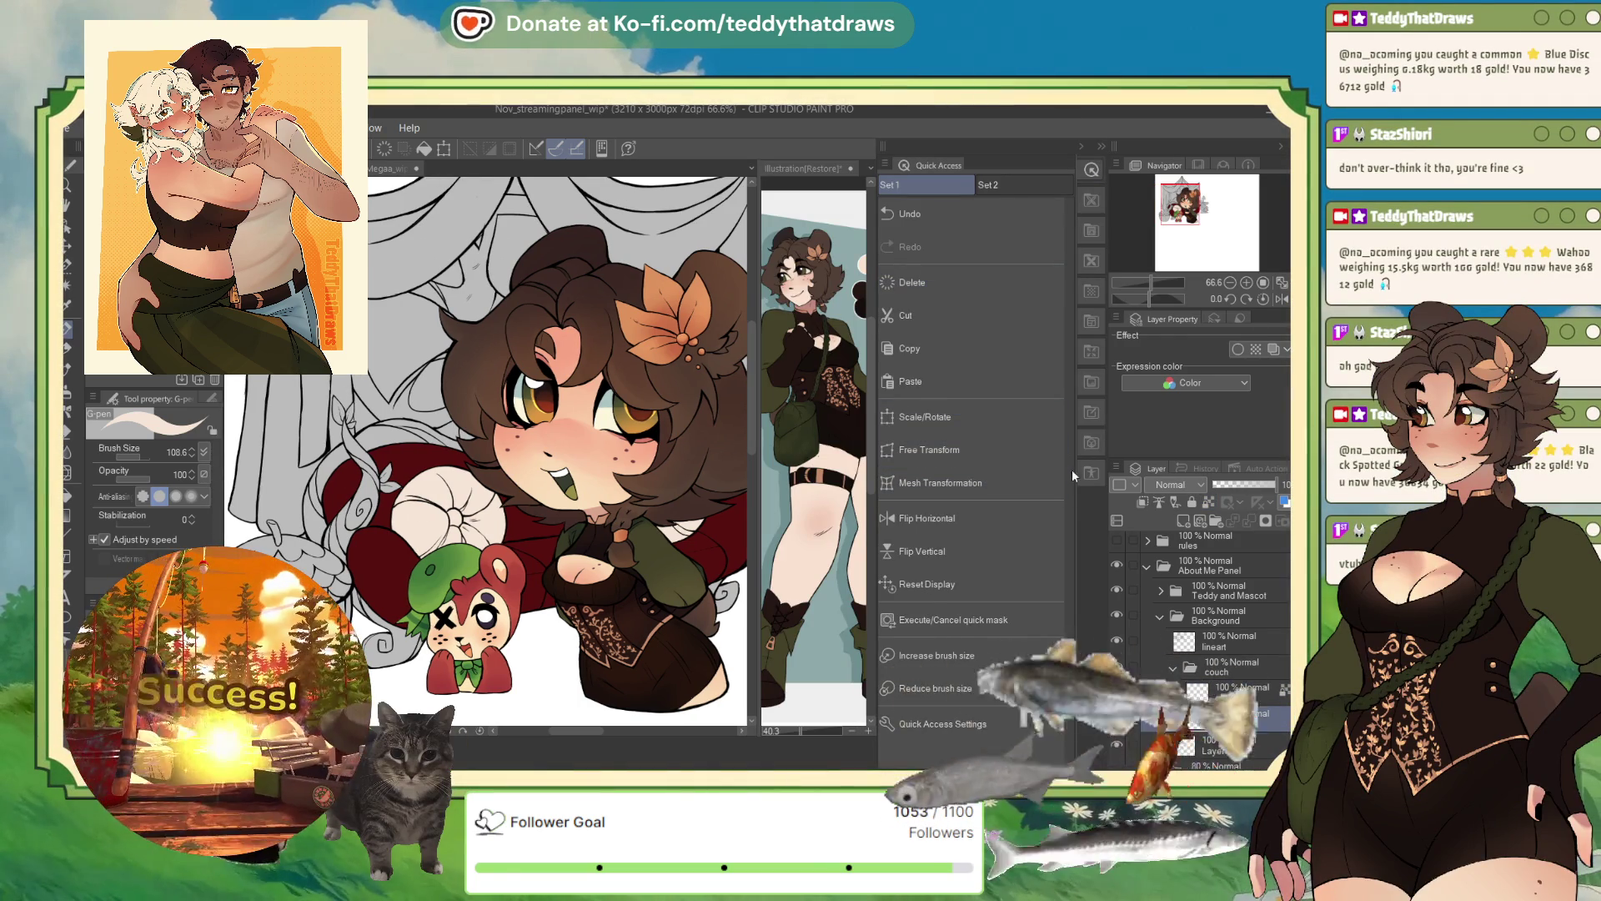
{"action": "left_click", "coordinate": [1091, 264]}
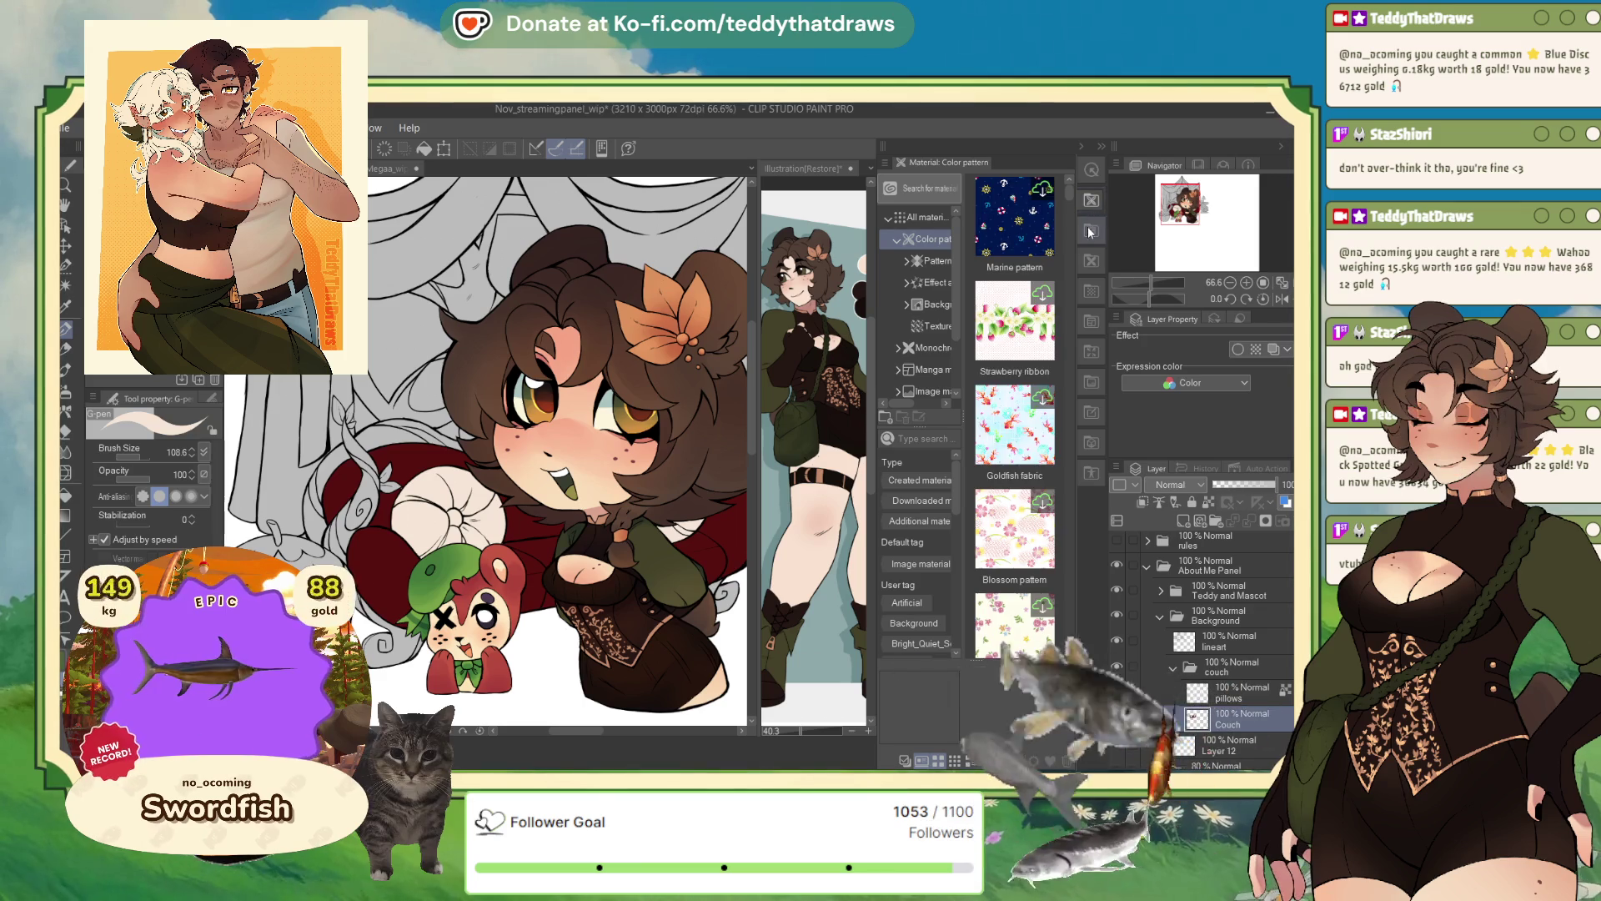
{"action": "scroll", "coordinate": [1043, 376], "scroll_direction": "down", "scroll_amount": 5}
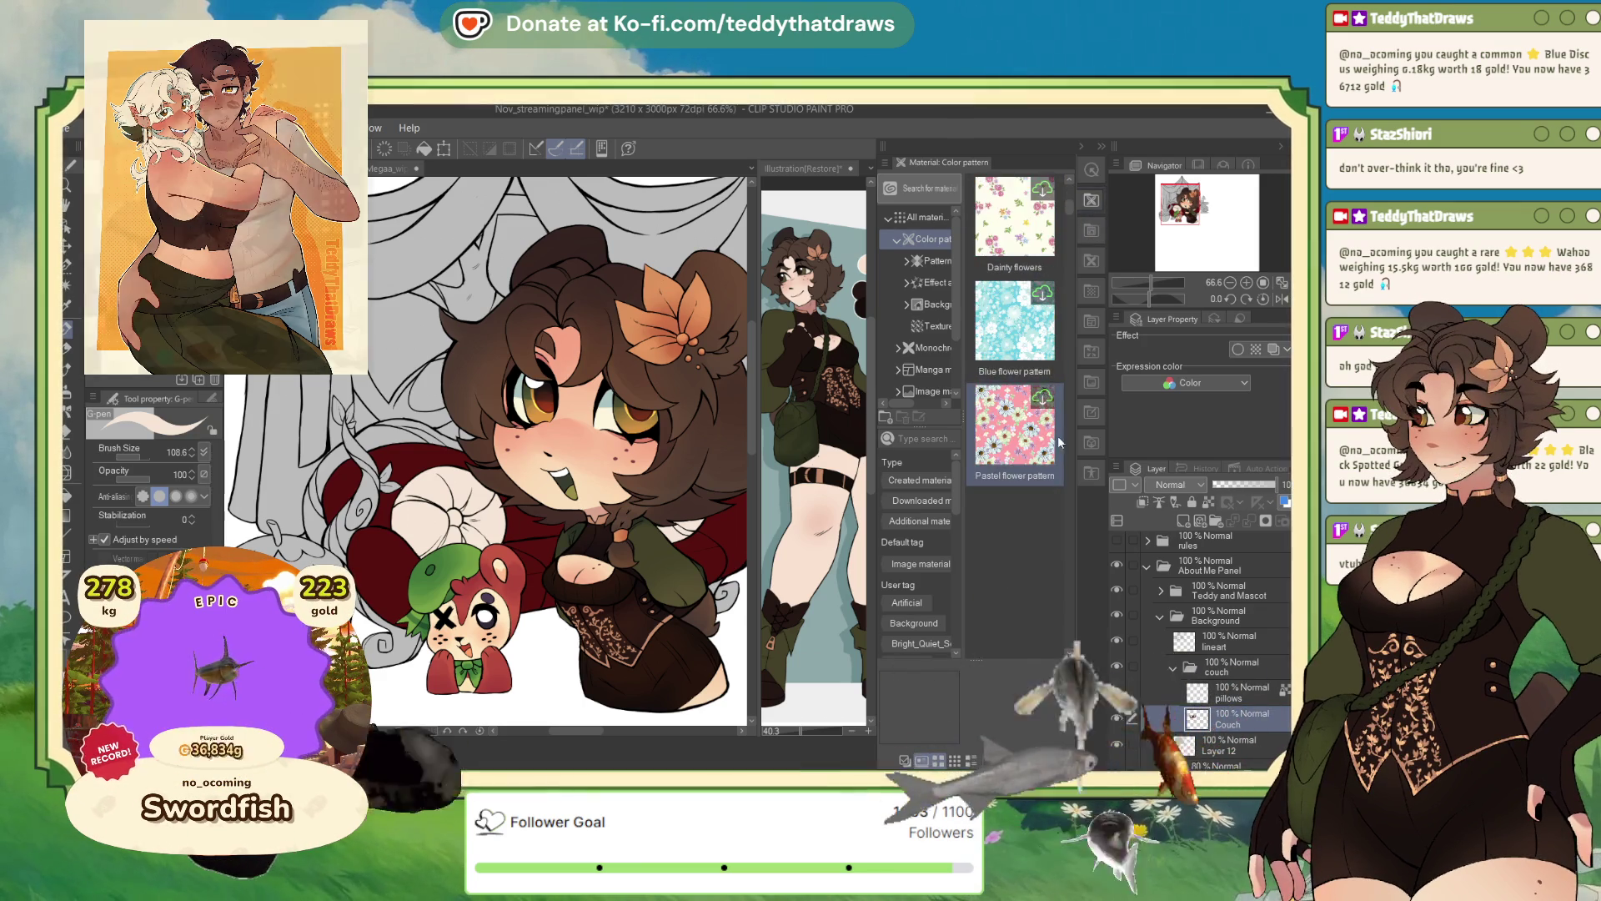
{"action": "scroll", "coordinate": [1031, 451], "scroll_direction": "down", "scroll_amount": 6}
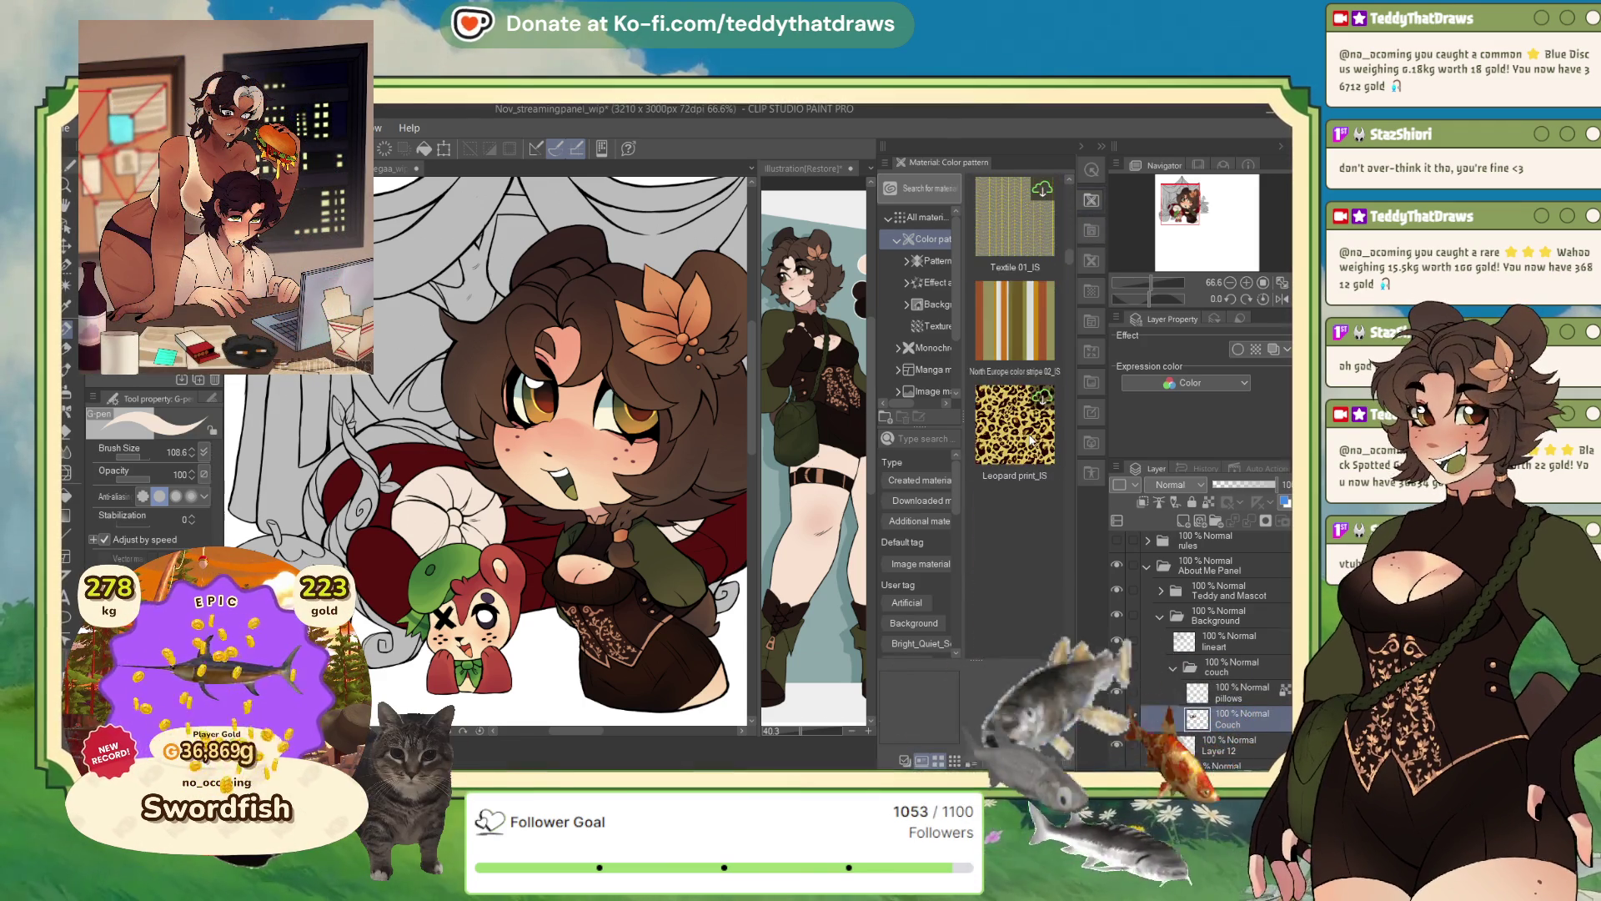
{"action": "scroll", "coordinate": [1031, 441], "scroll_direction": "down", "scroll_amount": 5}
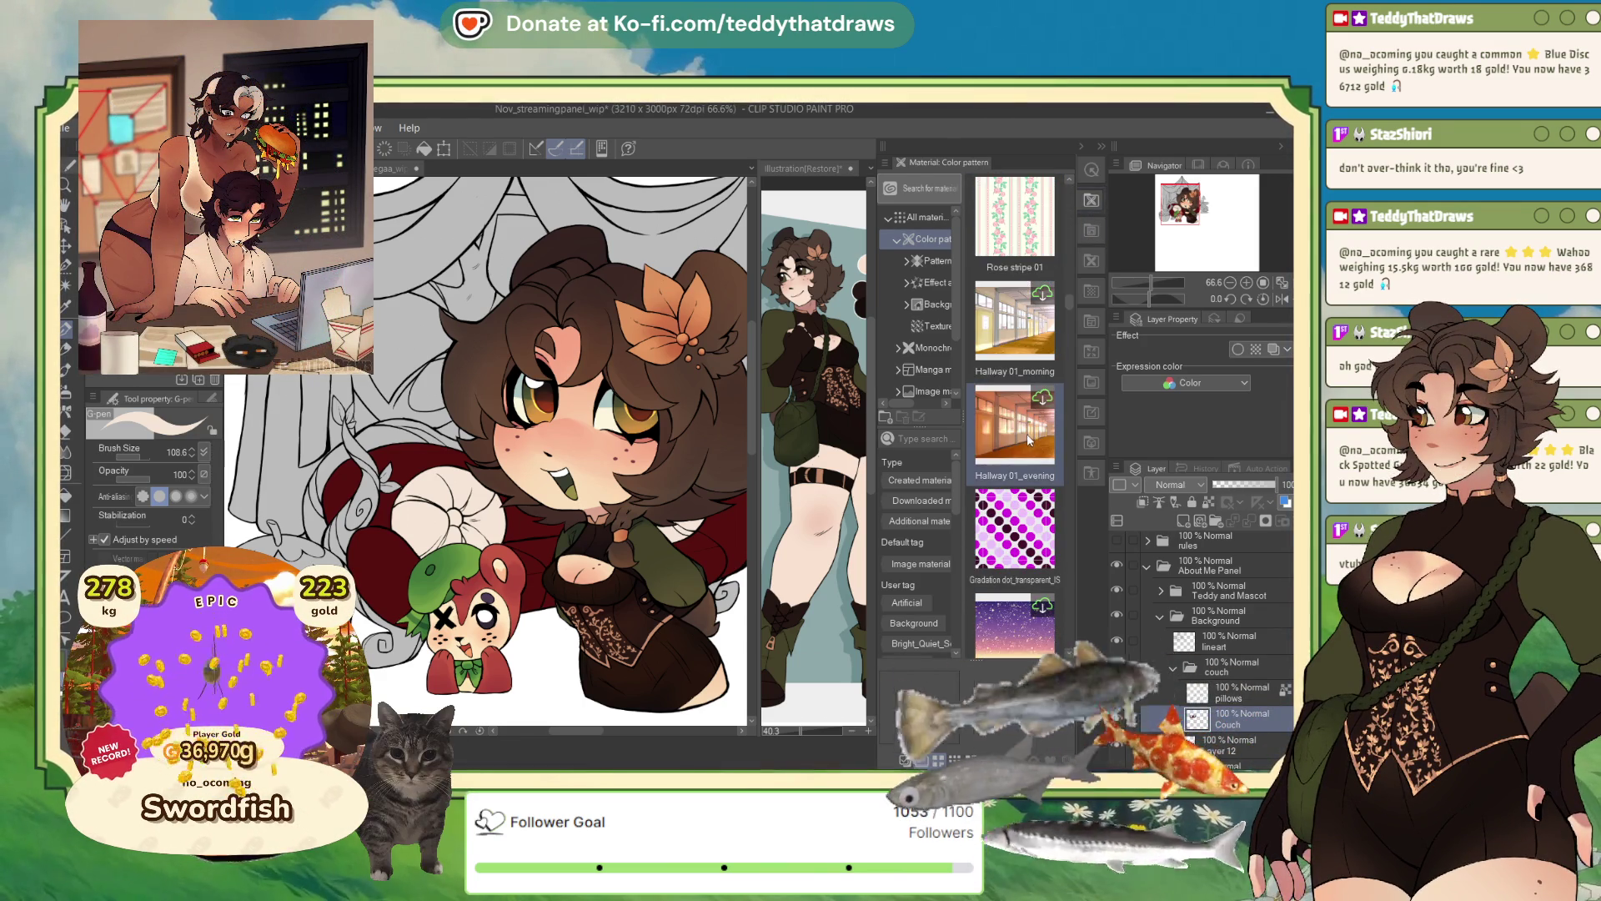
{"action": "scroll", "coordinate": [1031, 424], "scroll_direction": "down", "scroll_amount": 5}
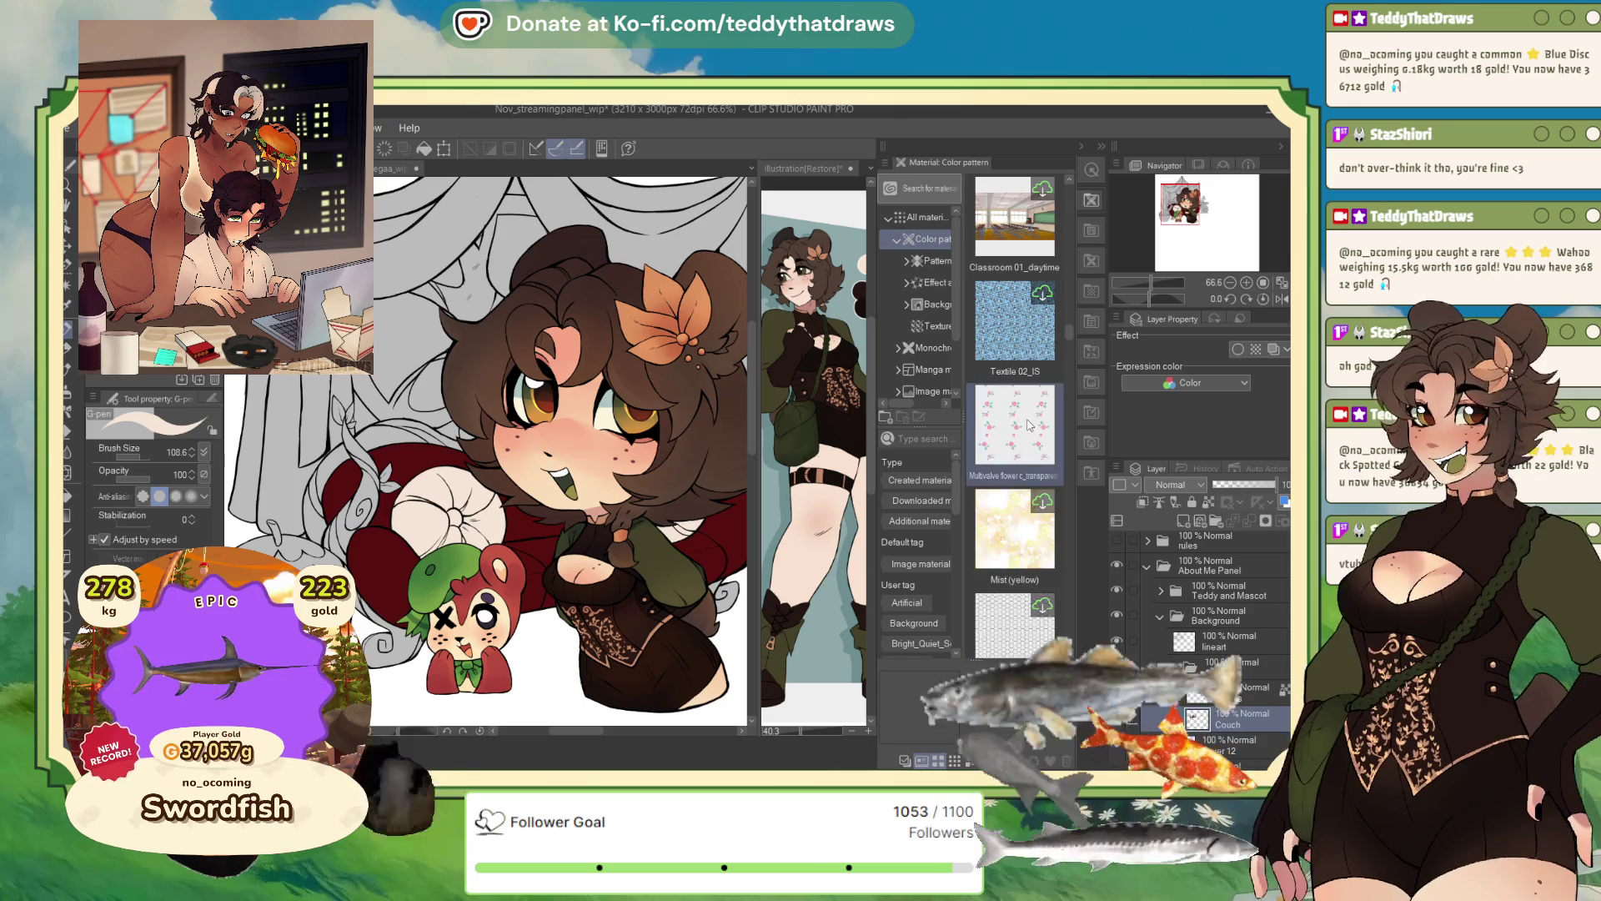
{"action": "scroll", "coordinate": [1026, 430], "scroll_direction": "up", "scroll_amount": 1}
{"action": "left_click", "coordinate": [1014, 321]}
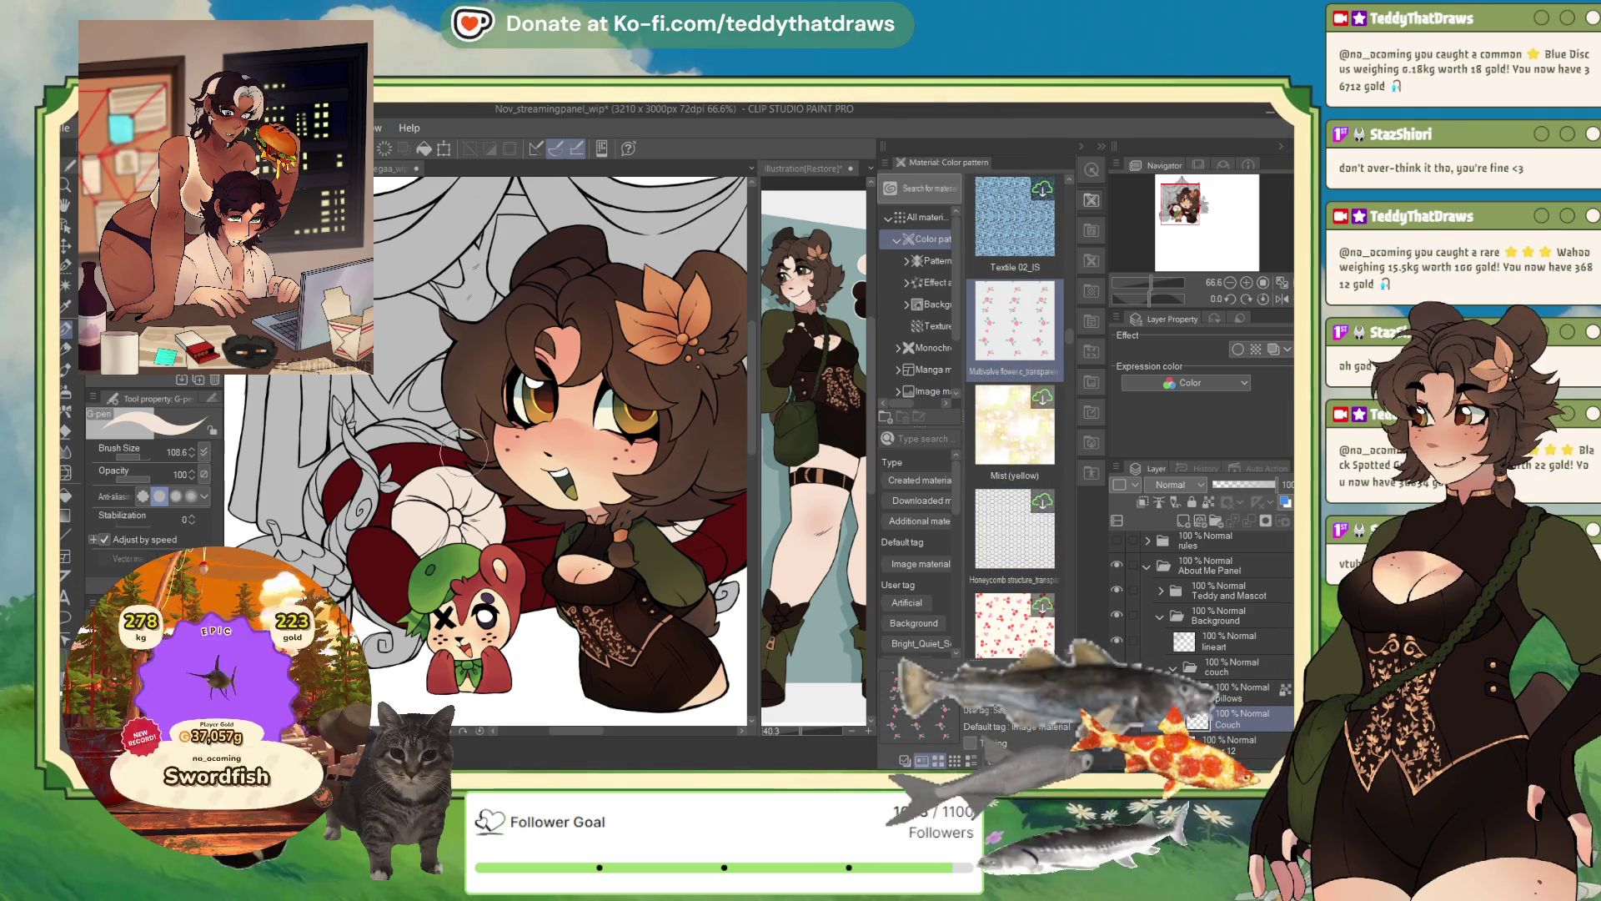
{"action": "key", "text": "ctrl+minus"}
{"action": "scroll", "coordinate": [461, 480], "scroll_direction": "up", "scroll_amount": 1}
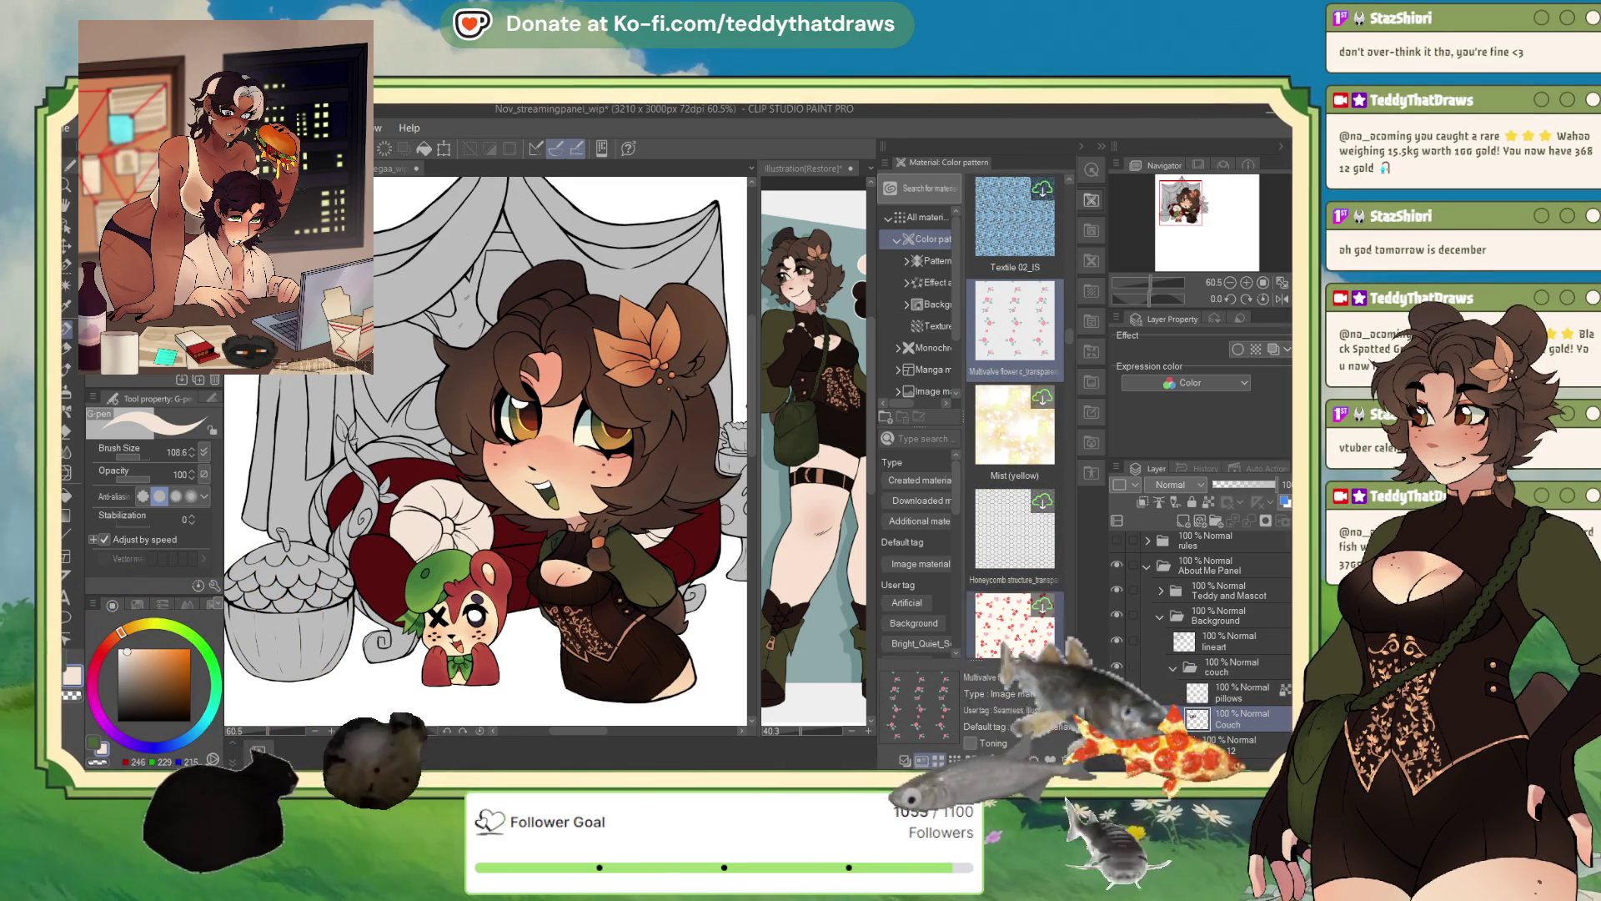
{"action": "left_click_drag", "start_coordinate": [997, 363], "coordinate": [990, 376]}
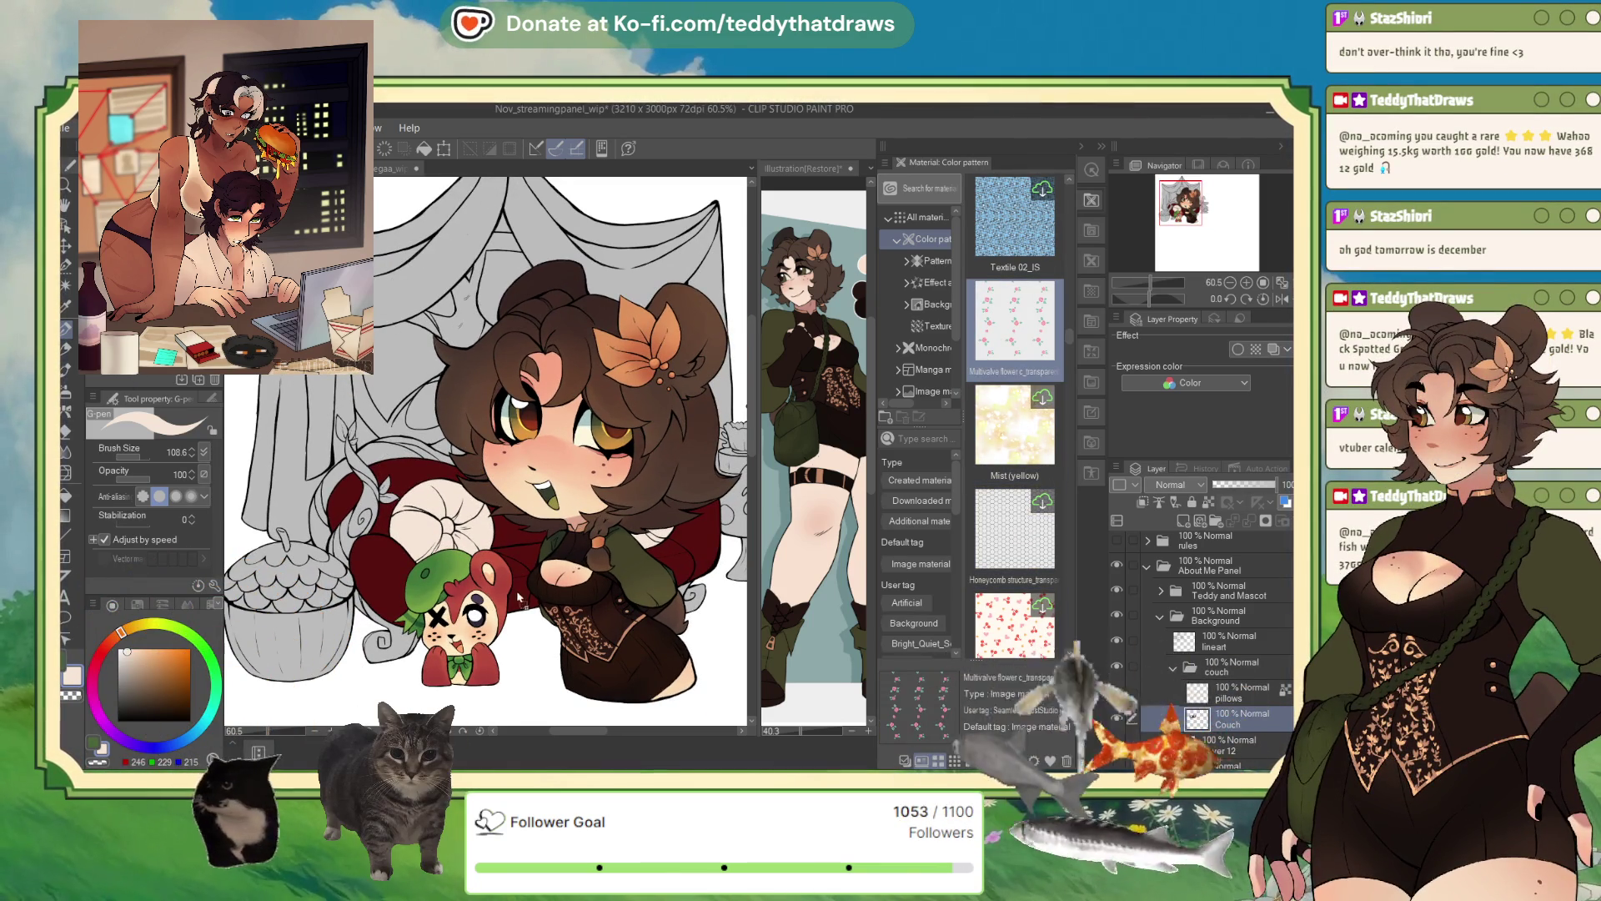
{"action": "left_click_drag", "start_coordinate": [523, 599], "coordinate": [523, 599]}
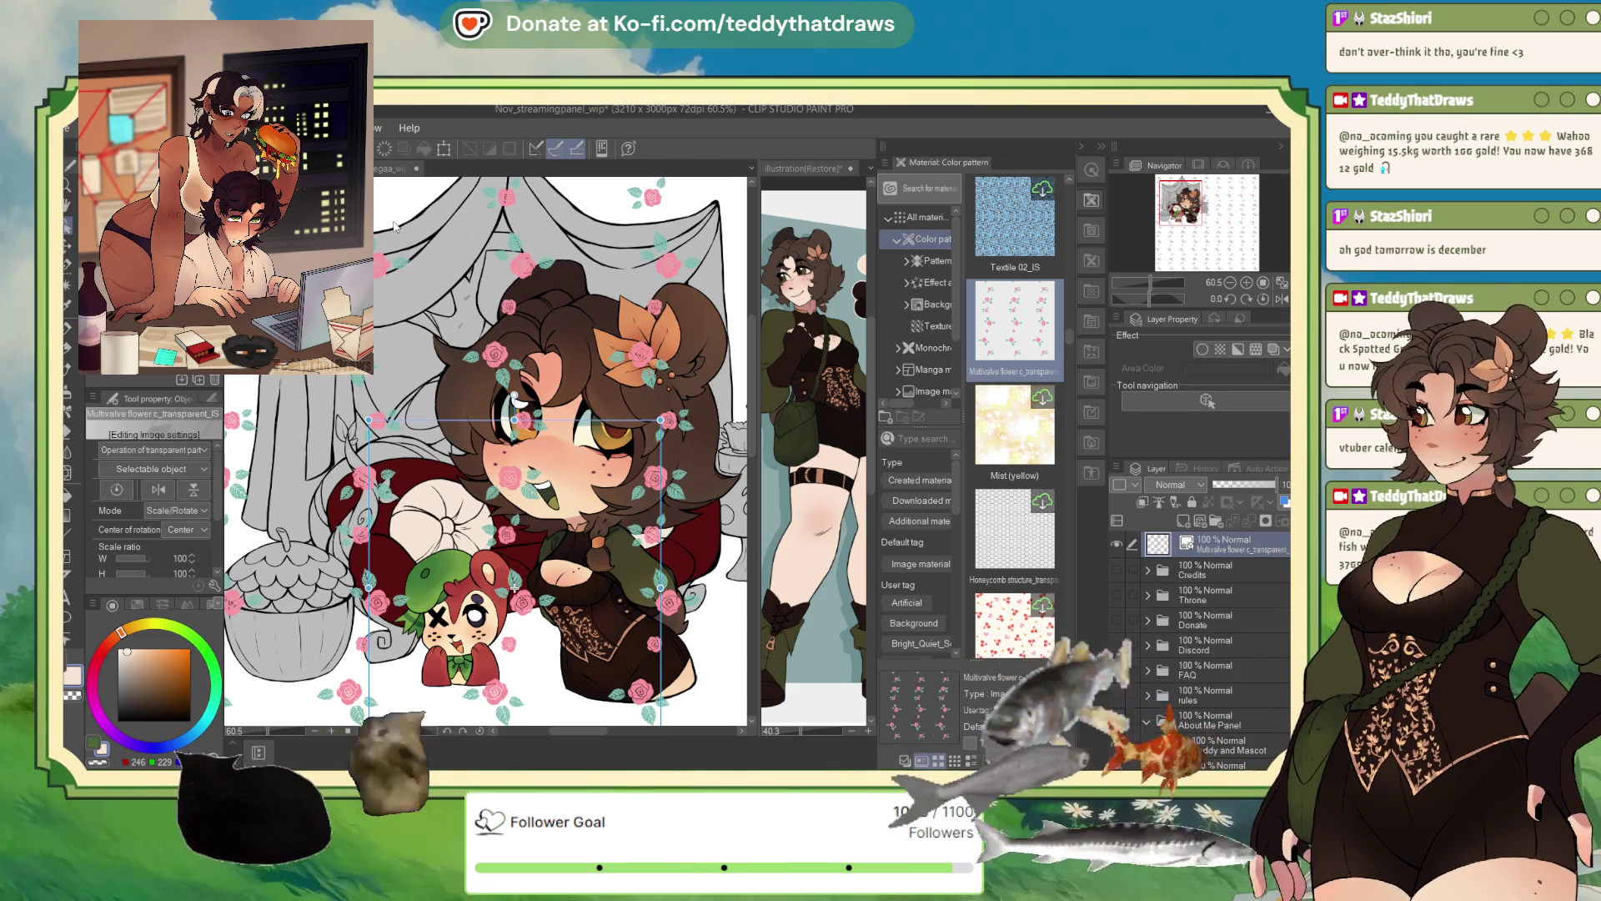
{"action": "key", "text": "ctrl+z"}
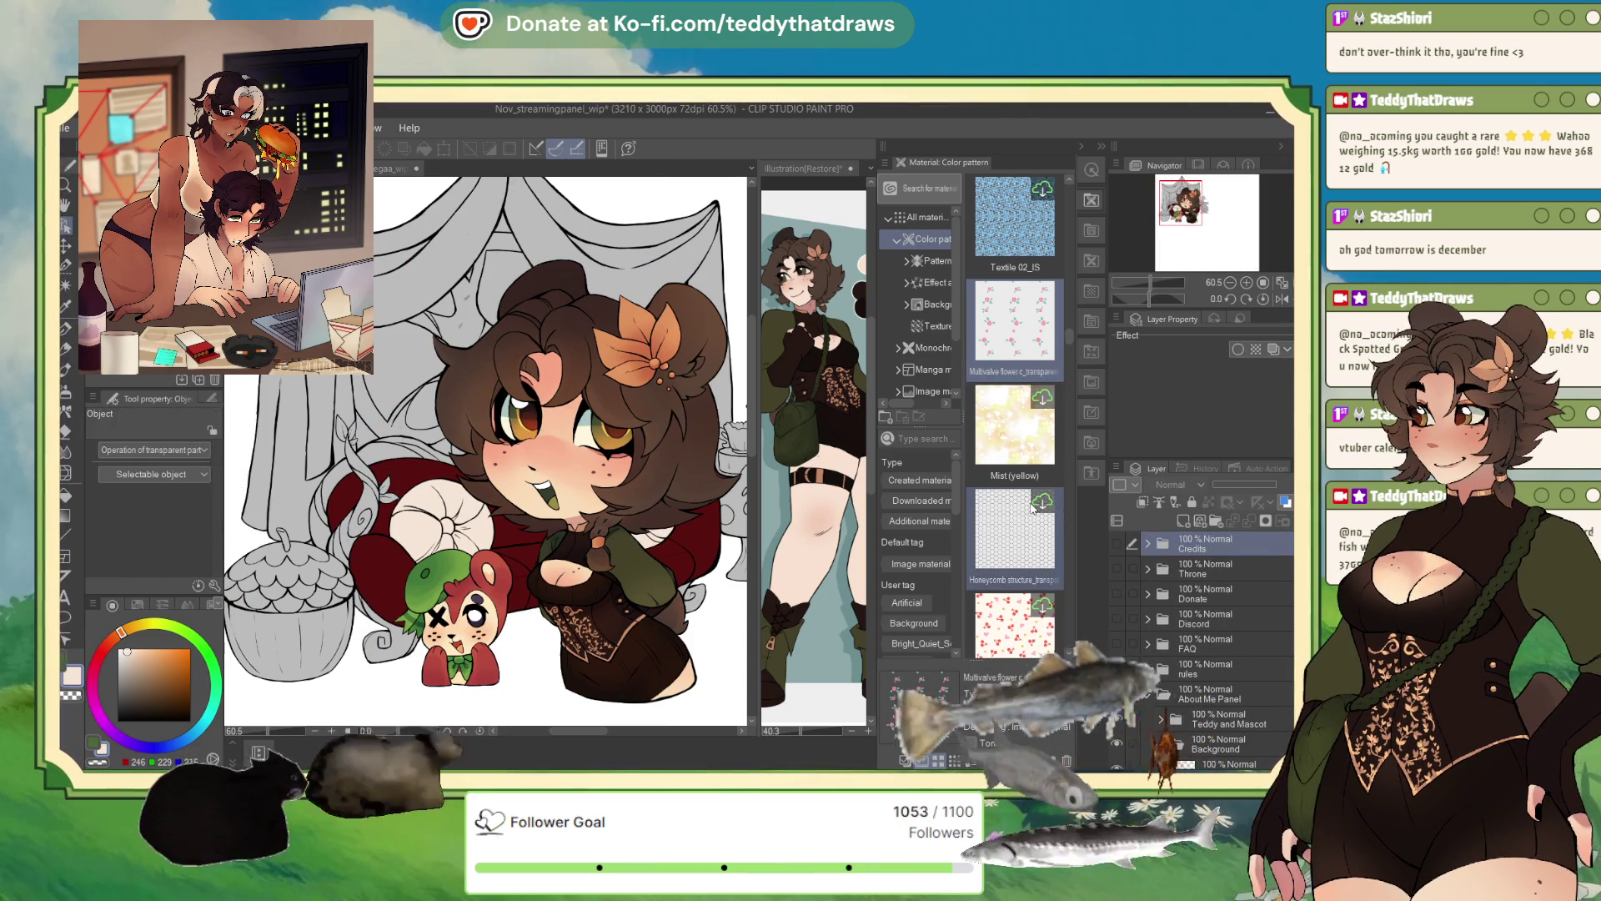
{"action": "scroll", "coordinate": [1015, 538], "scroll_direction": "down", "scroll_amount": 5}
{"action": "scroll", "coordinate": [1015, 538], "scroll_direction": "down", "scroll_amount": 5}
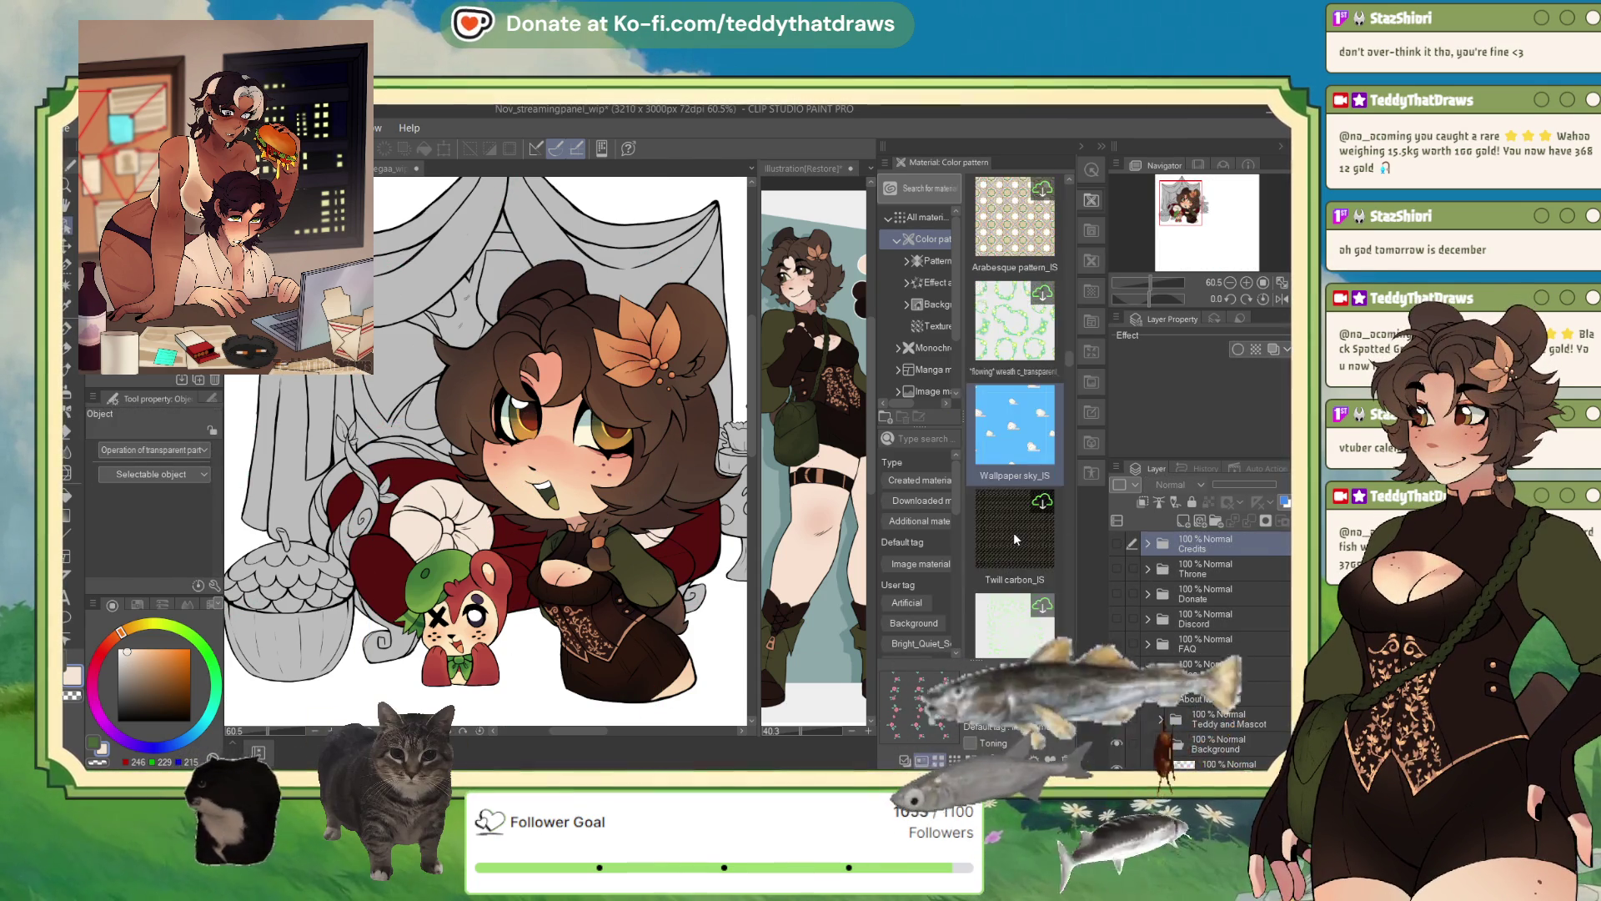
{"action": "scroll", "coordinate": [1015, 538], "scroll_direction": "down", "scroll_amount": 5}
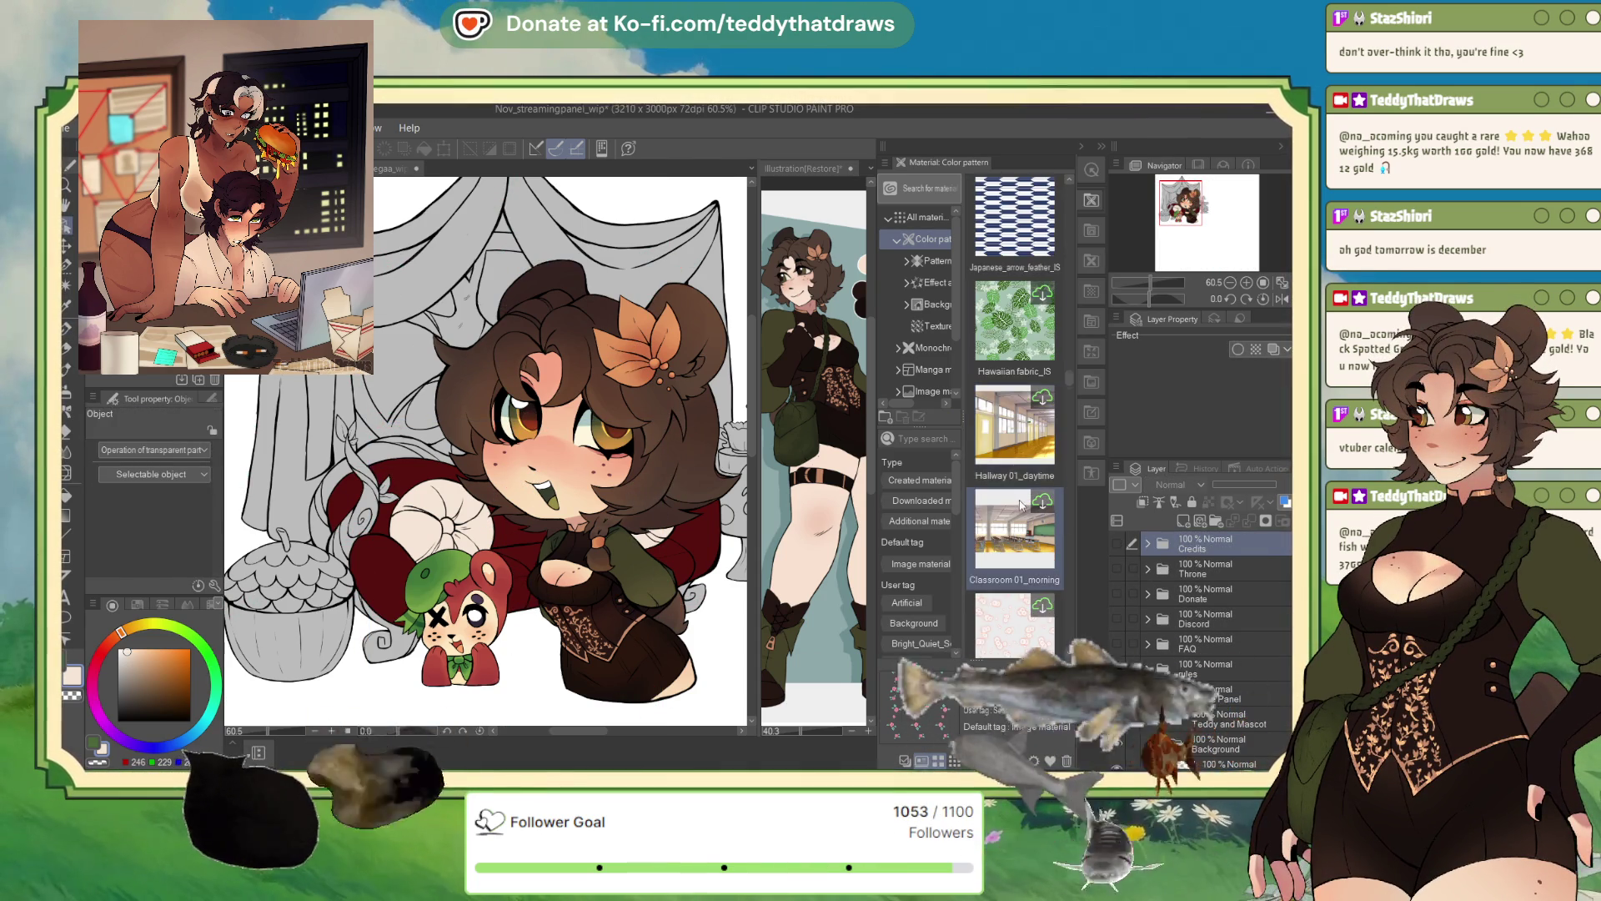
{"action": "scroll", "coordinate": [1021, 504], "scroll_direction": "down", "scroll_amount": 5}
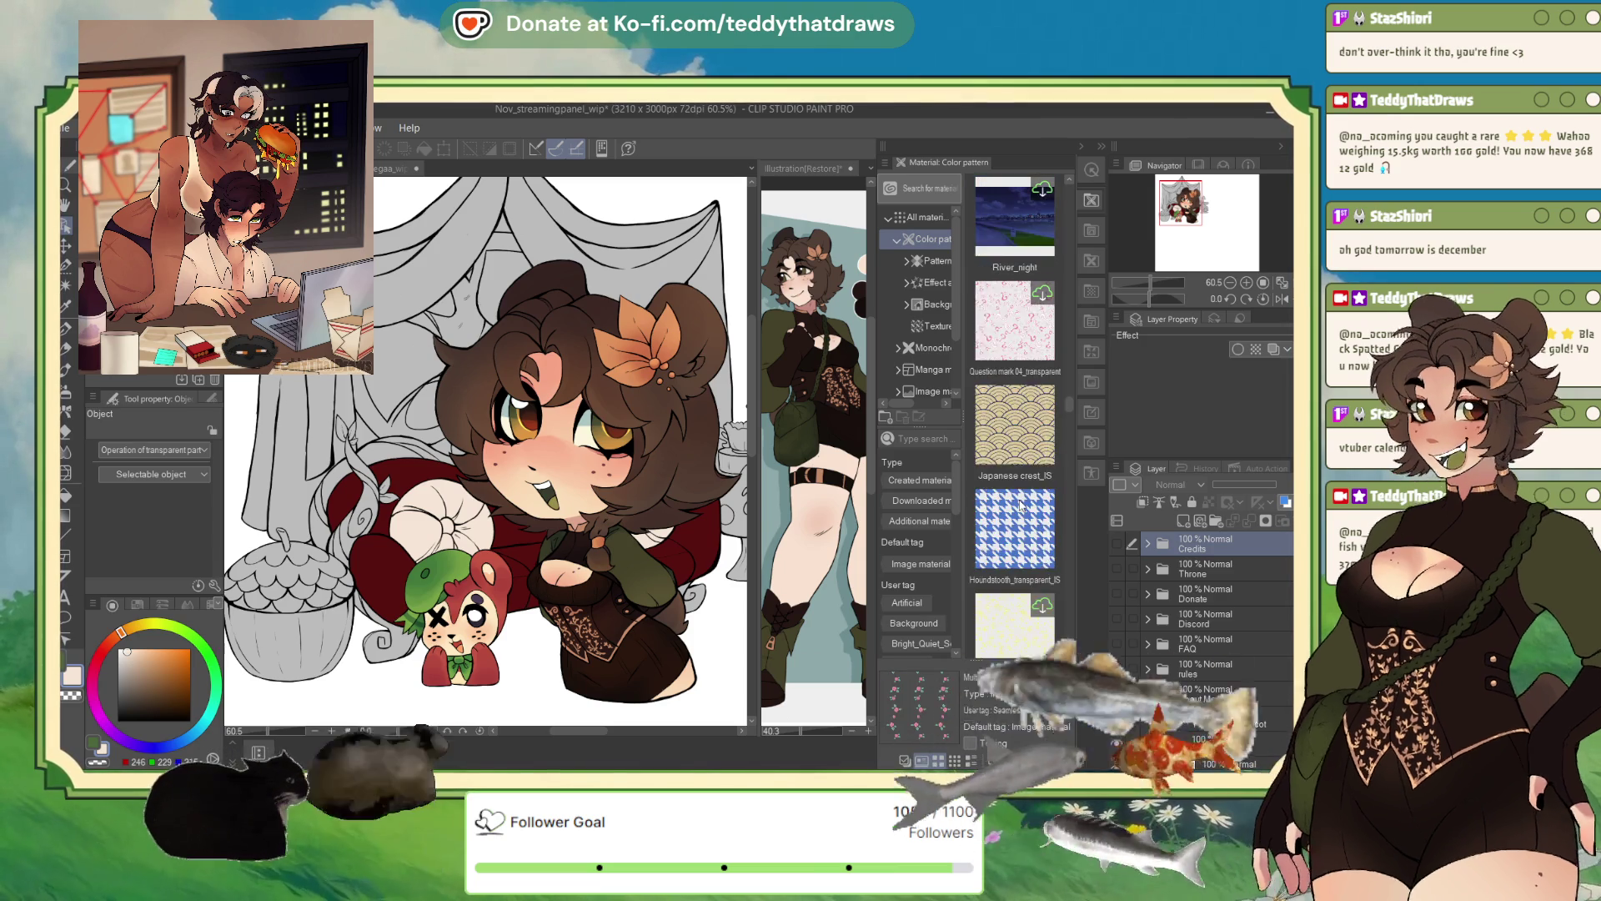
{"action": "scroll", "coordinate": [1018, 509], "scroll_direction": "down", "scroll_amount": 5}
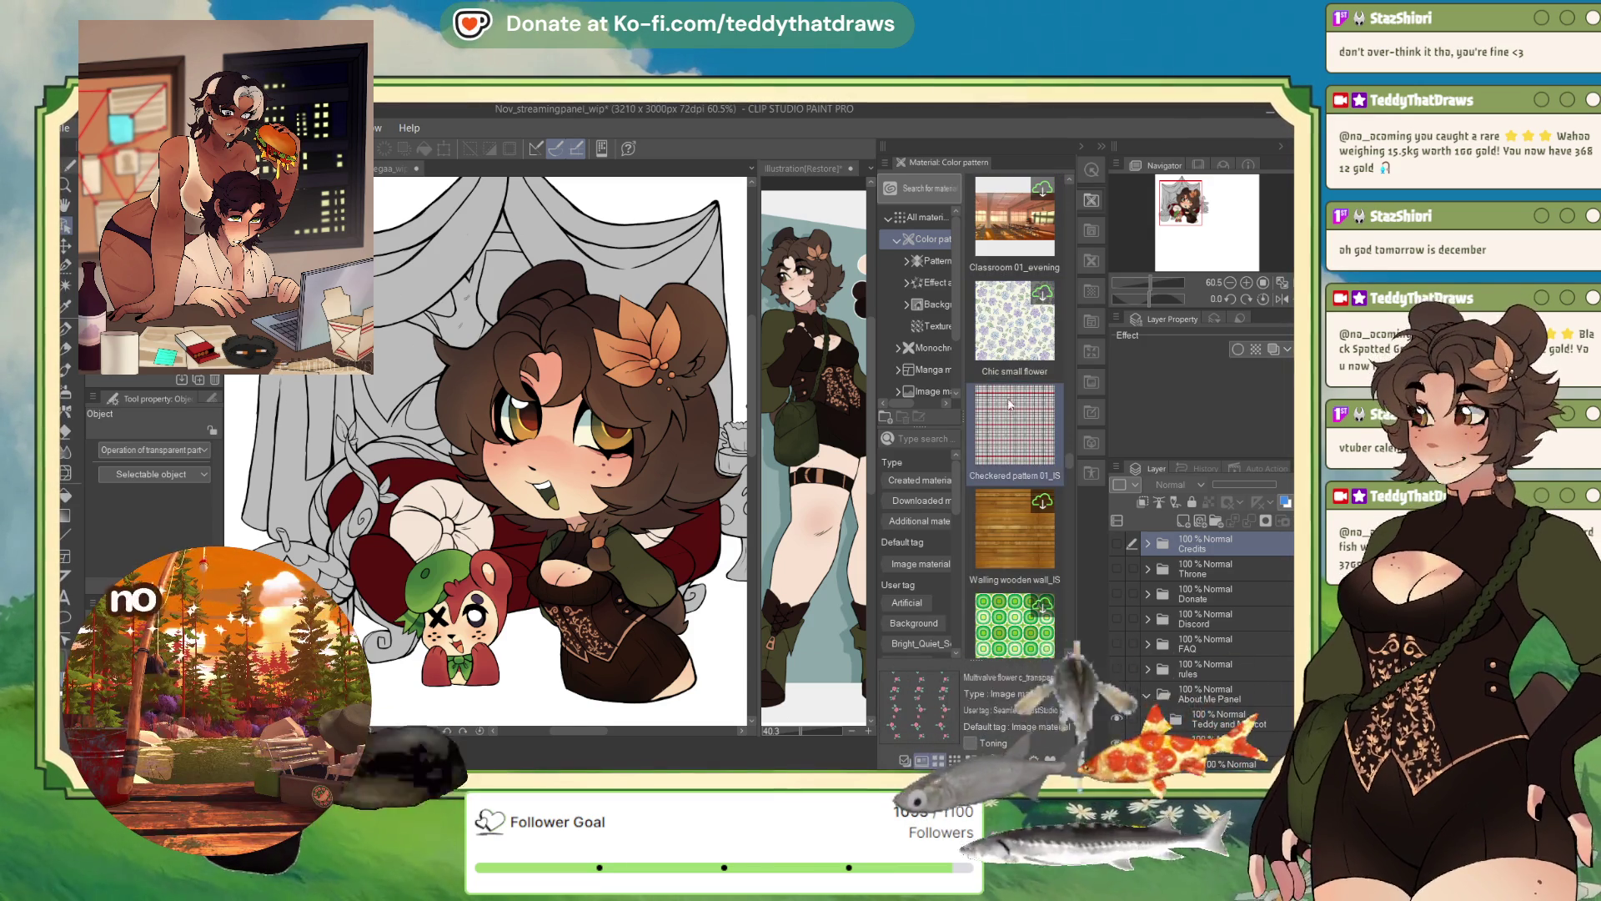
{"action": "left_click", "coordinate": [982, 368]}
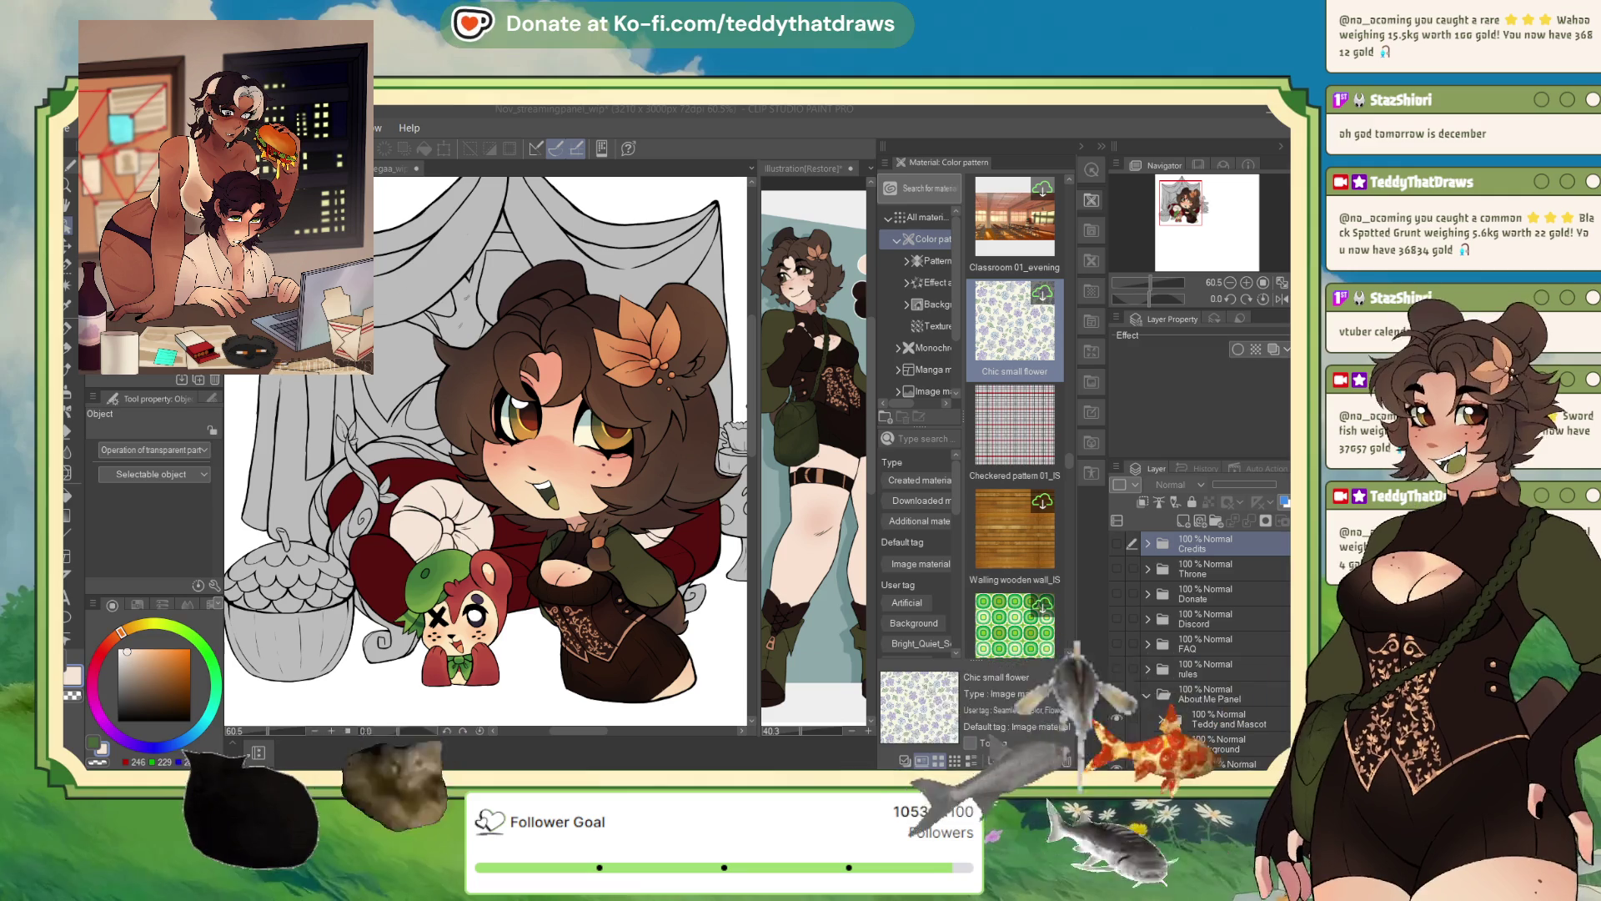
- Scroll through the remaining Color pattern materials below Chic small flower
{"action": "scroll", "coordinate": [1015, 534], "scroll_direction": "down", "scroll_amount": 5}
{"action": "scroll", "coordinate": [1016, 417], "scroll_direction": "down", "scroll_amount": 5}
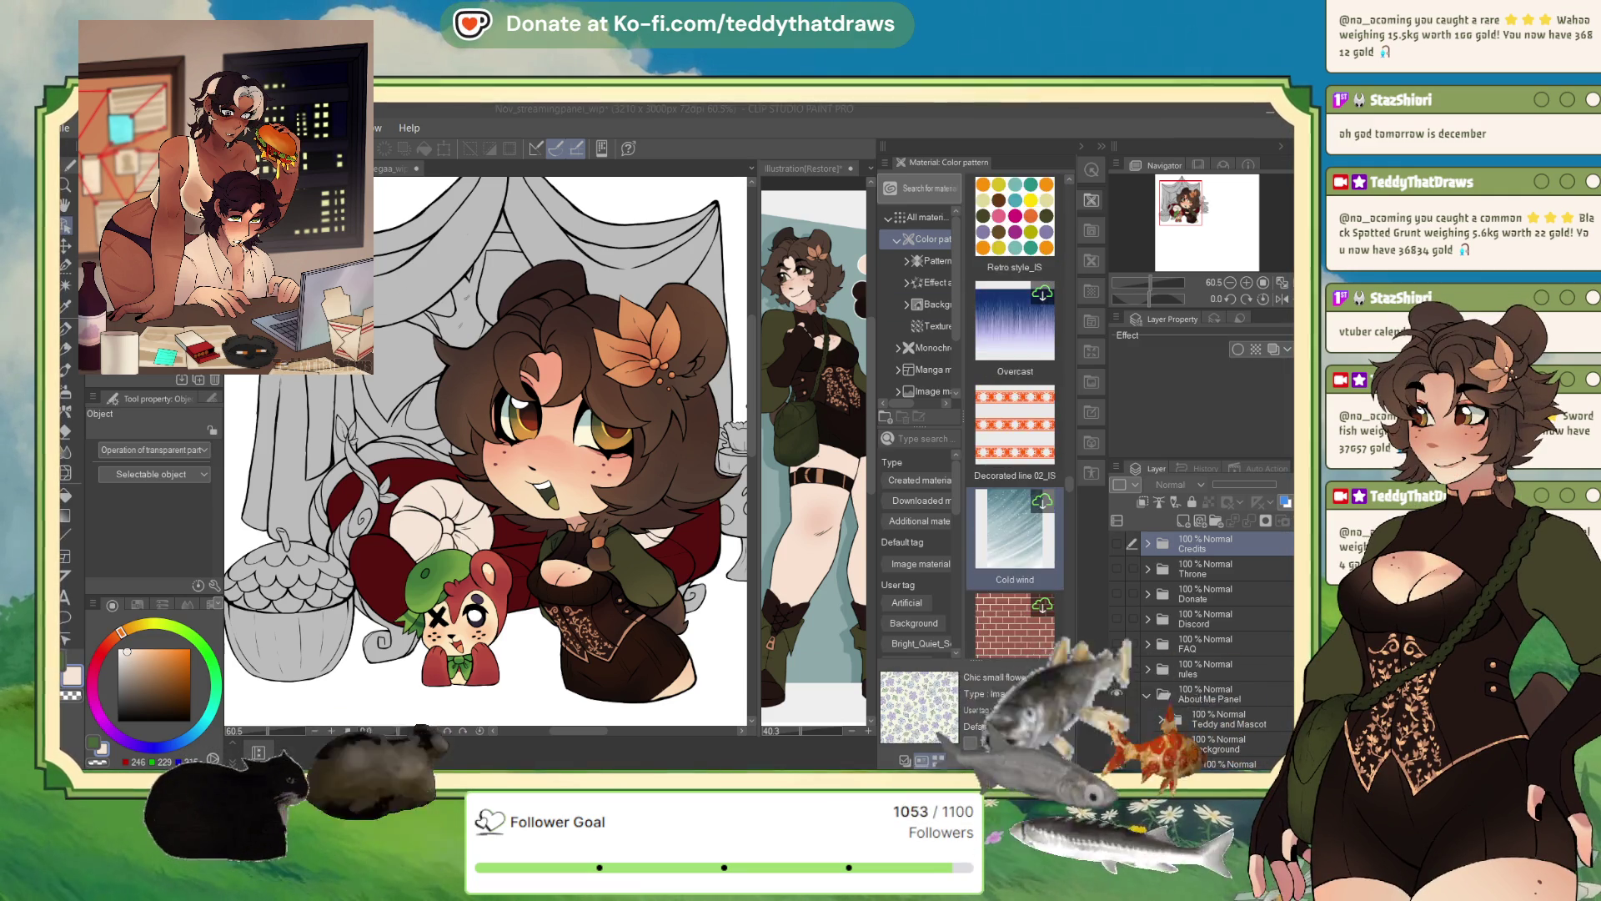
{"action": "scroll", "coordinate": [1015, 417], "scroll_direction": "down", "scroll_amount": 3}
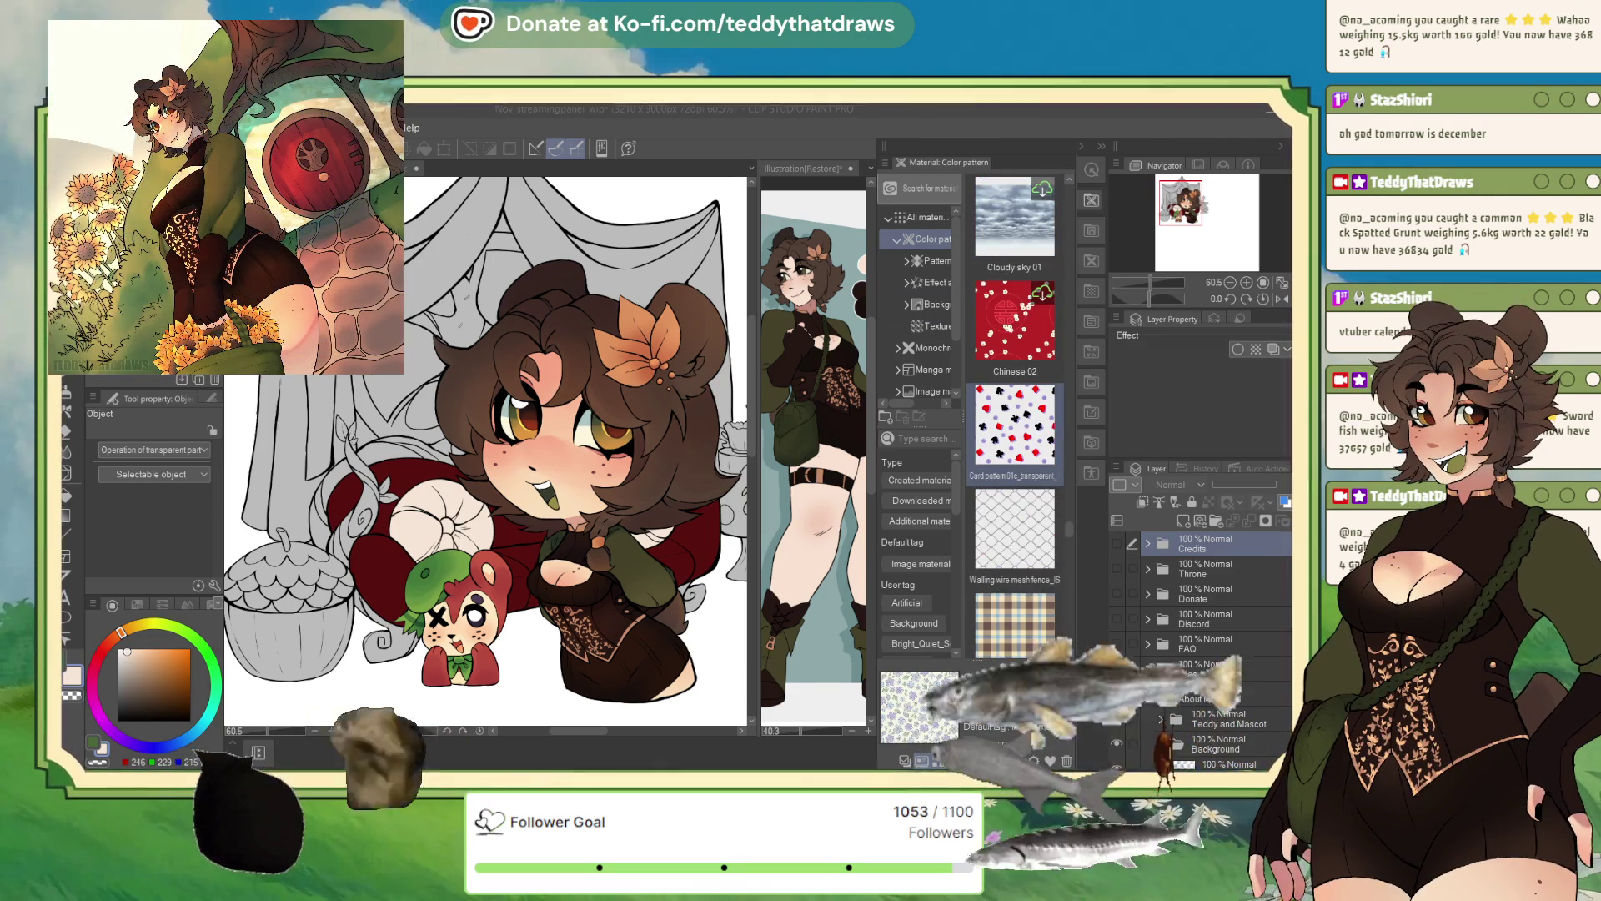
{"action": "scroll", "coordinate": [1015, 417], "scroll_direction": "down", "scroll_amount": 3}
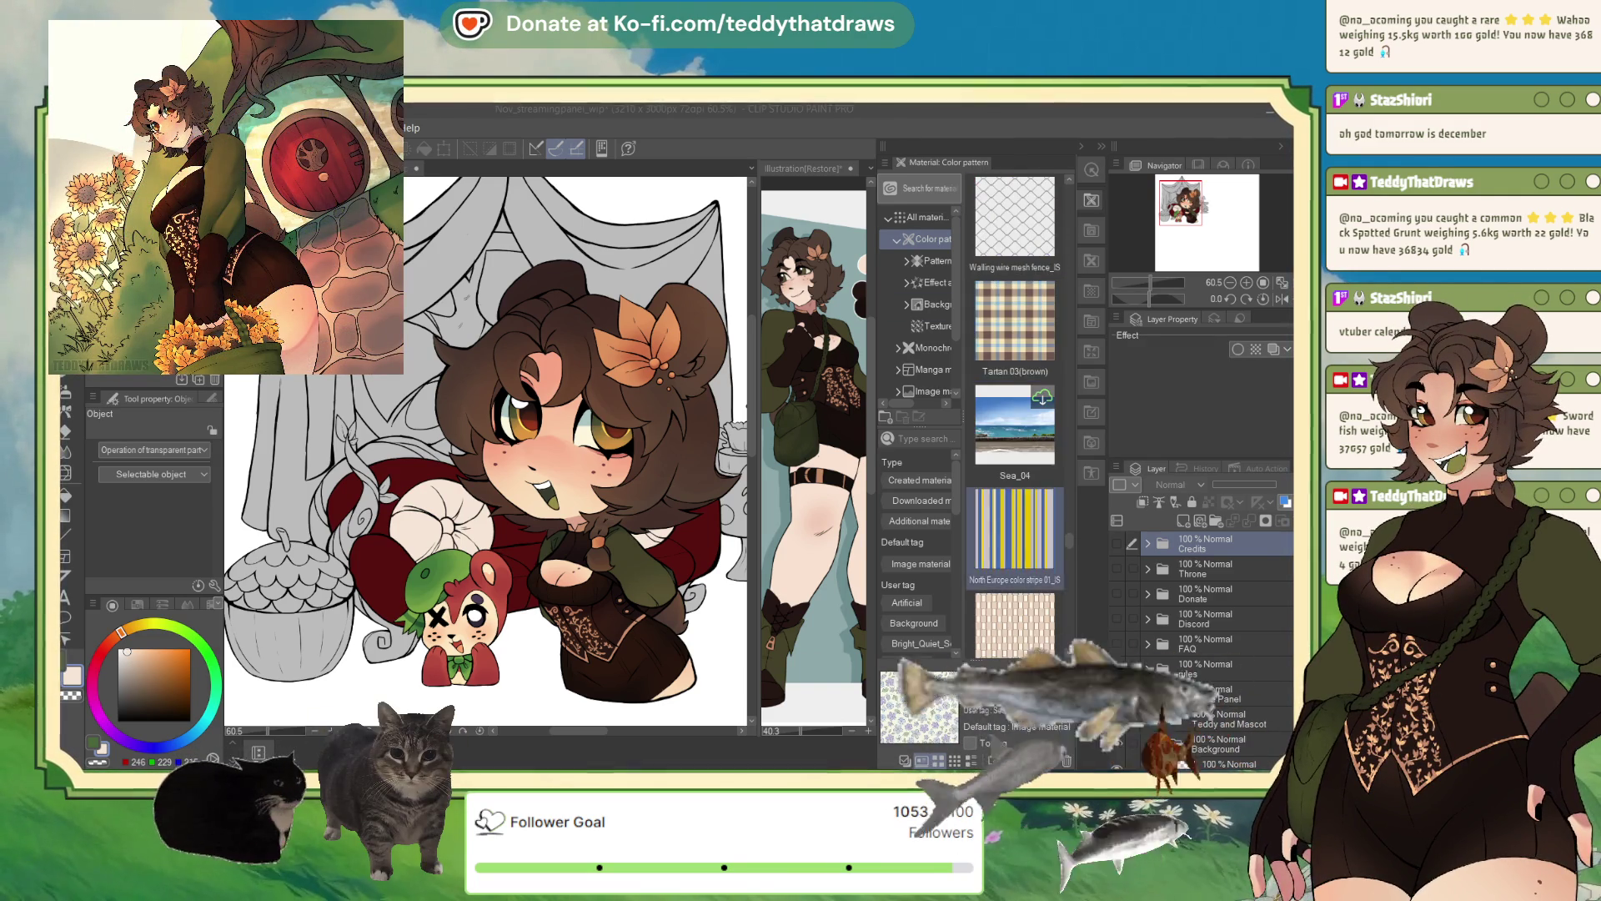
{"action": "scroll", "coordinate": [1015, 417], "scroll_direction": "down", "scroll_amount": 6}
{"action": "scroll", "coordinate": [1015, 417], "scroll_direction": "down", "scroll_amount": 3}
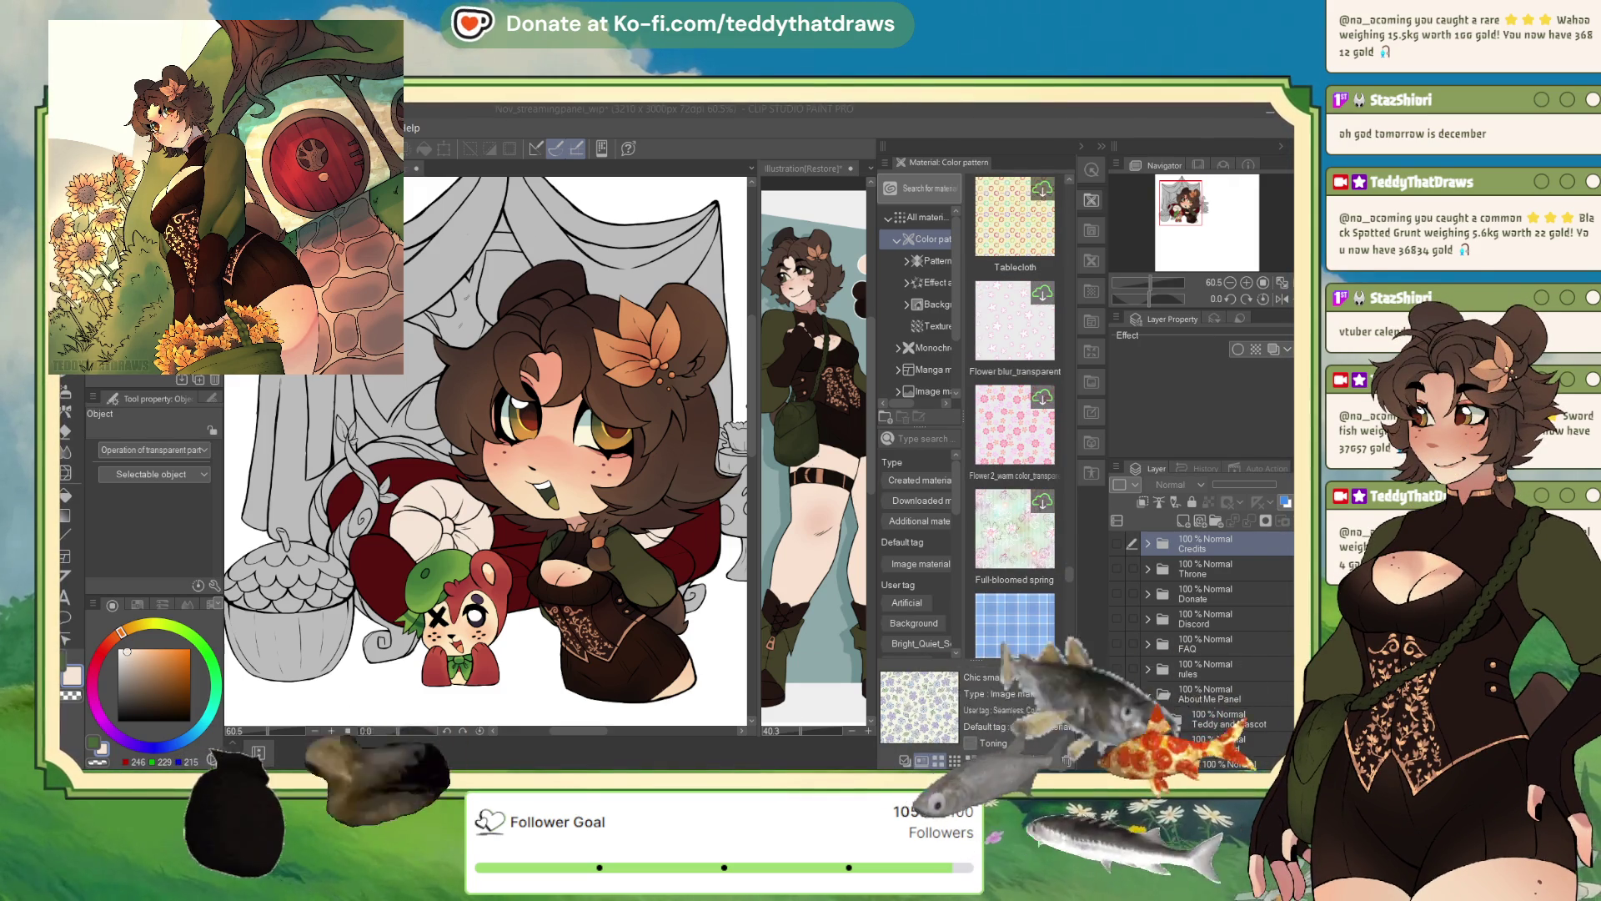
{"action": "scroll", "coordinate": [1015, 417], "scroll_direction": "down", "scroll_amount": 5}
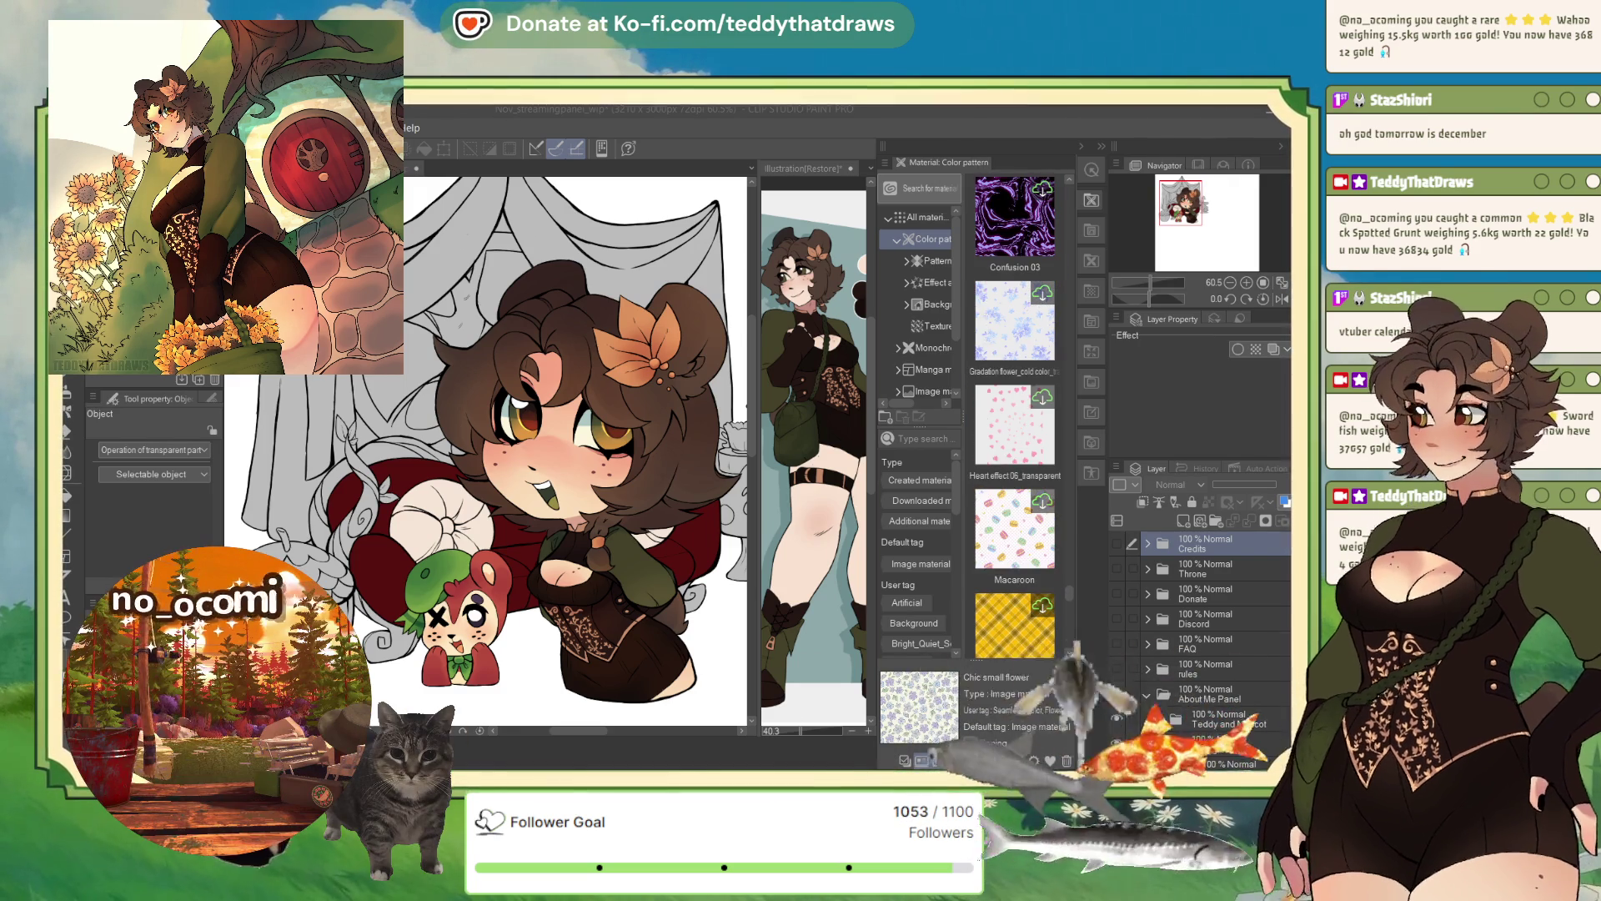
{"action": "scroll", "coordinate": [1015, 417], "scroll_direction": "down", "scroll_amount": 5}
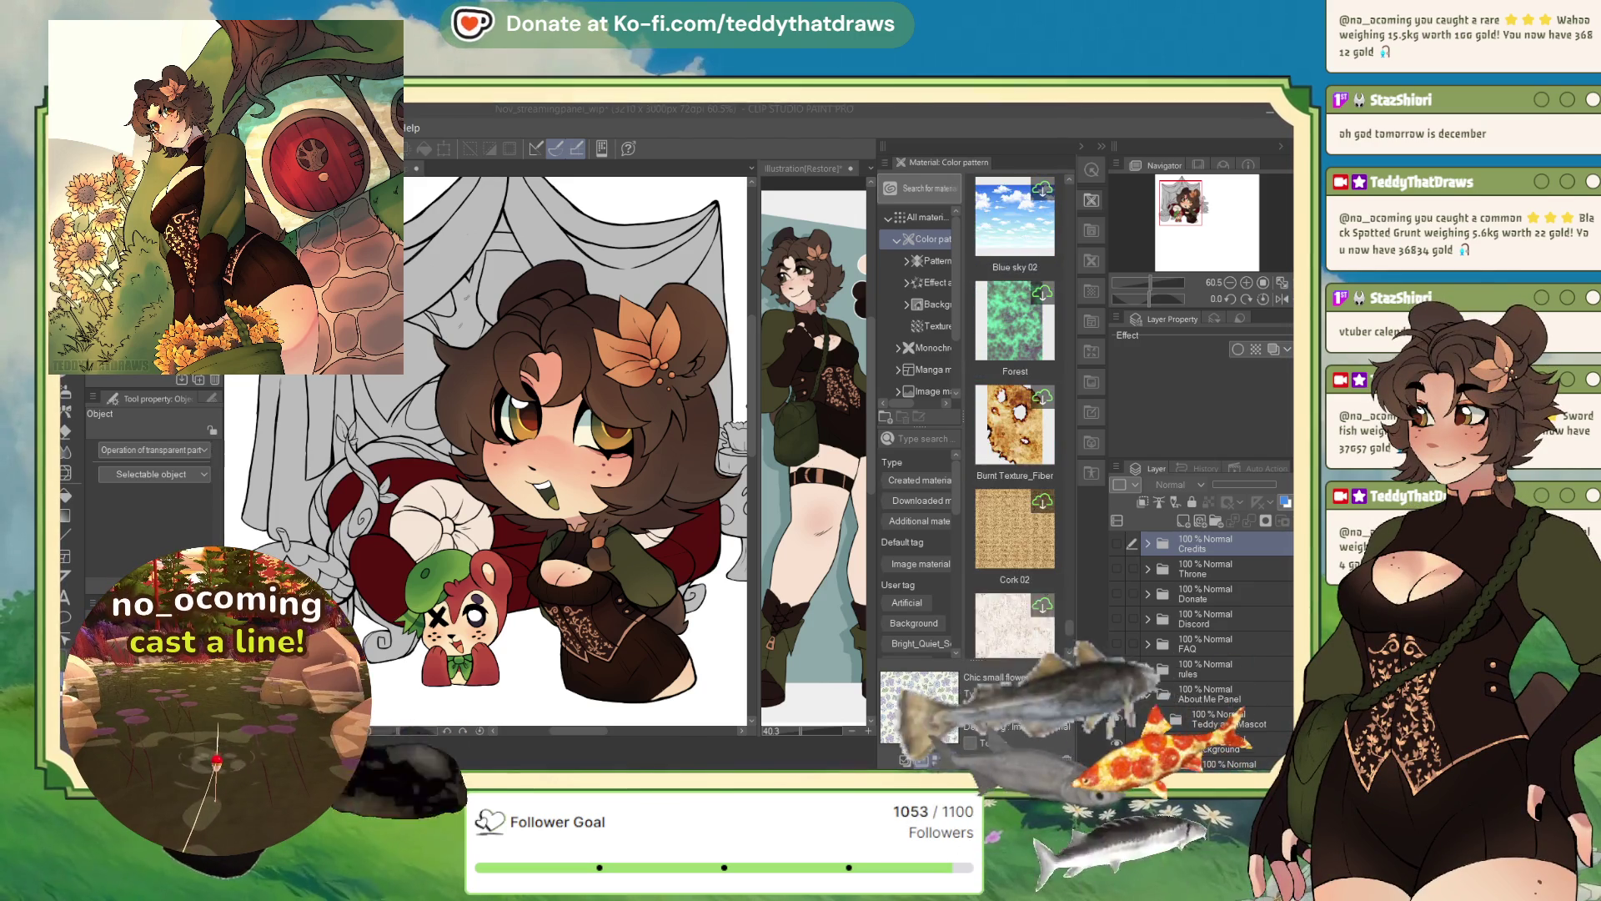
{"action": "scroll", "coordinate": [1015, 417], "scroll_direction": "down", "scroll_amount": 3}
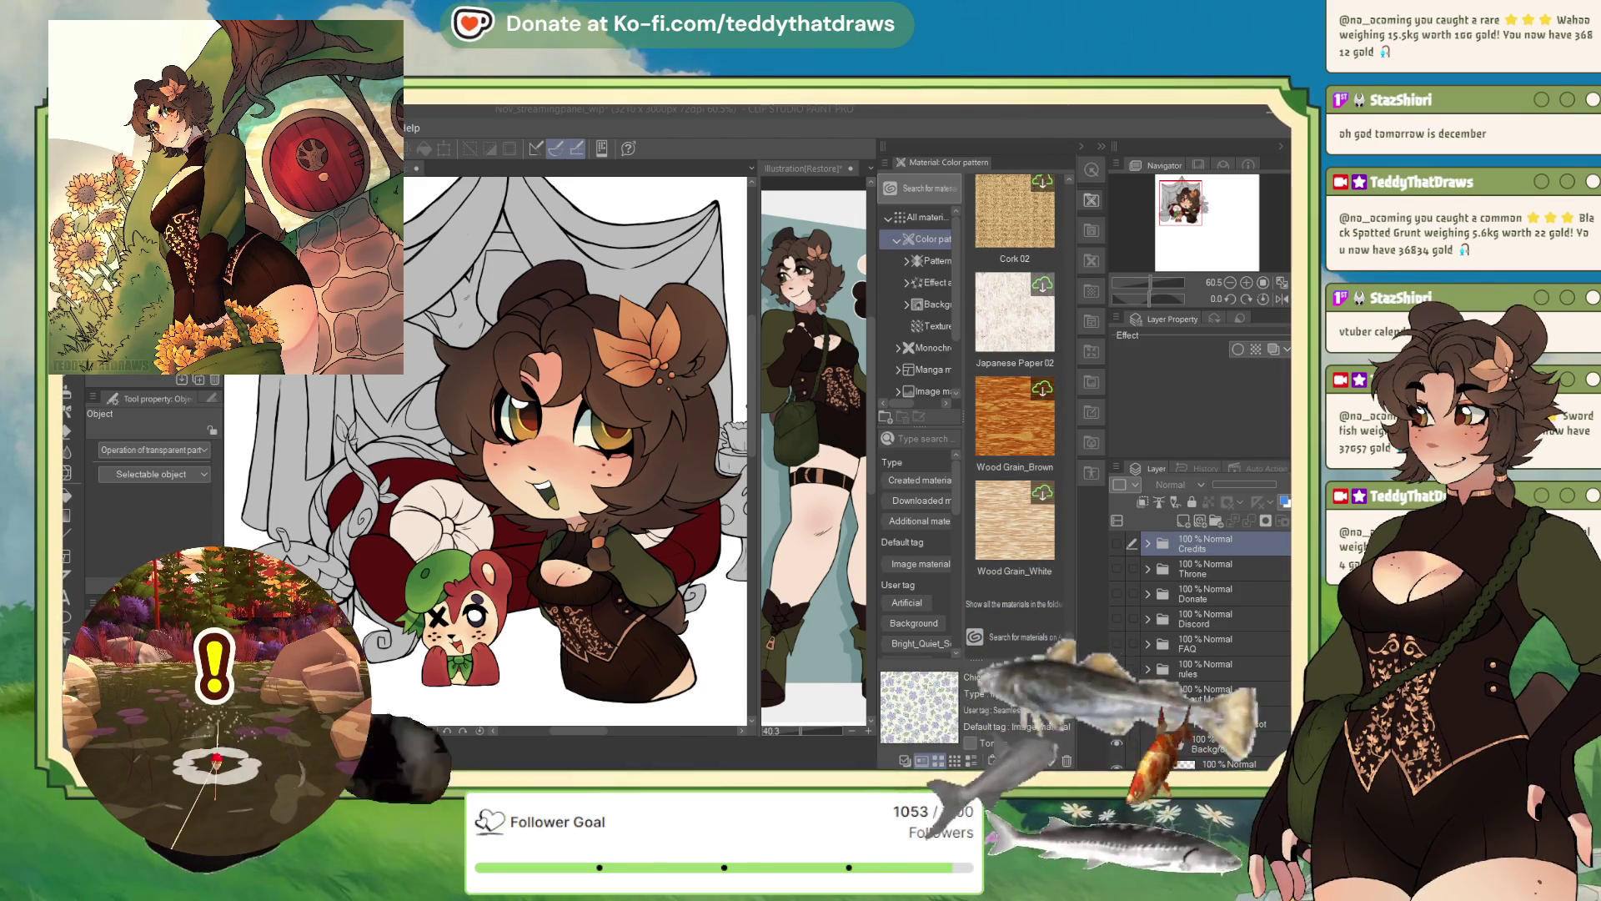
{"action": "scroll", "coordinate": [1015, 417], "scroll_direction": "up", "scroll_amount": 8}
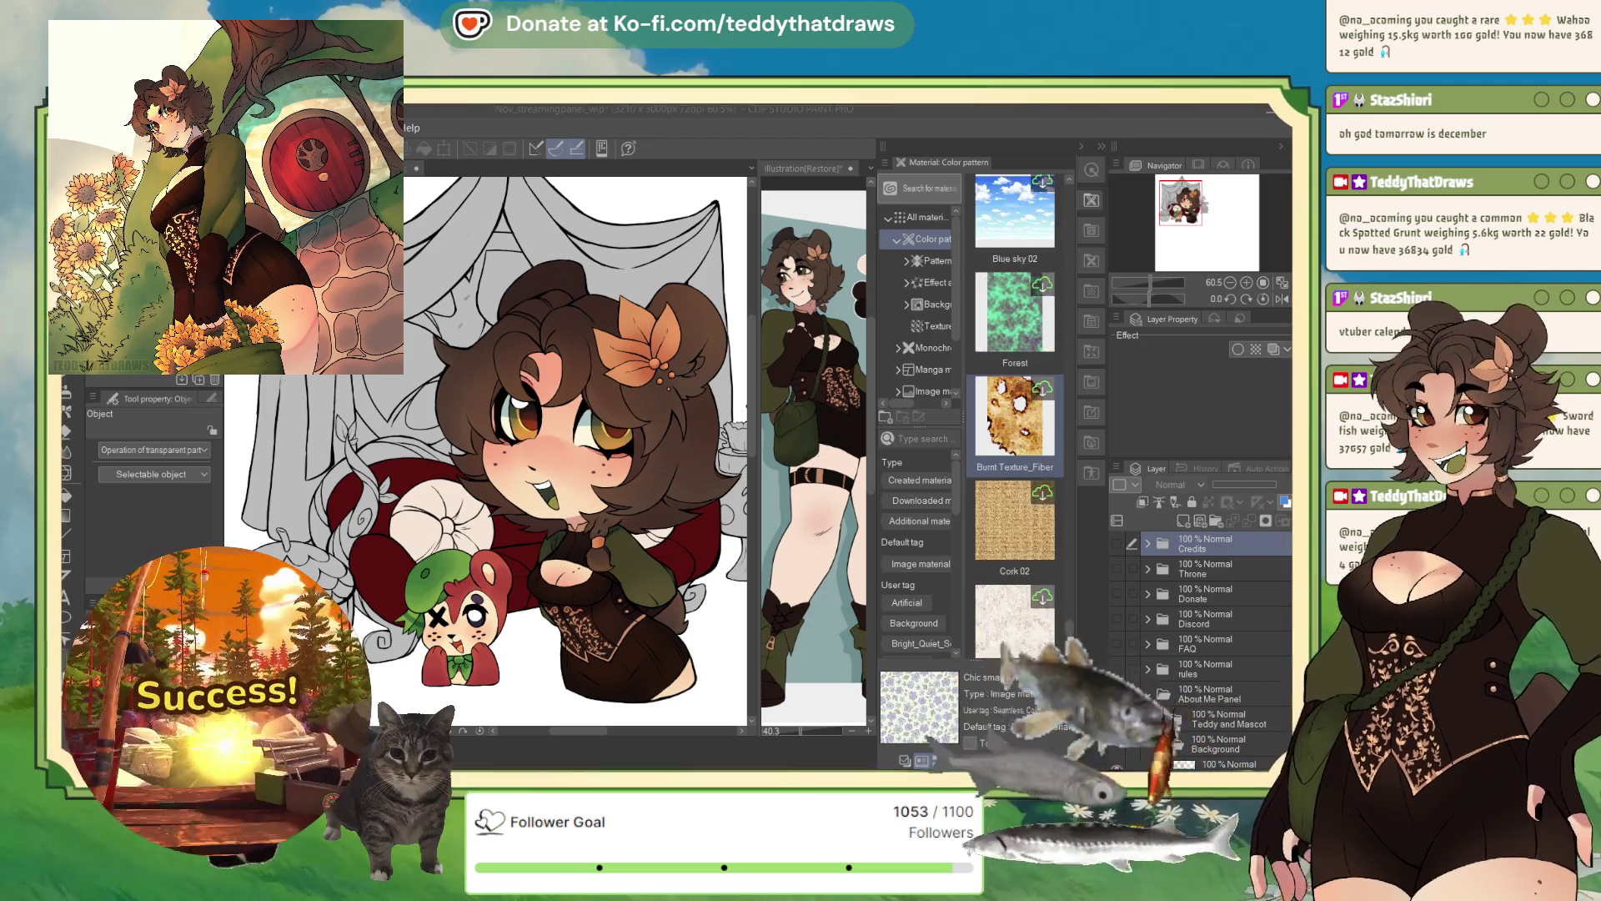
{"action": "scroll", "coordinate": [1016, 418], "scroll_direction": "up", "scroll_amount": 6}
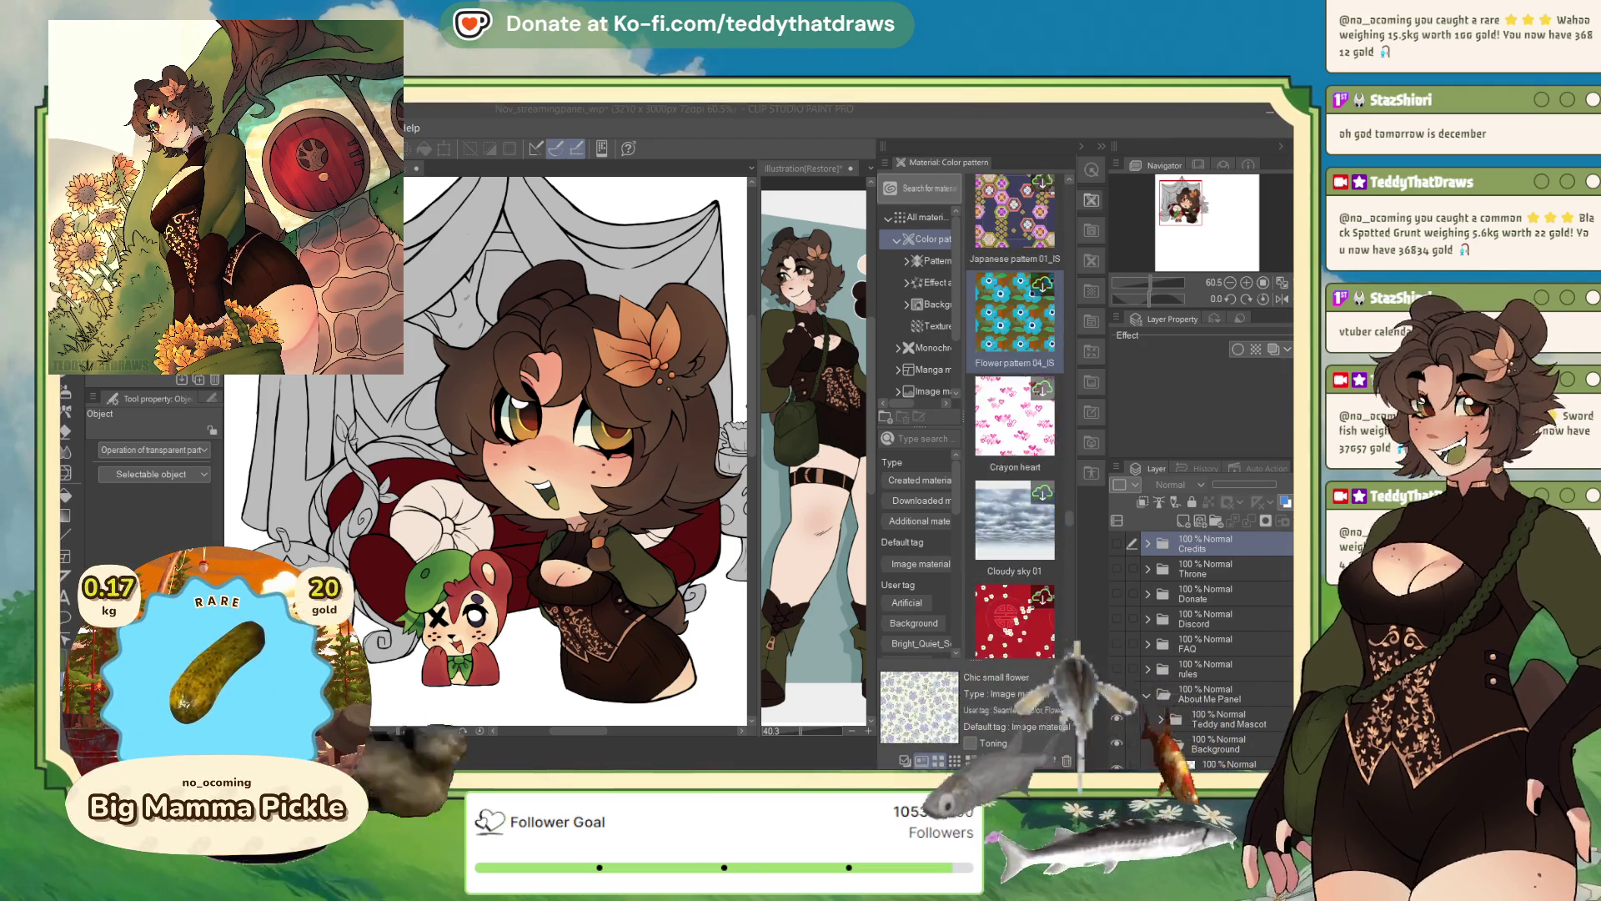
{"action": "mouse_move", "coordinate": [1032, 409]}
{"action": "left_mouse_down"}
{"action": "mouse_move", "coordinate": [960, 467]}
{"action": "mouse_move", "coordinate": [584, 575]}
{"action": "mouse_move", "coordinate": [457, 577]}
{"action": "left_mouse_up"}
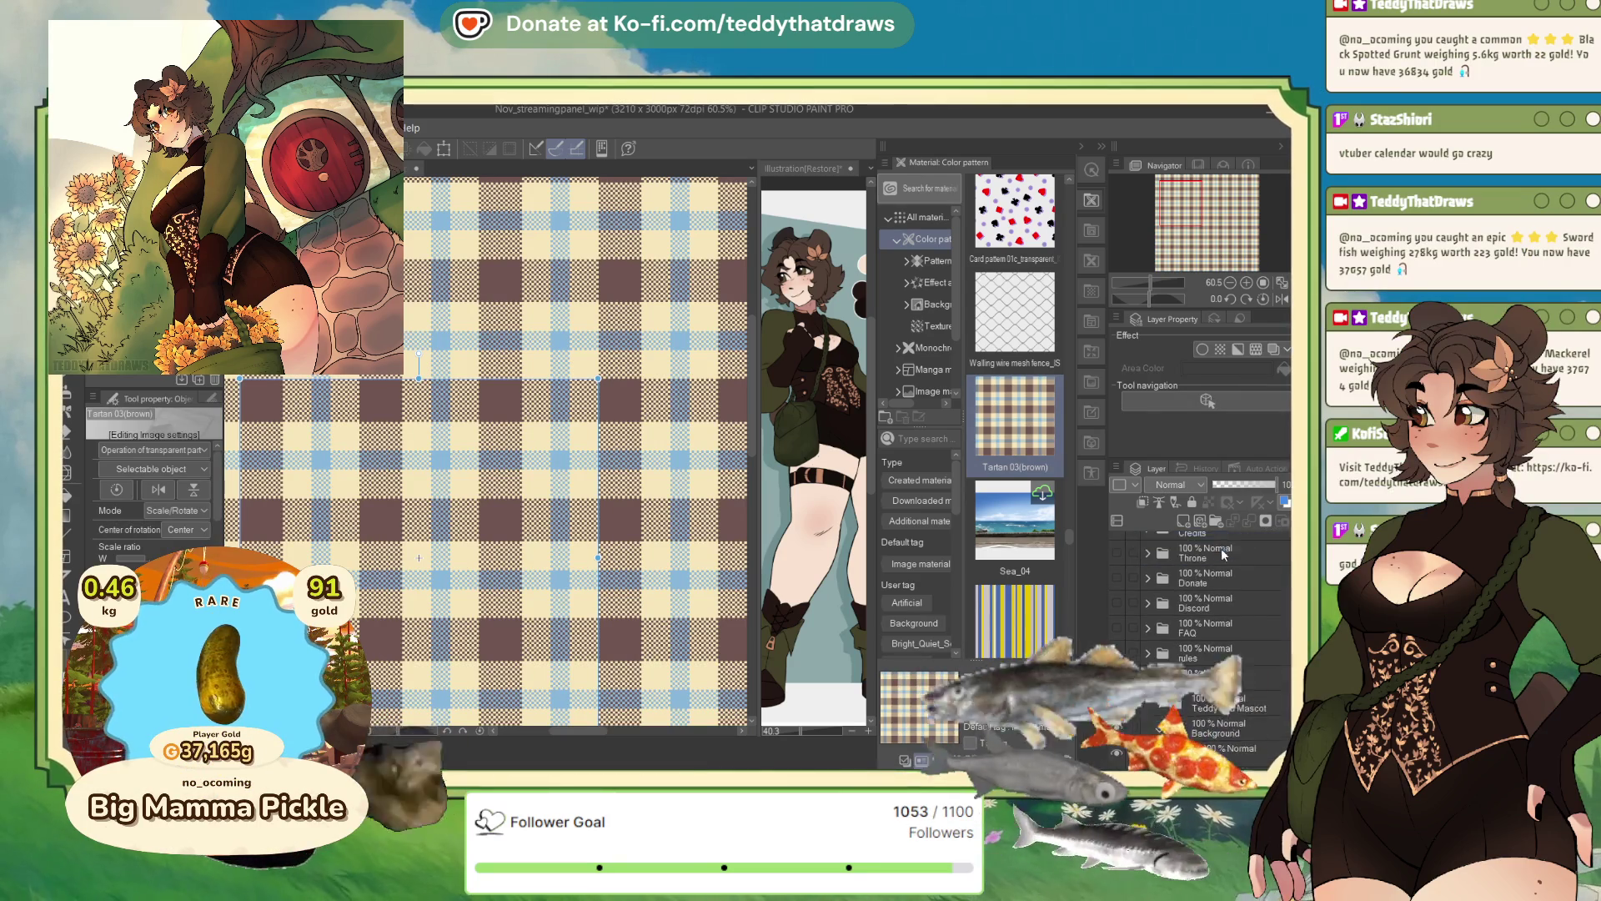
{"action": "left_click_drag", "start_coordinate": [1240, 552], "coordinate": [1243, 766]}
{"action": "left_click_drag", "start_coordinate": [1234, 709], "coordinate": [1235, 707]}
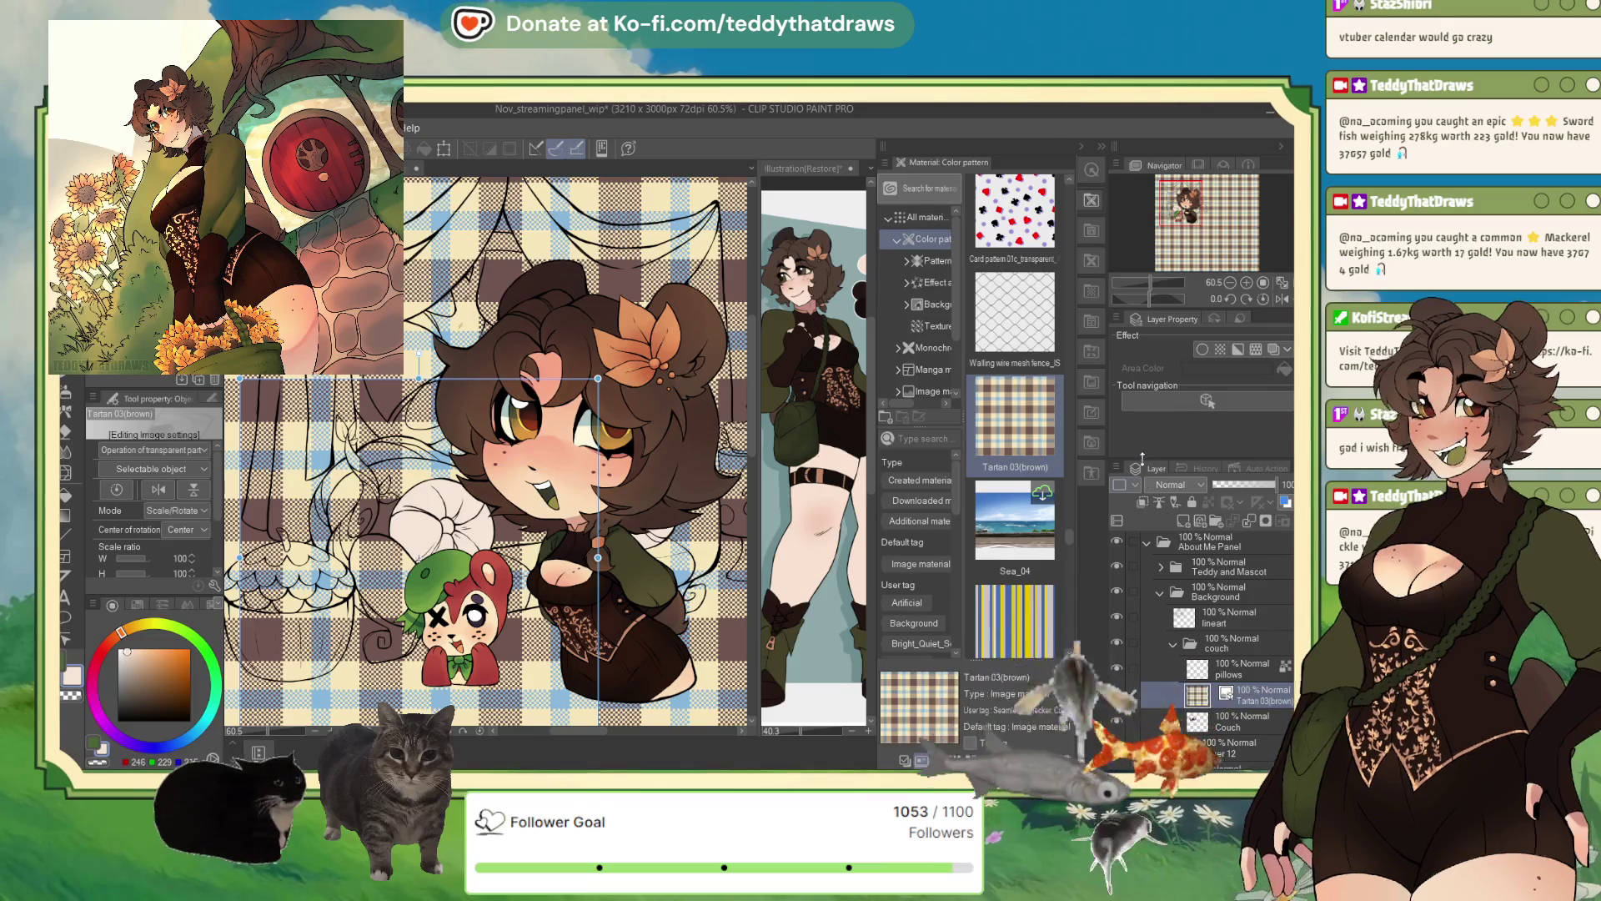
{"action": "scroll", "coordinate": [513, 565], "scroll_direction": "down", "scroll_amount": 1}
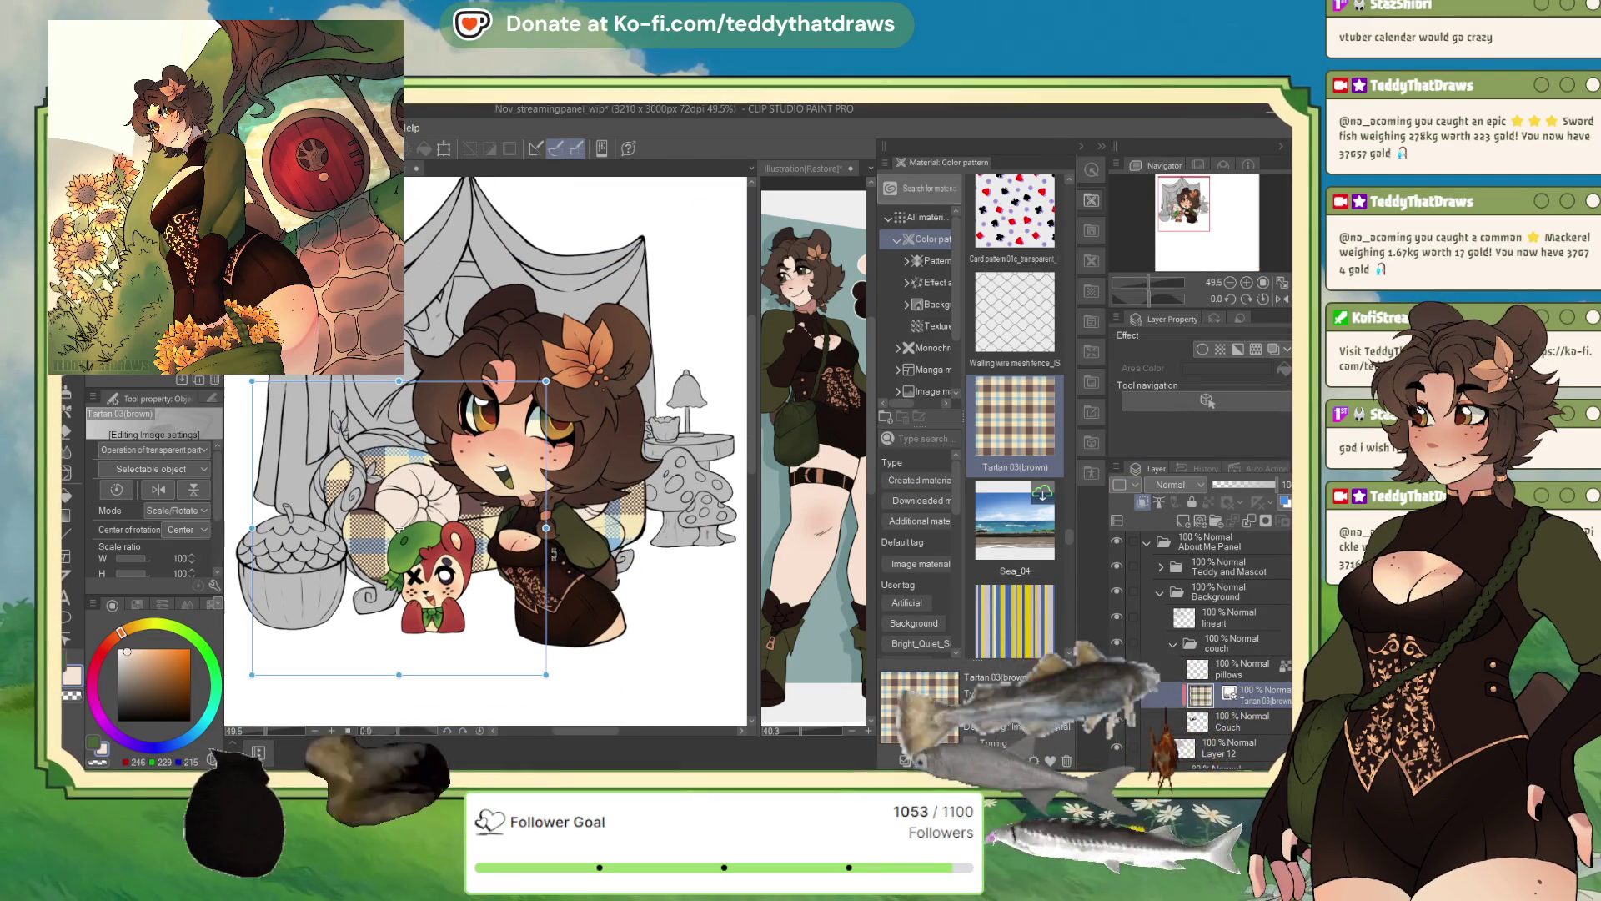
{"action": "left_click", "coordinate": [1239, 692]}
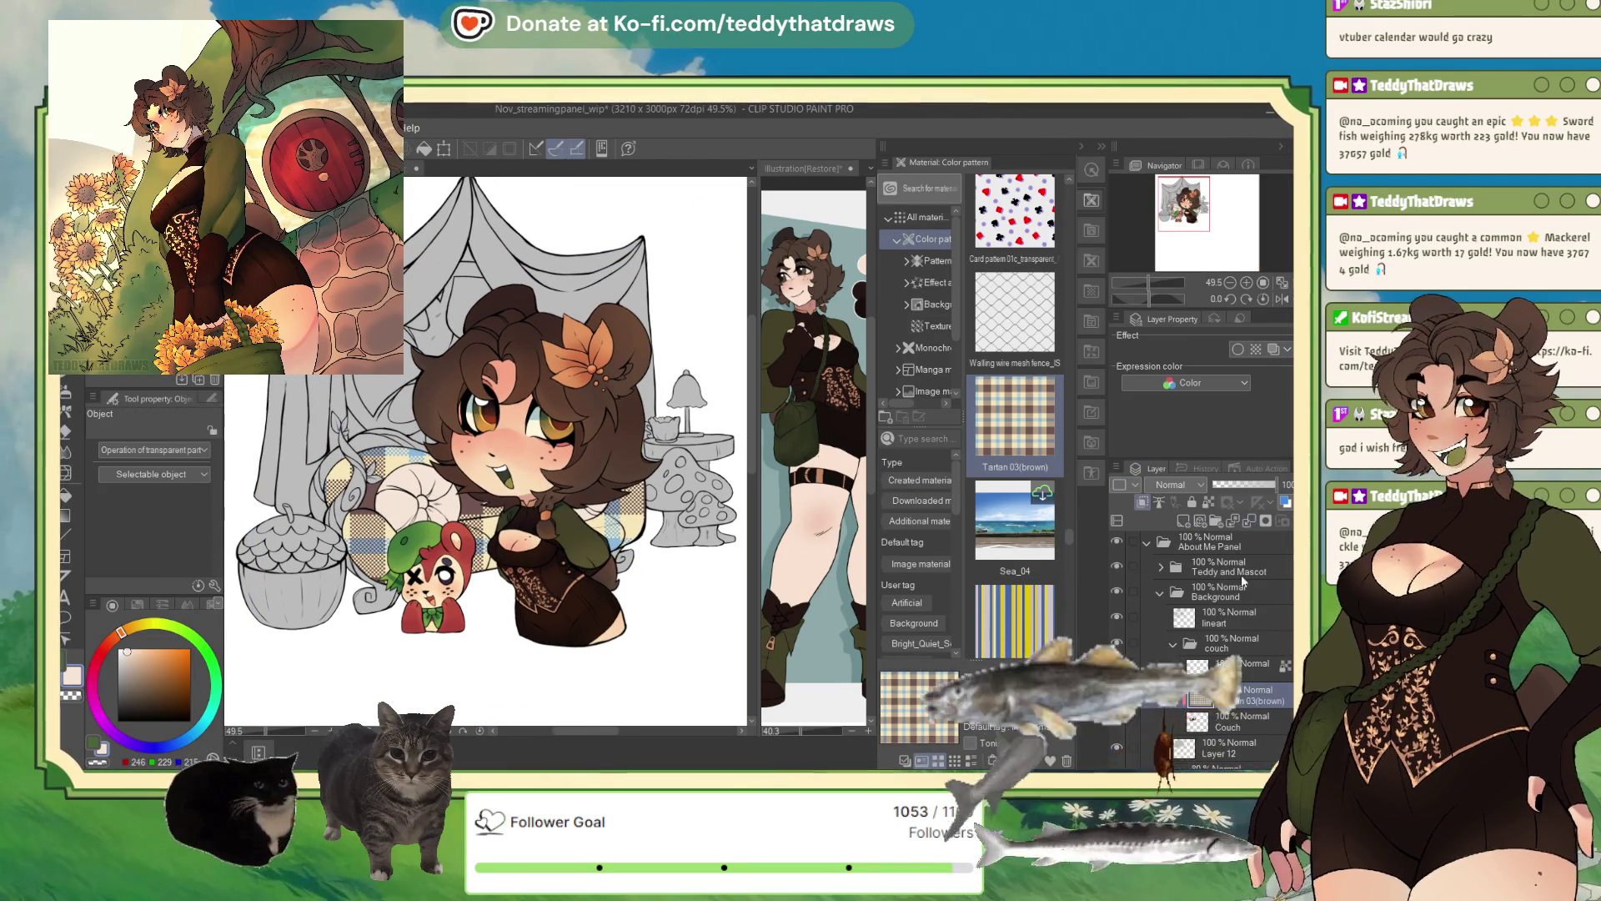
{"action": "key", "text": "ctrl+t"}
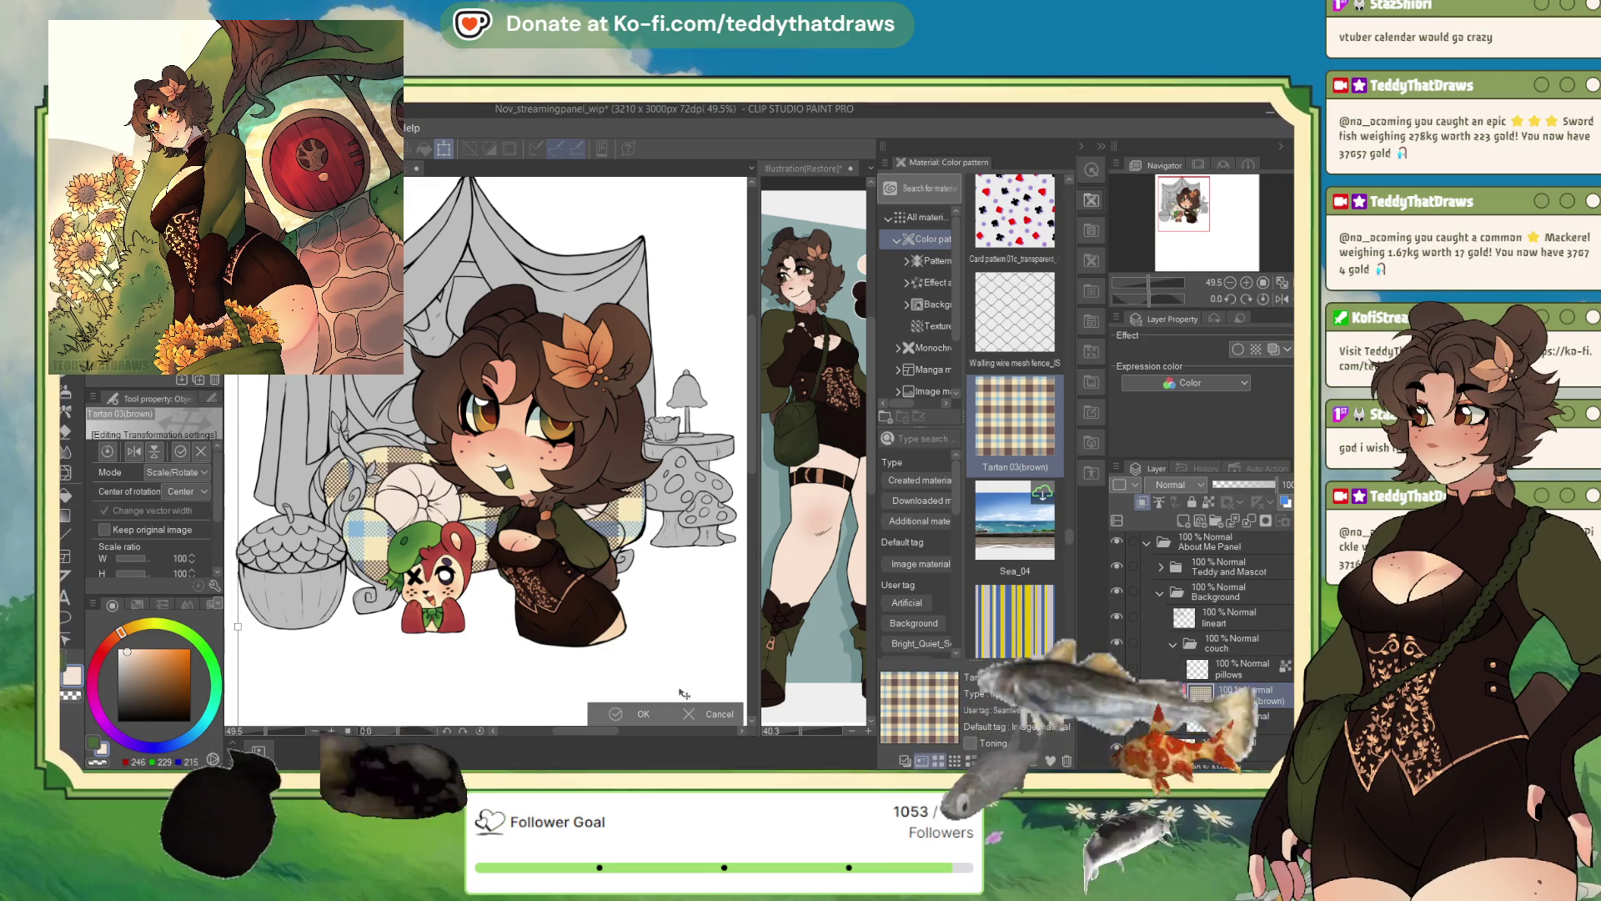
{"action": "left_click", "coordinate": [689, 720]}
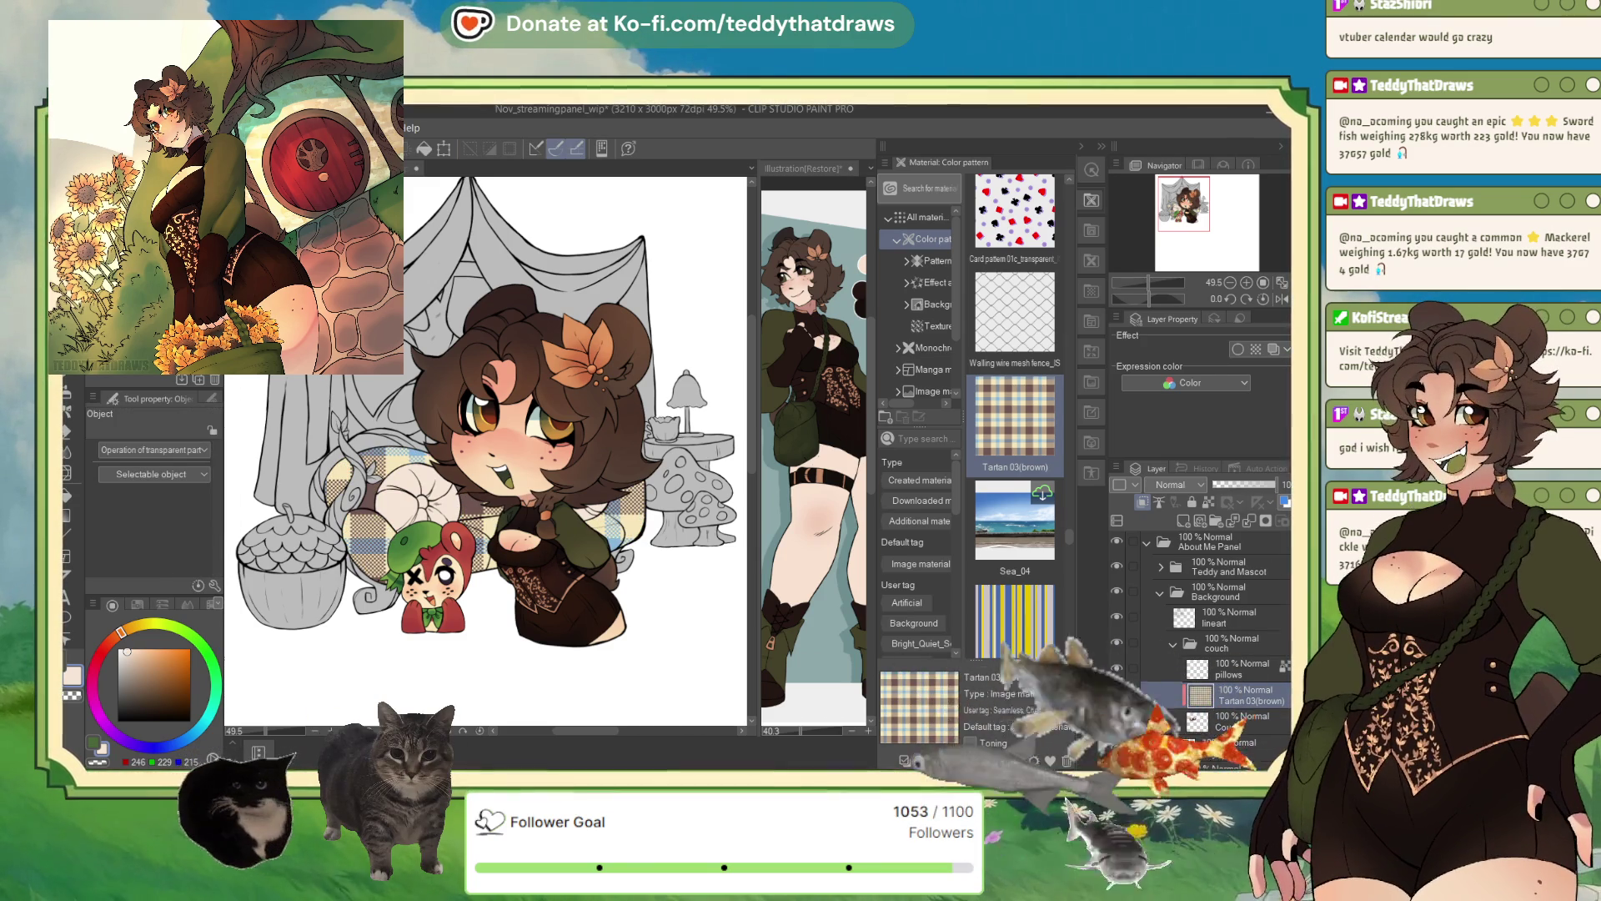
{"action": "scroll", "coordinate": [1034, 559], "scroll_direction": "down", "scroll_amount": 5}
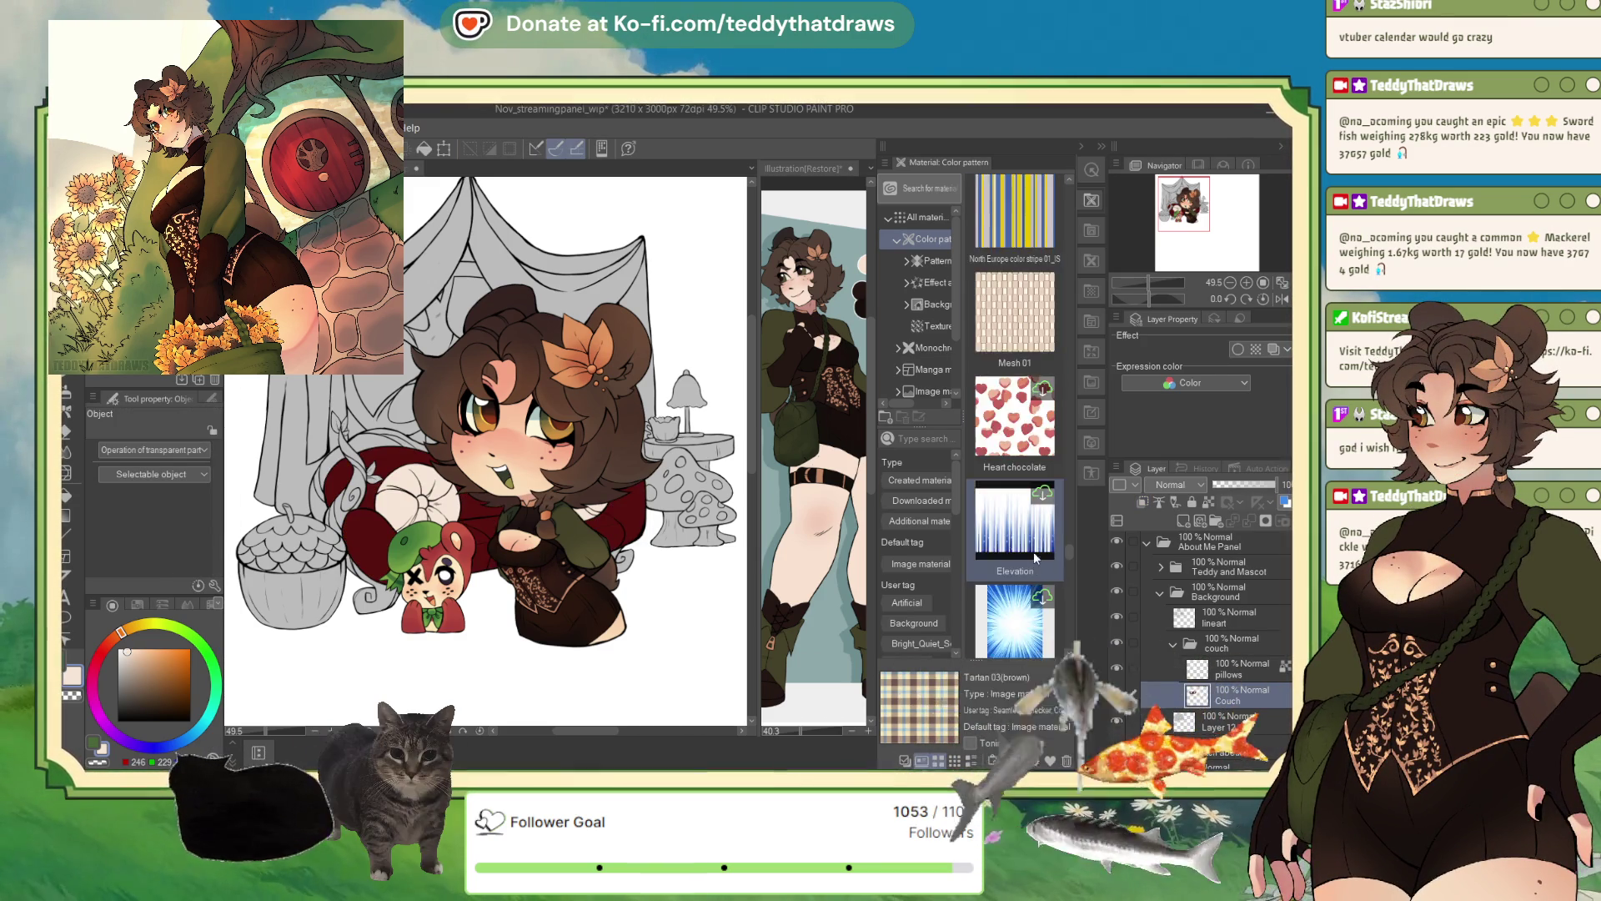
{"action": "scroll", "coordinate": [1021, 534], "scroll_direction": "down", "scroll_amount": 5}
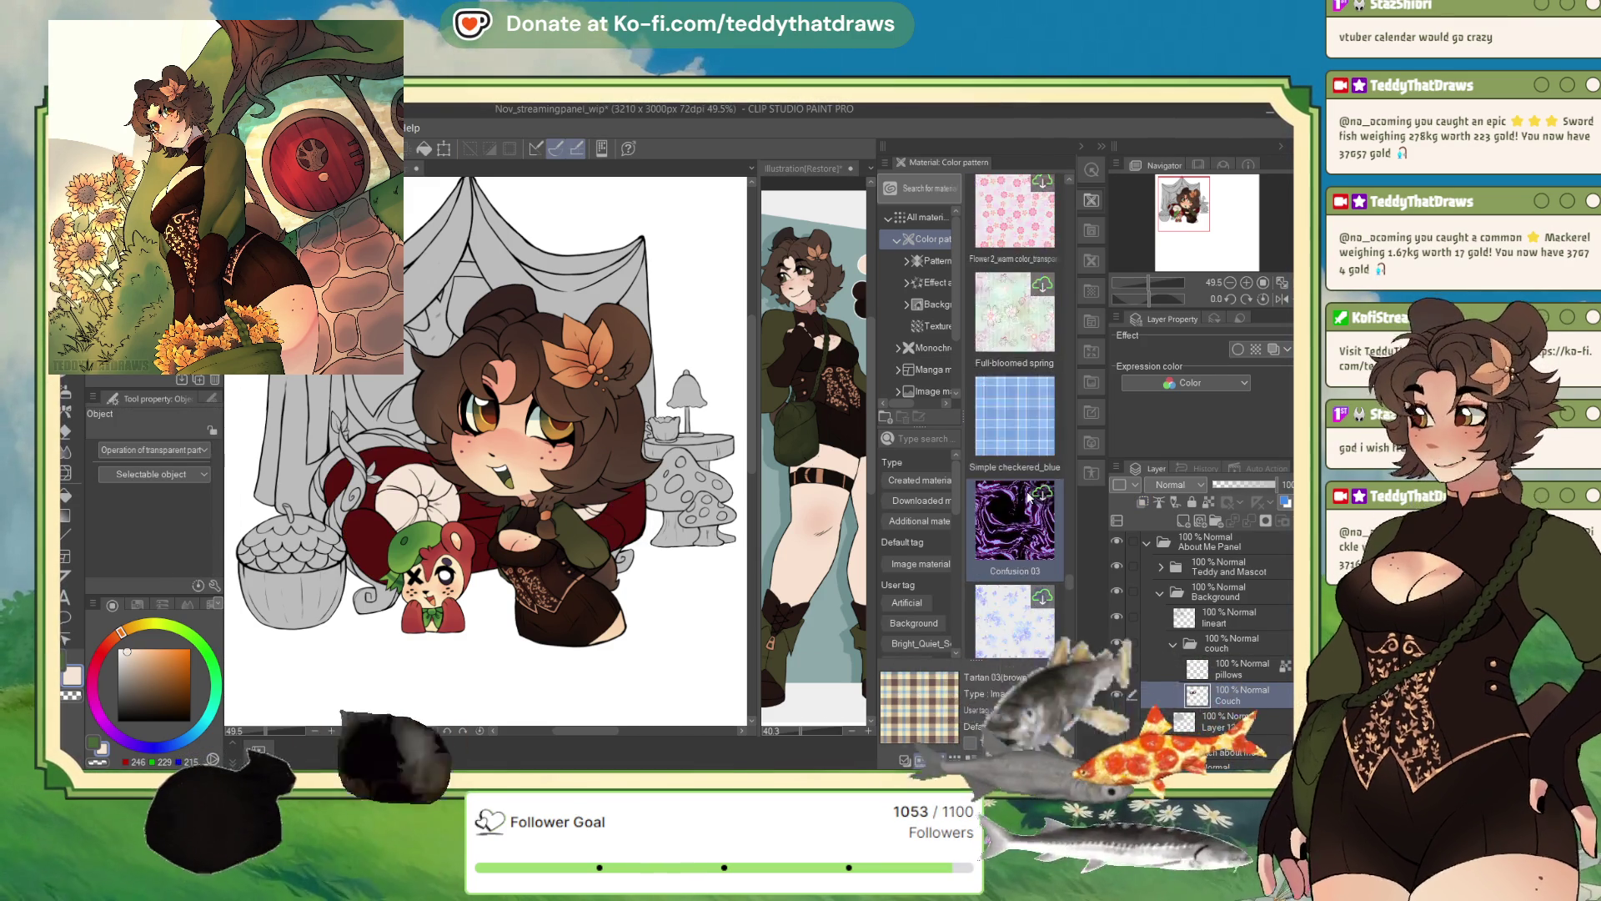
{"action": "scroll", "coordinate": [1040, 397], "scroll_direction": "down", "scroll_amount": 10}
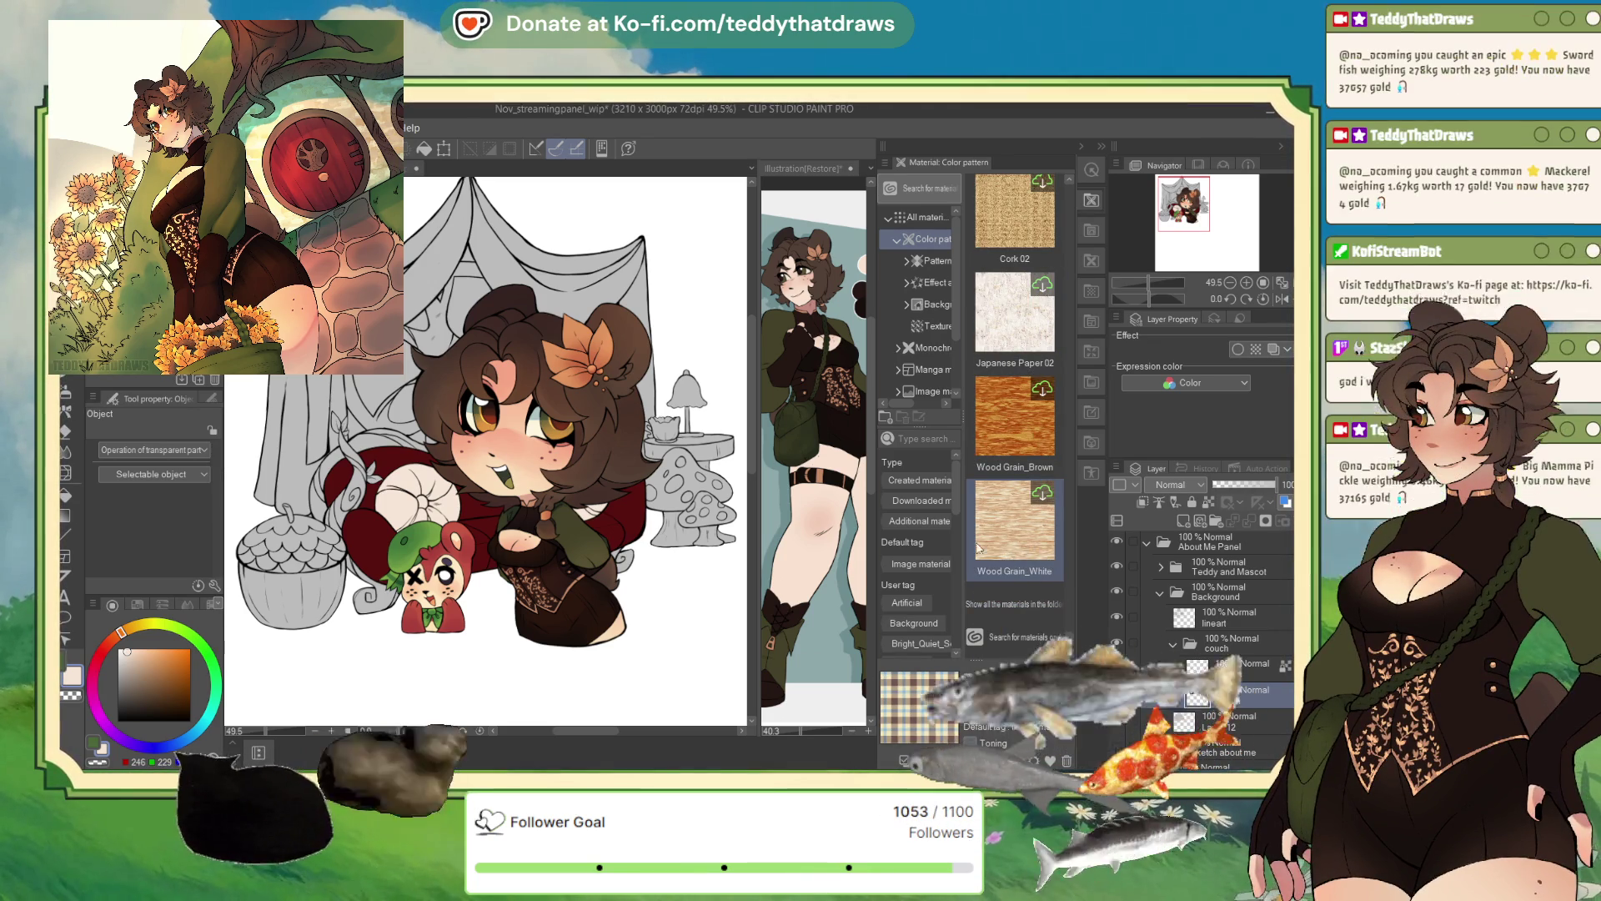
- Drop the Marine pattern onto the canvas clipped to the layer below, then delete it
{"action": "left_click", "coordinate": [936, 262]}
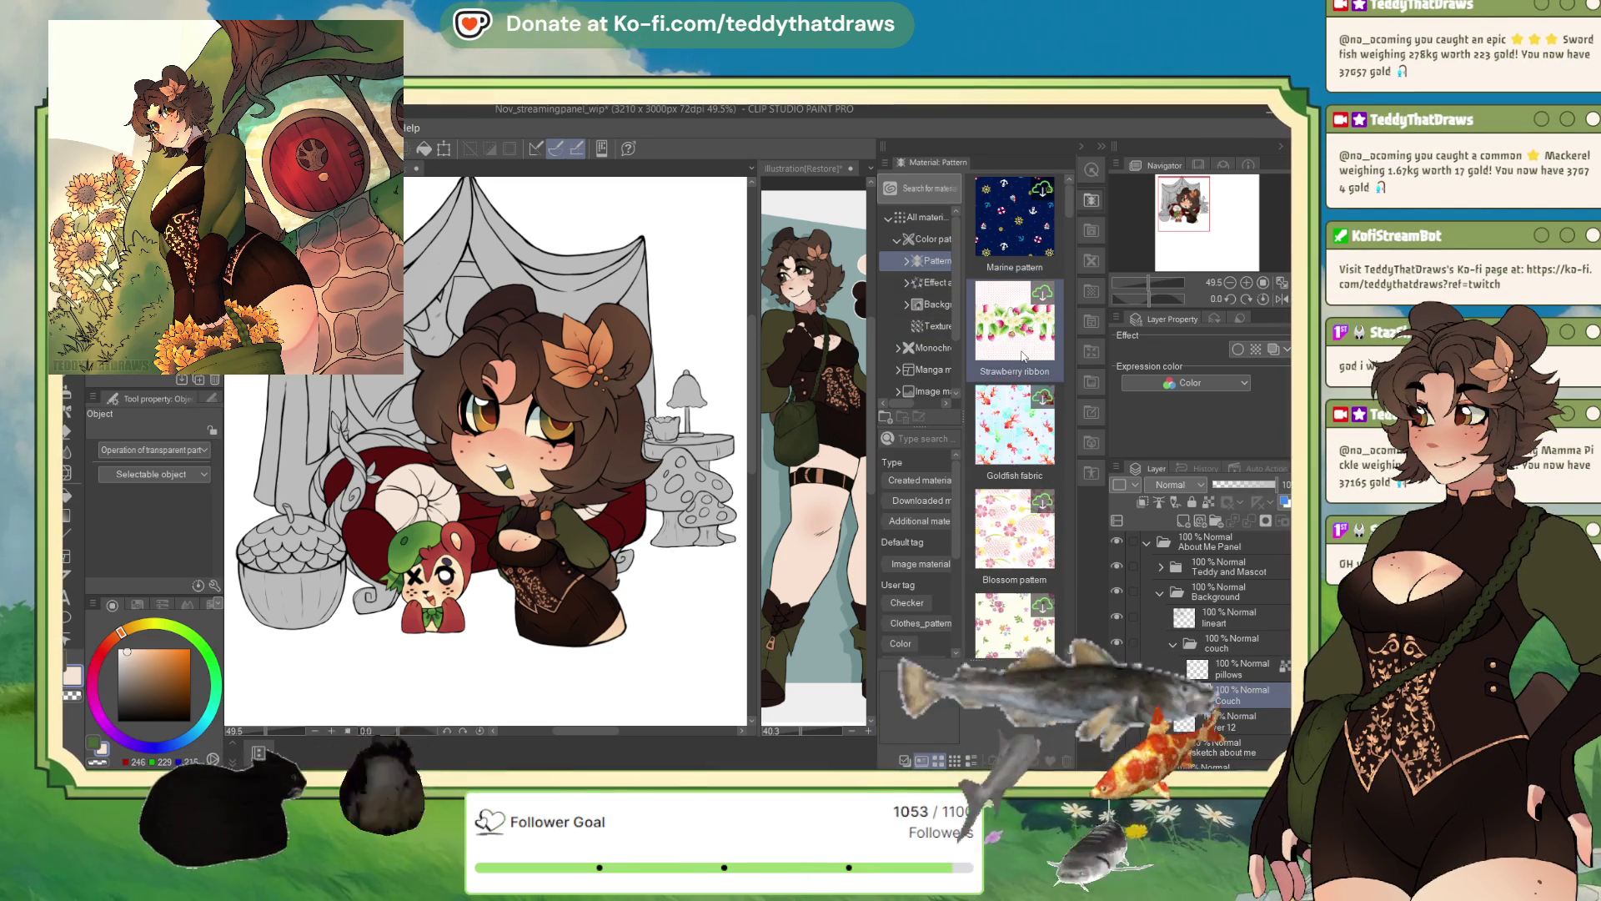
{"action": "left_click", "coordinate": [1050, 255]}
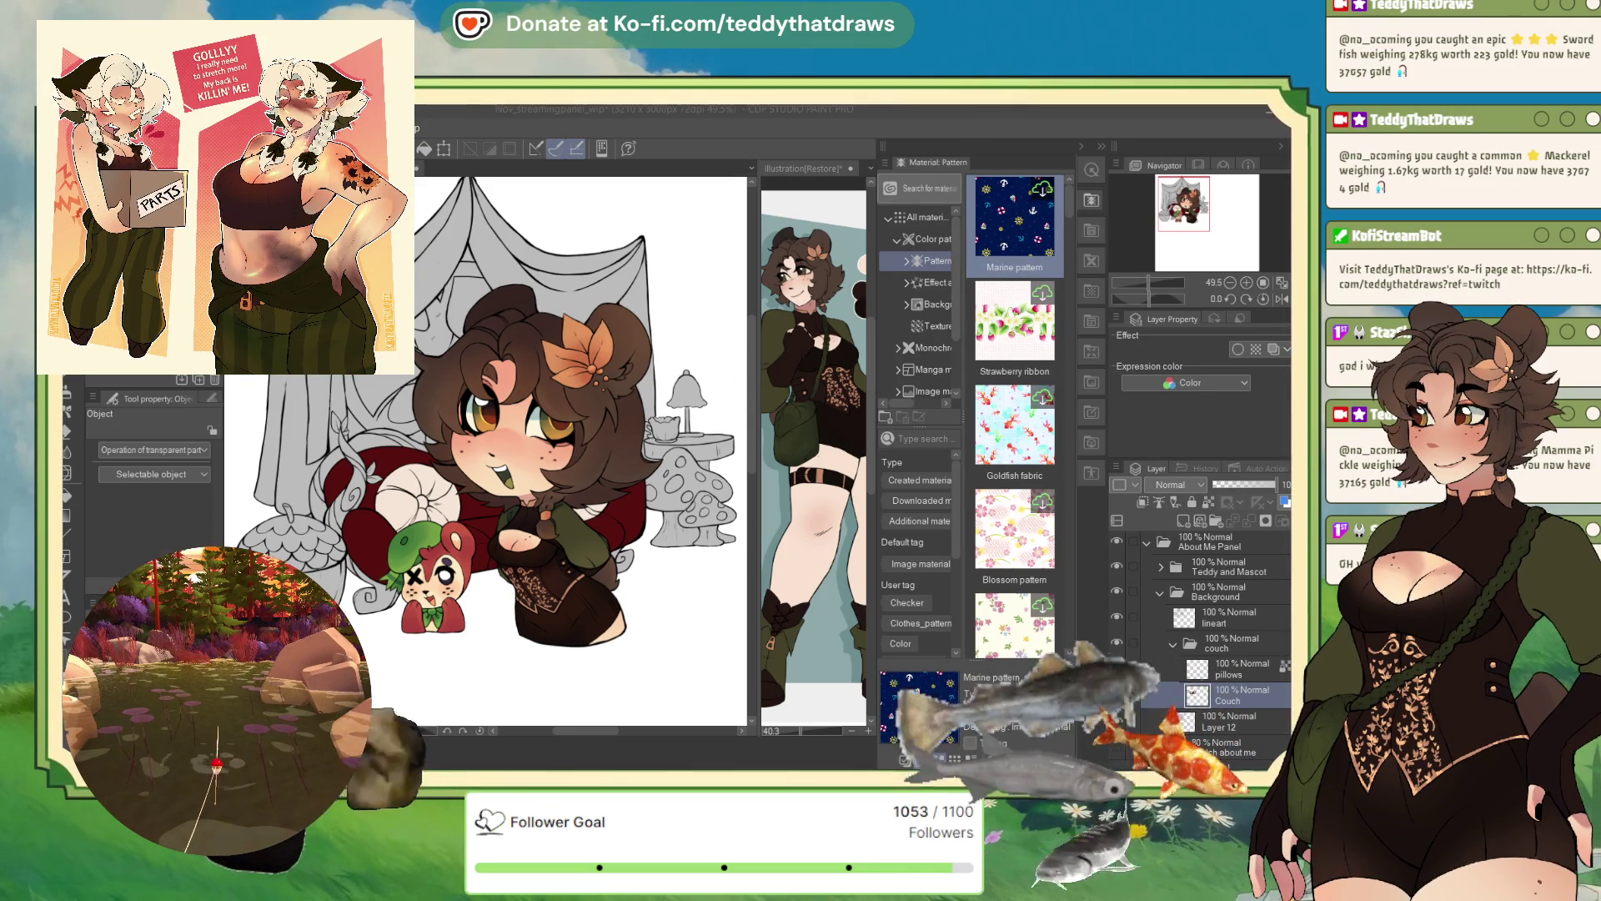
{"action": "left_click_drag", "start_coordinate": [432, 538], "coordinate": [432, 534]}
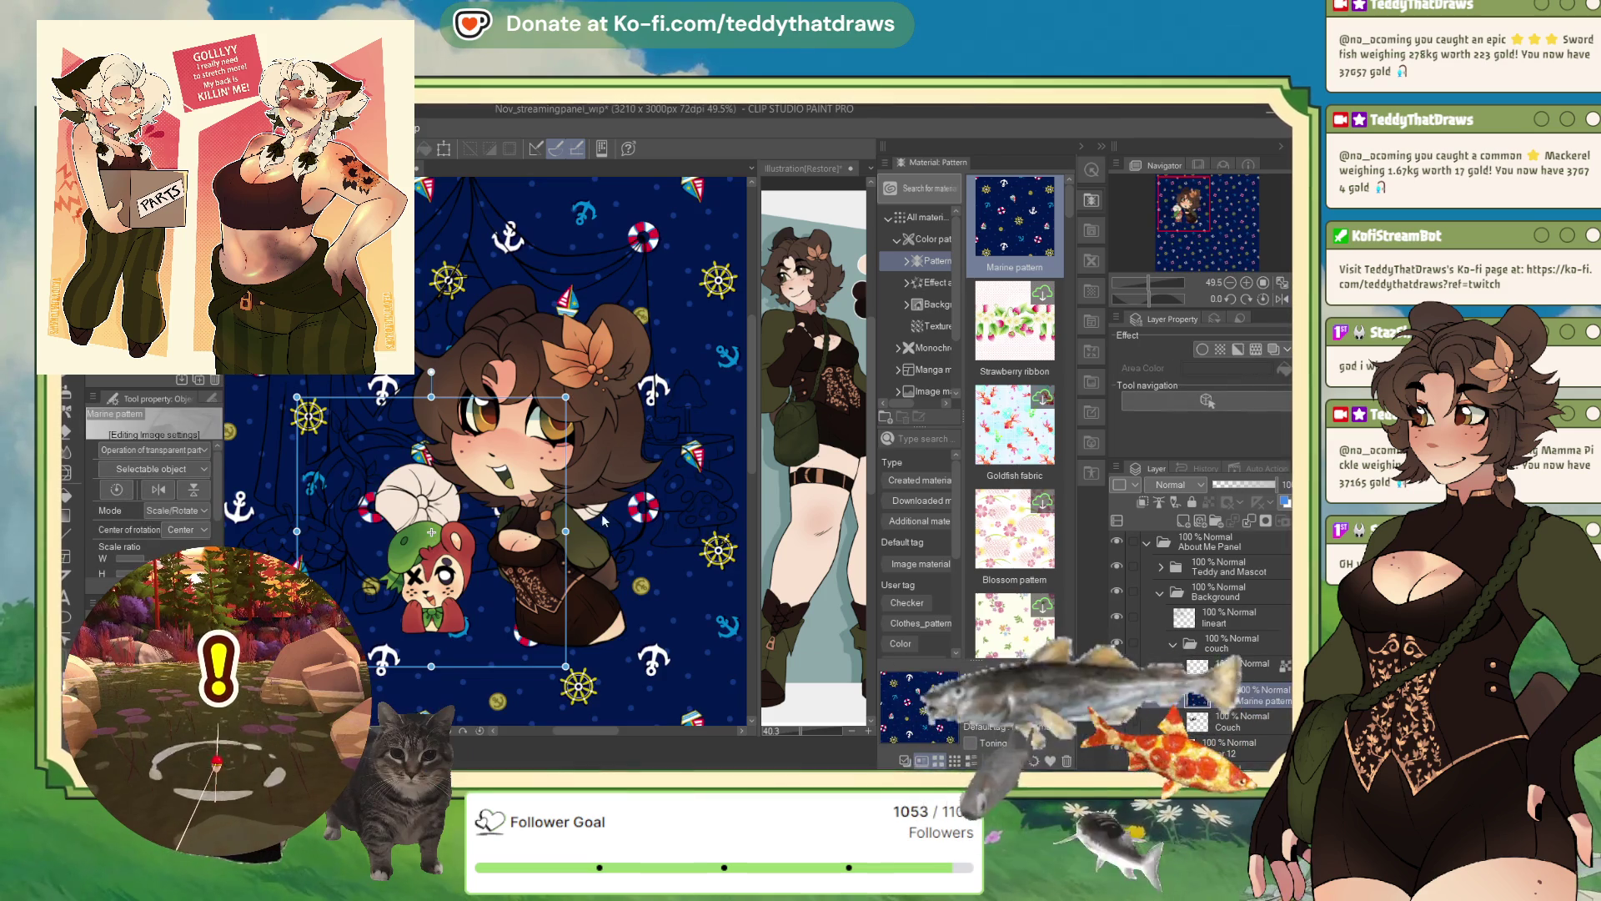
{"action": "scroll", "coordinate": [663, 396], "scroll_direction": "down", "scroll_amount": 5}
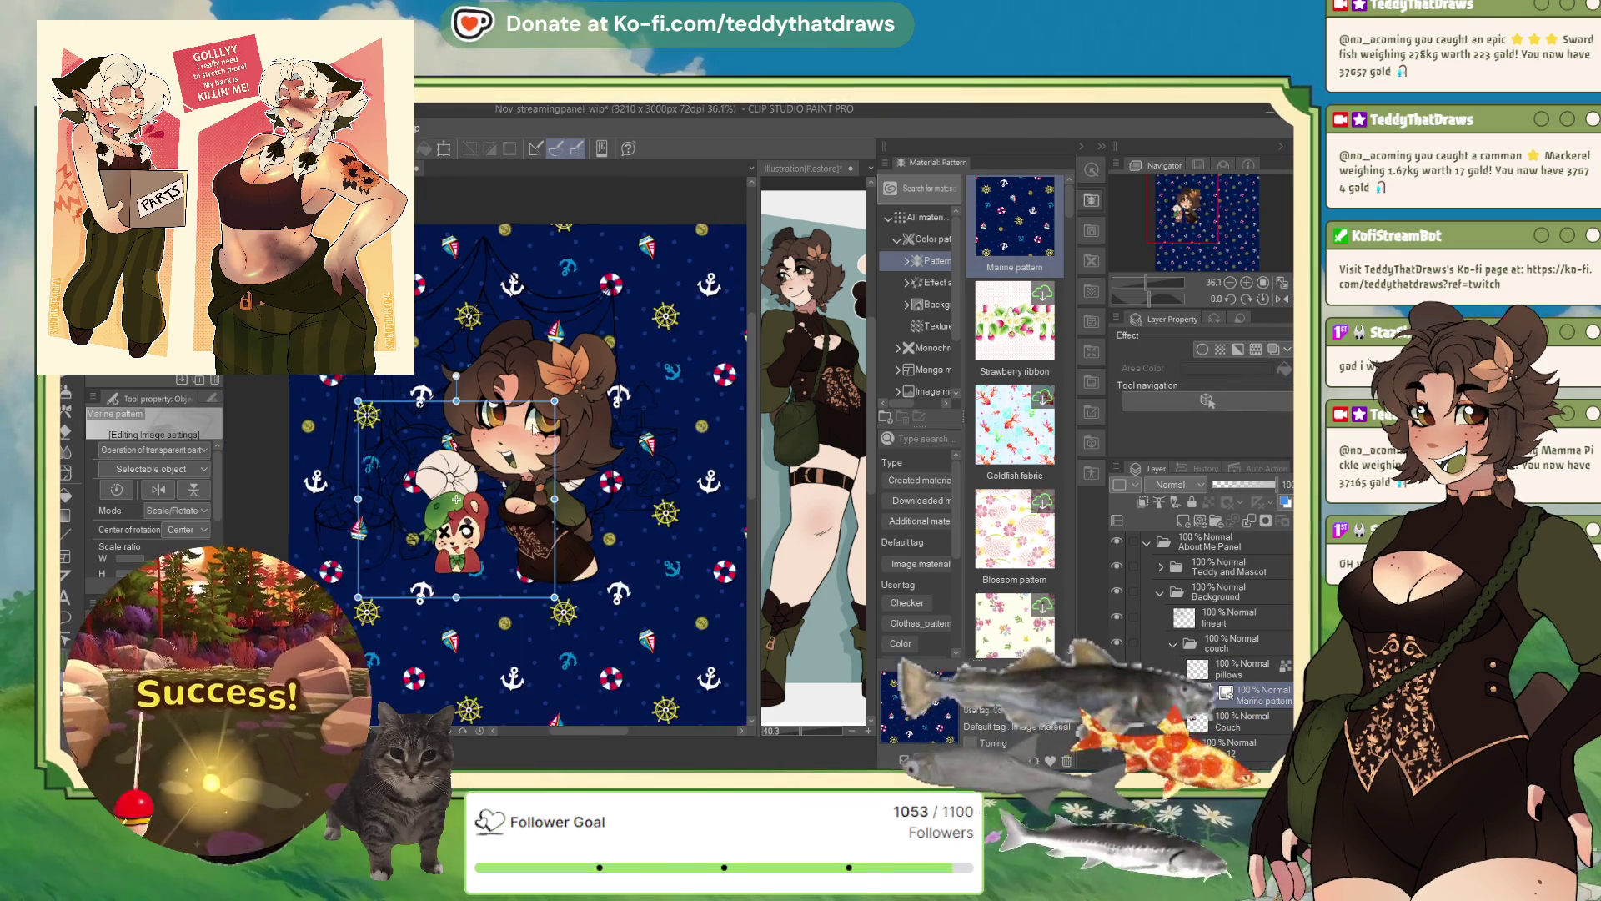
{"action": "scroll", "coordinate": [663, 396], "scroll_direction": "down", "scroll_amount": 1}
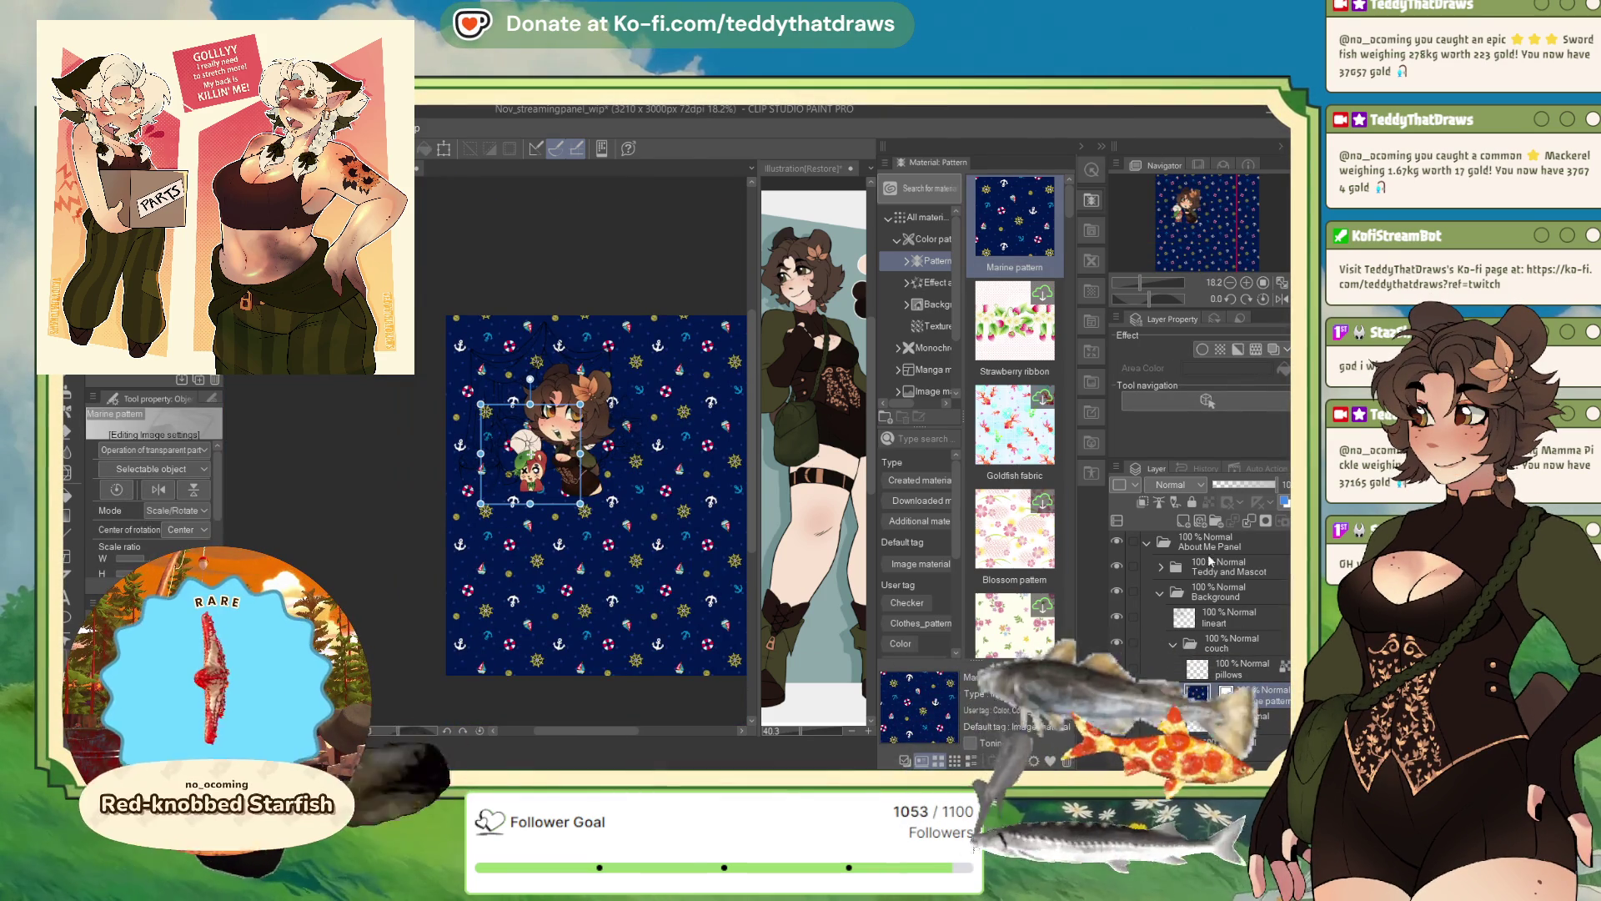
{"action": "left_click", "coordinate": [1145, 502]}
{"action": "scroll", "coordinate": [592, 417], "scroll_direction": "up", "scroll_amount": 2}
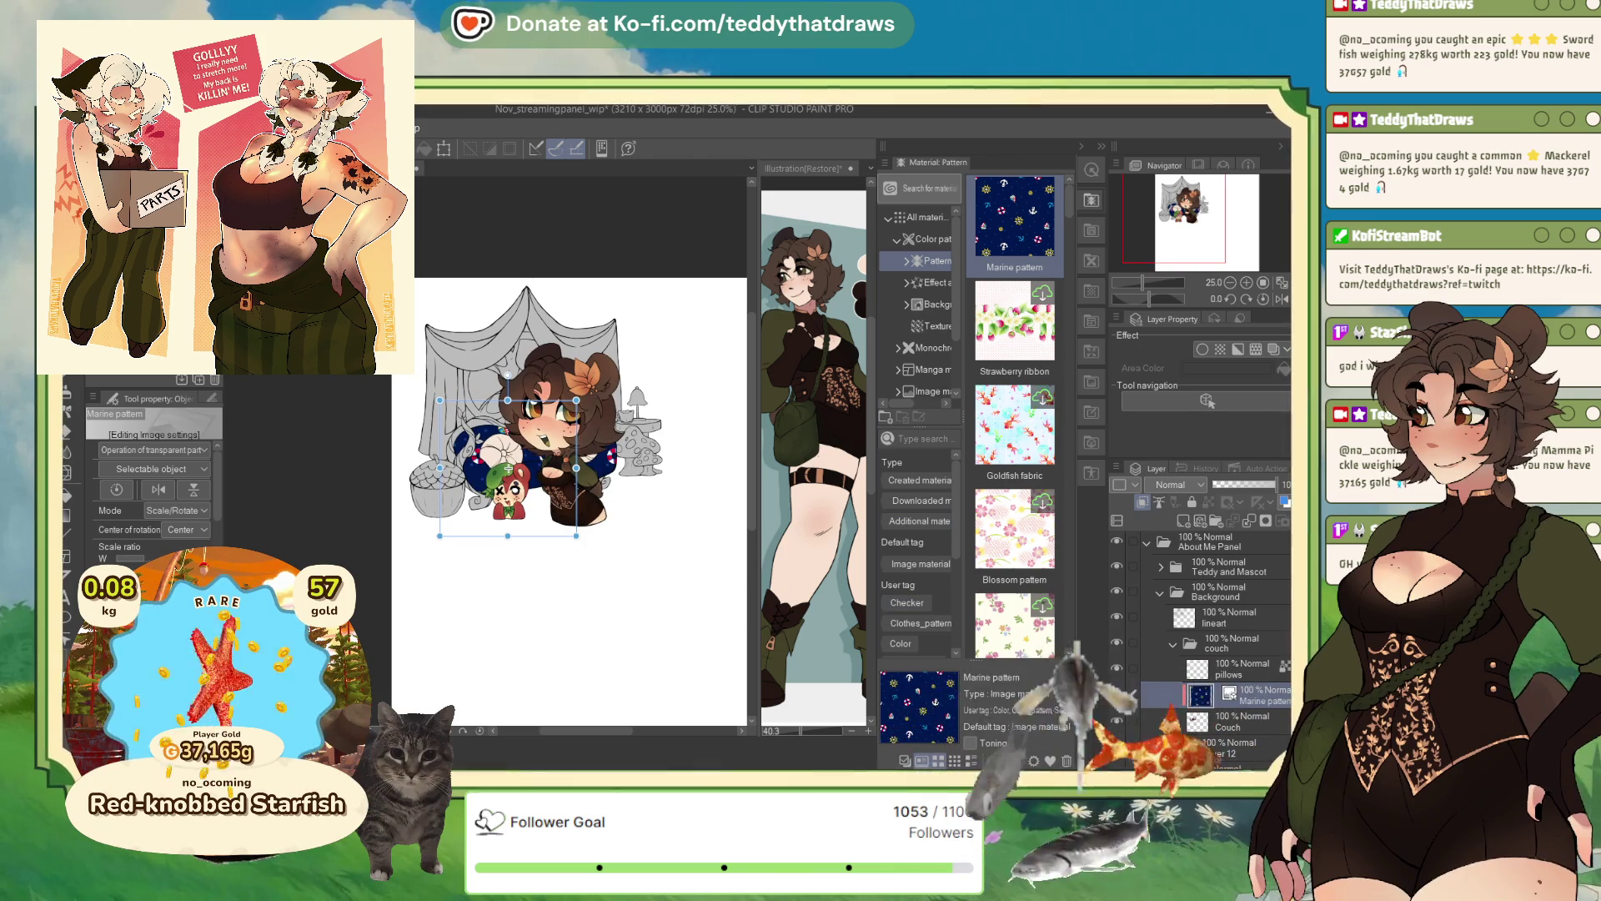
{"action": "key", "text": "Delete"}
{"action": "scroll", "coordinate": [1009, 603], "scroll_direction": "down", "scroll_amount": 2}
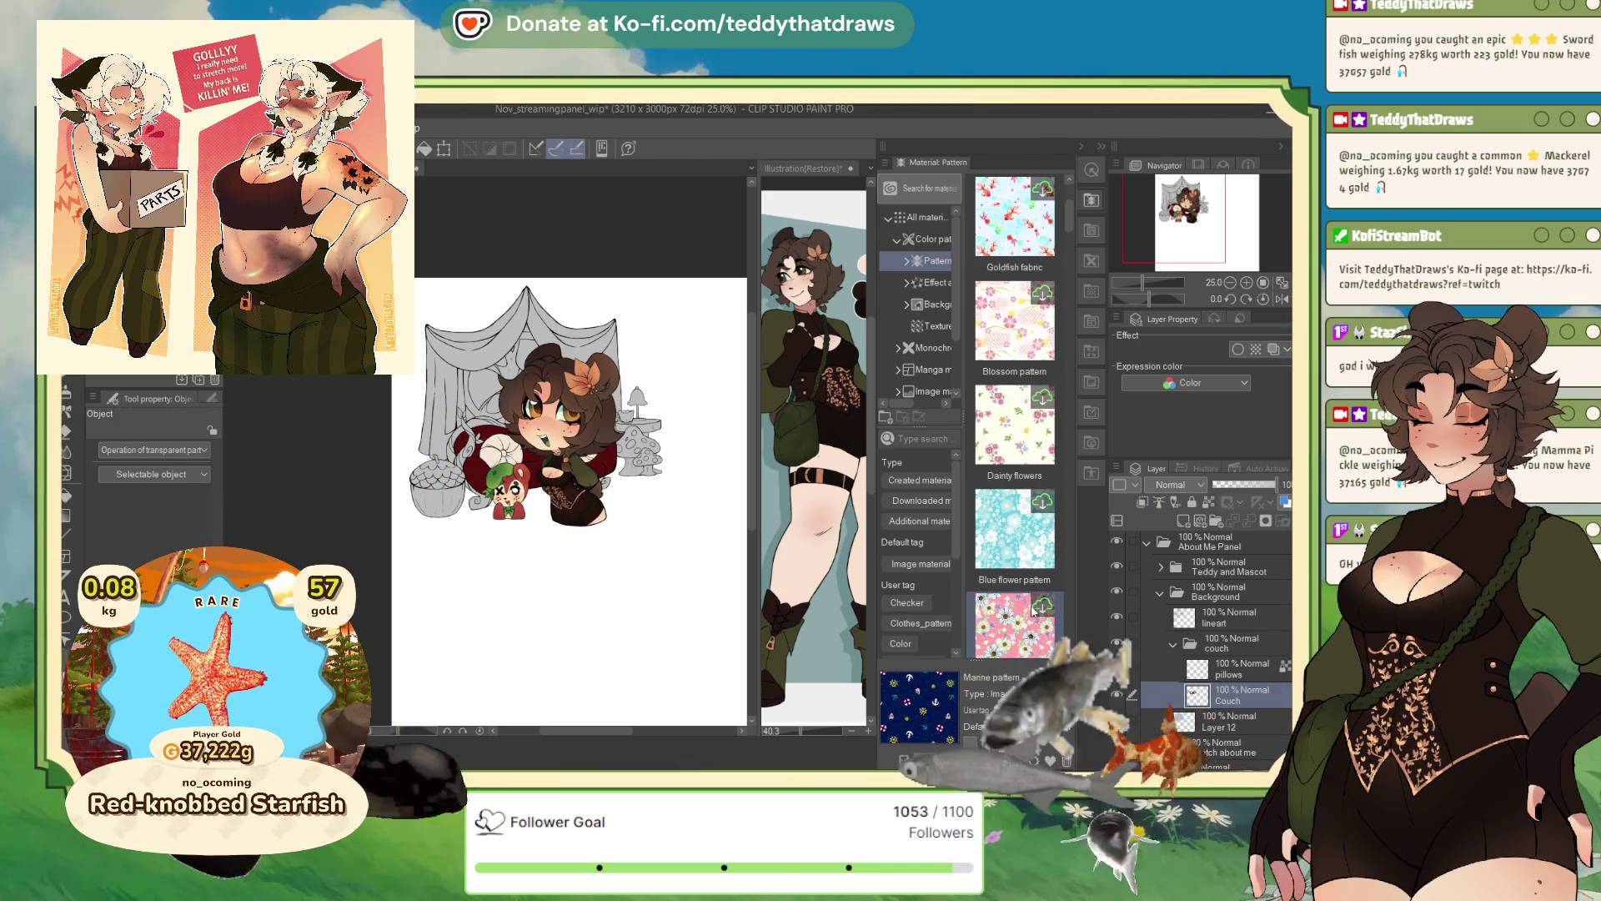
{"action": "scroll", "coordinate": [1032, 612], "scroll_direction": "down", "scroll_amount": 5}
{"action": "scroll", "coordinate": [1010, 542], "scroll_direction": "down", "scroll_amount": 5}
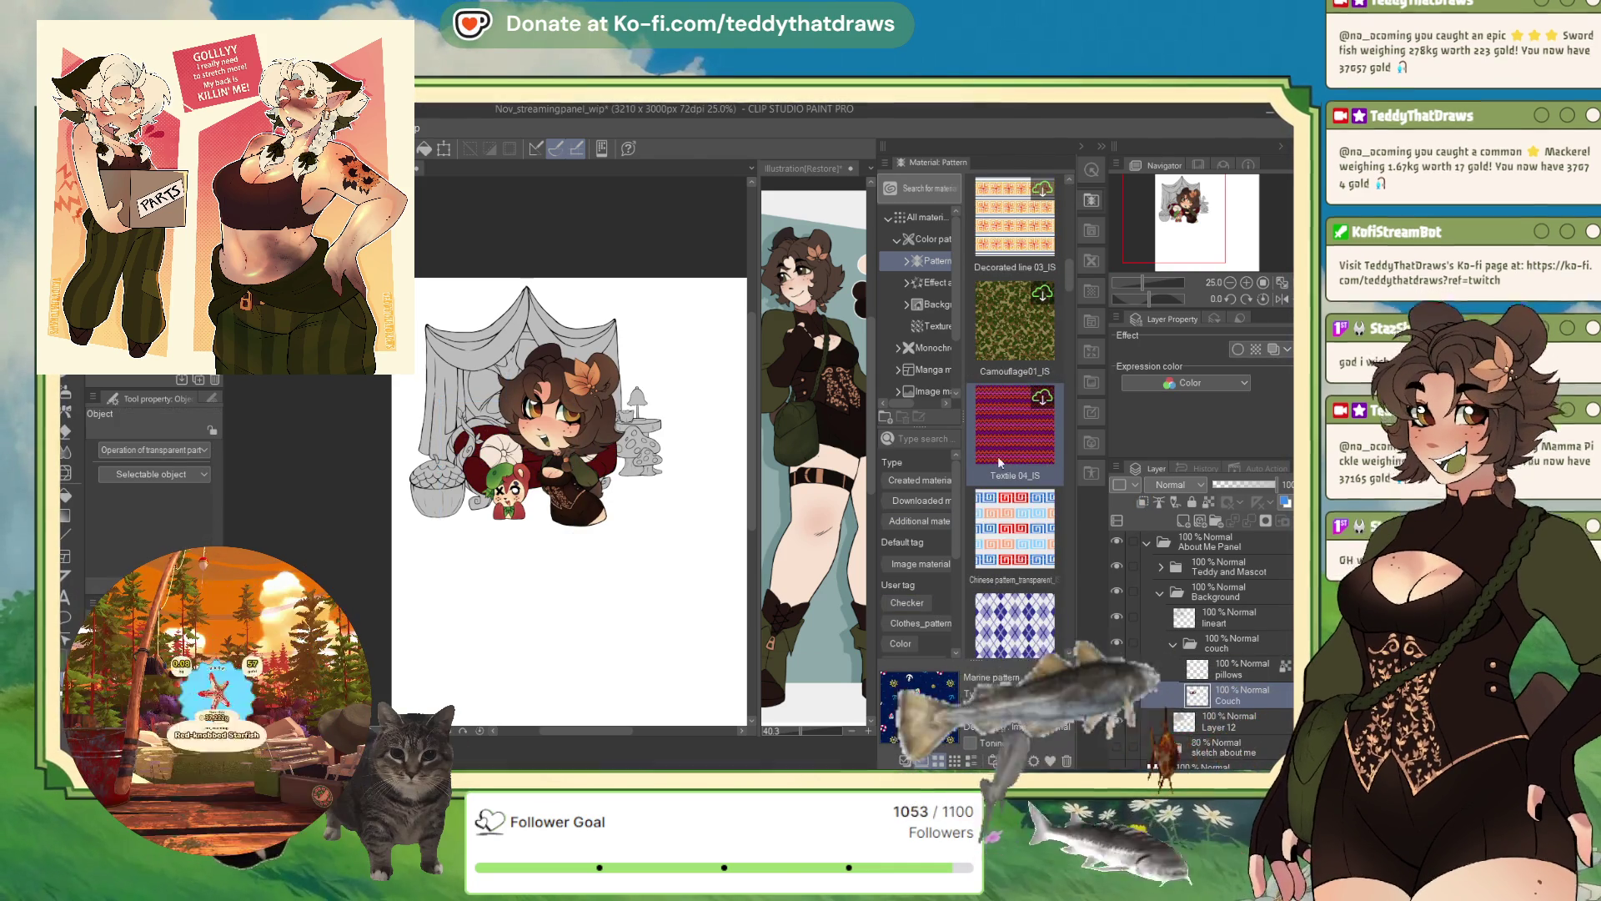
{"action": "scroll", "coordinate": [1034, 484], "scroll_direction": "down", "scroll_amount": 5}
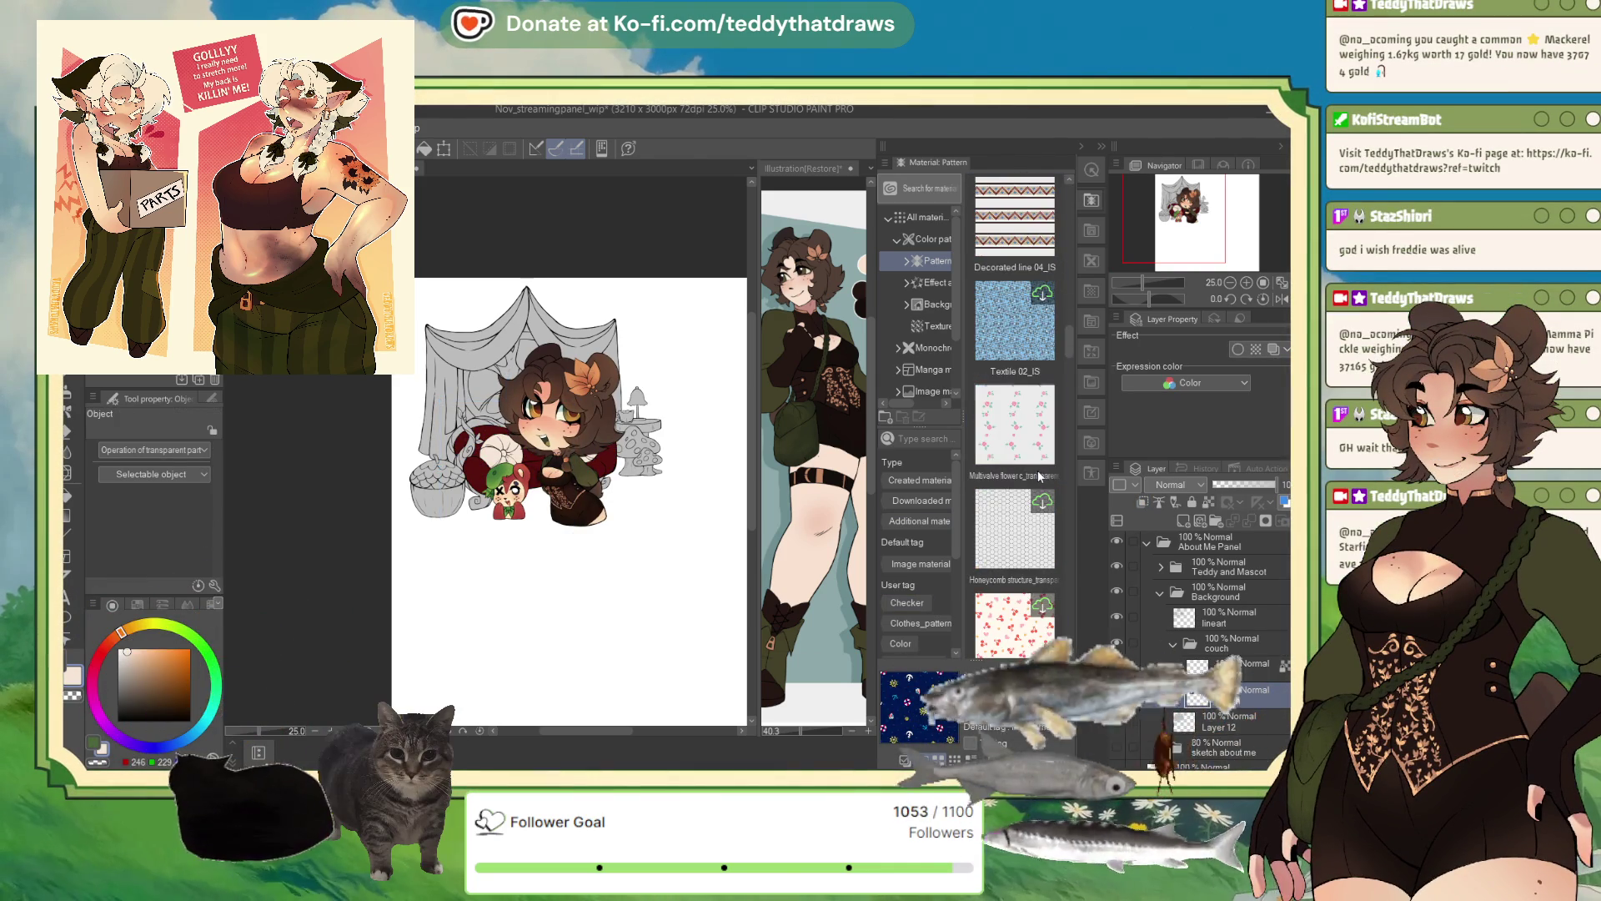
{"action": "scroll", "coordinate": [1032, 488], "scroll_direction": "down", "scroll_amount": 5}
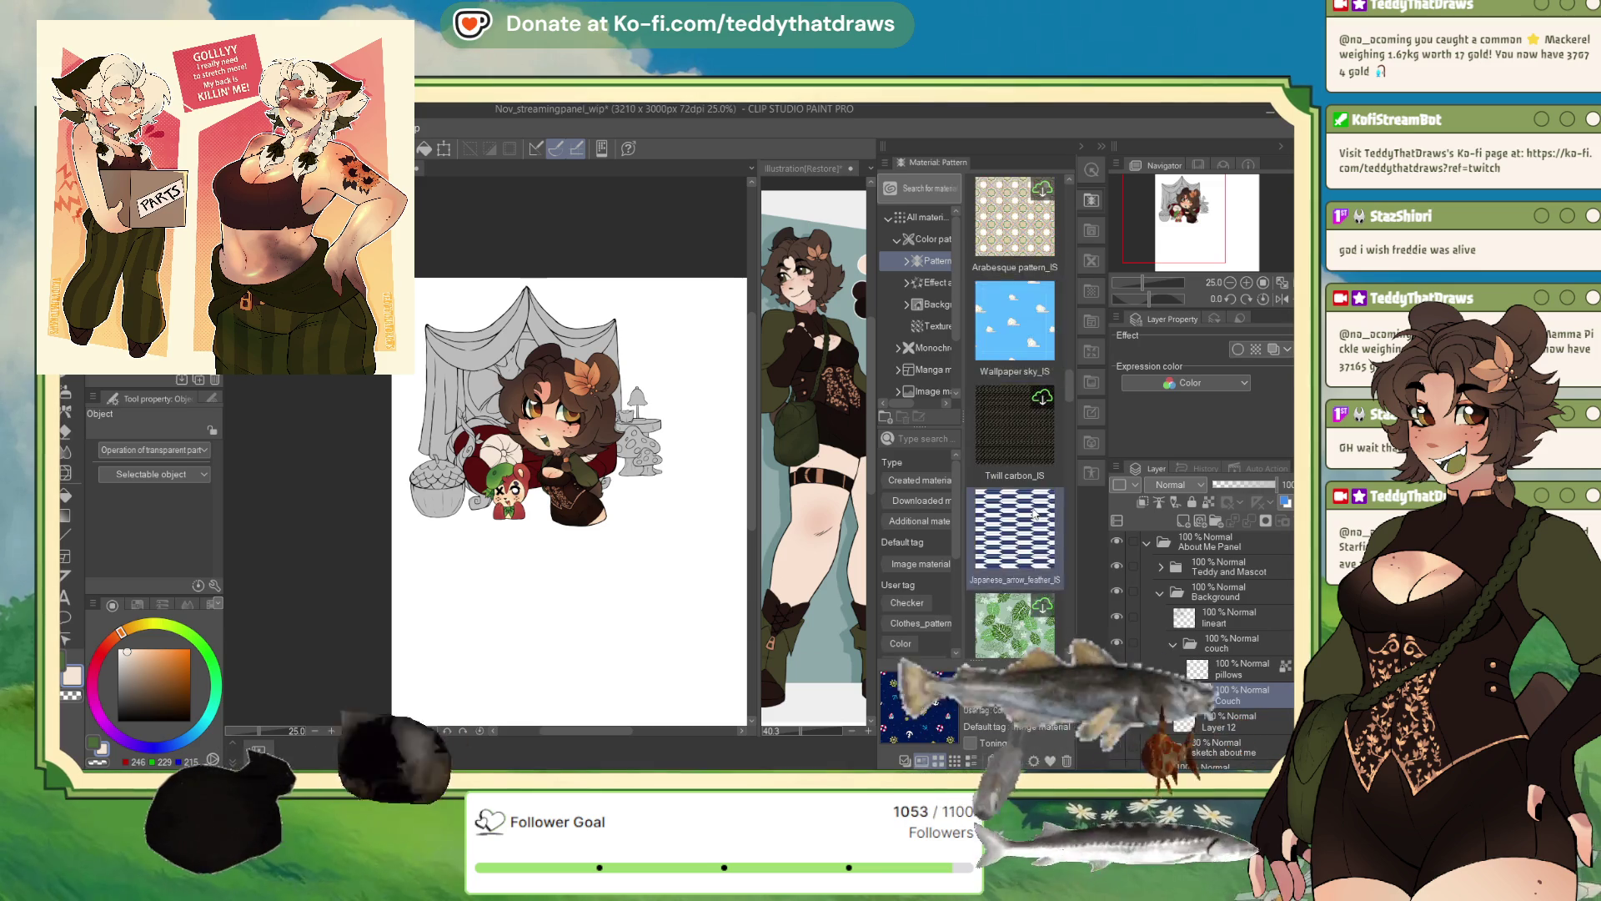
{"action": "scroll", "coordinate": [1032, 513], "scroll_direction": "down", "scroll_amount": 1}
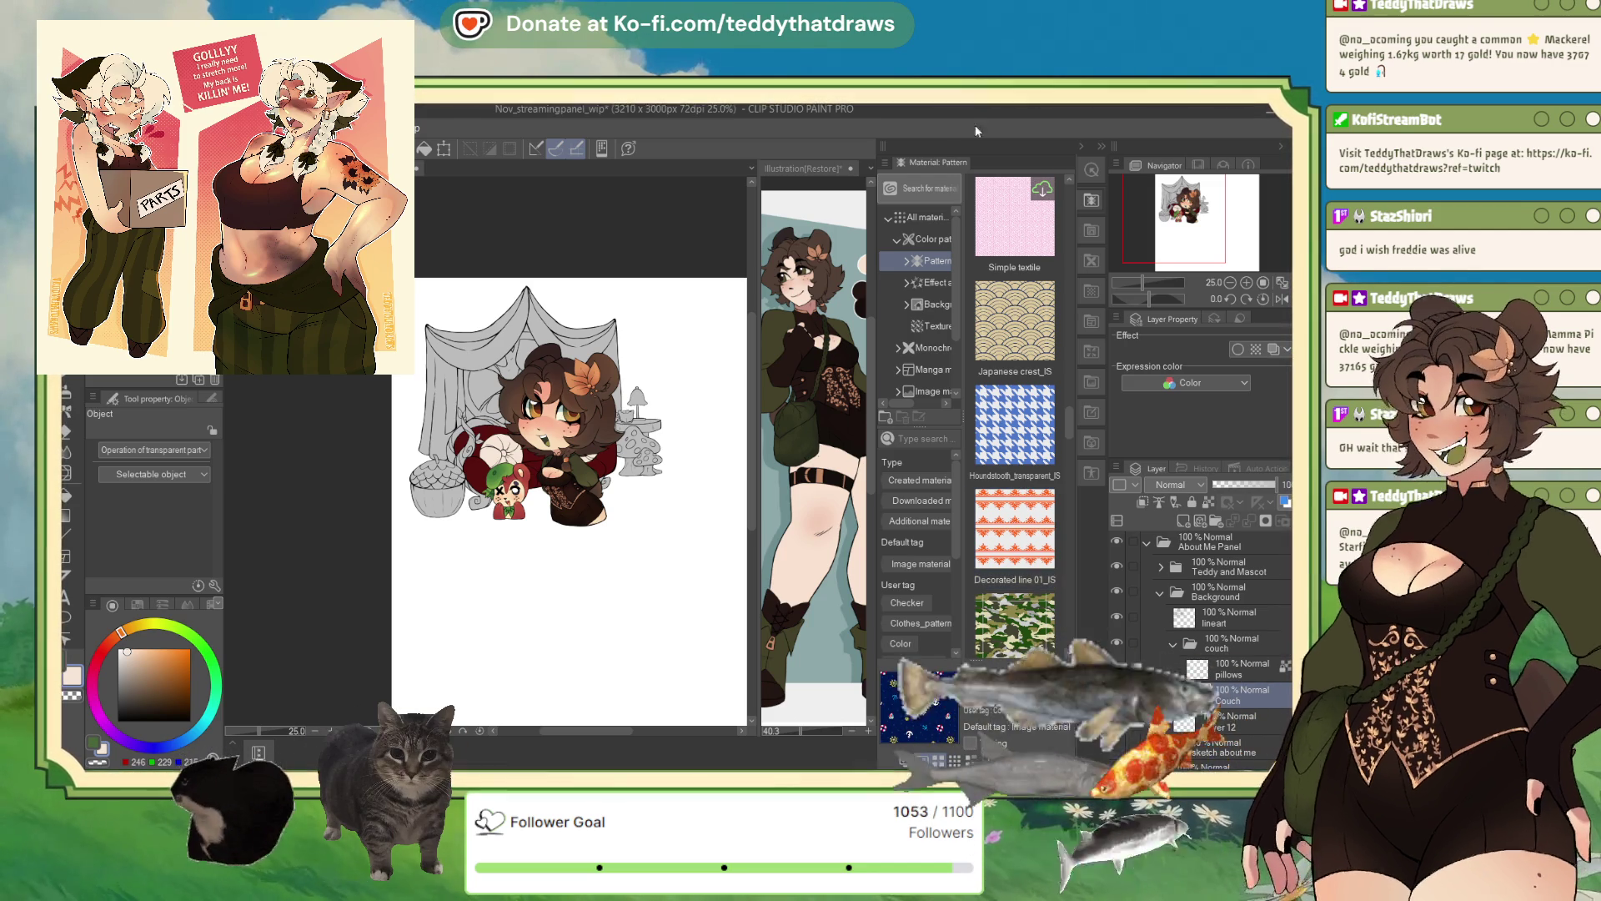
{"action": "scroll", "coordinate": [1029, 494], "scroll_direction": "down", "scroll_amount": 5}
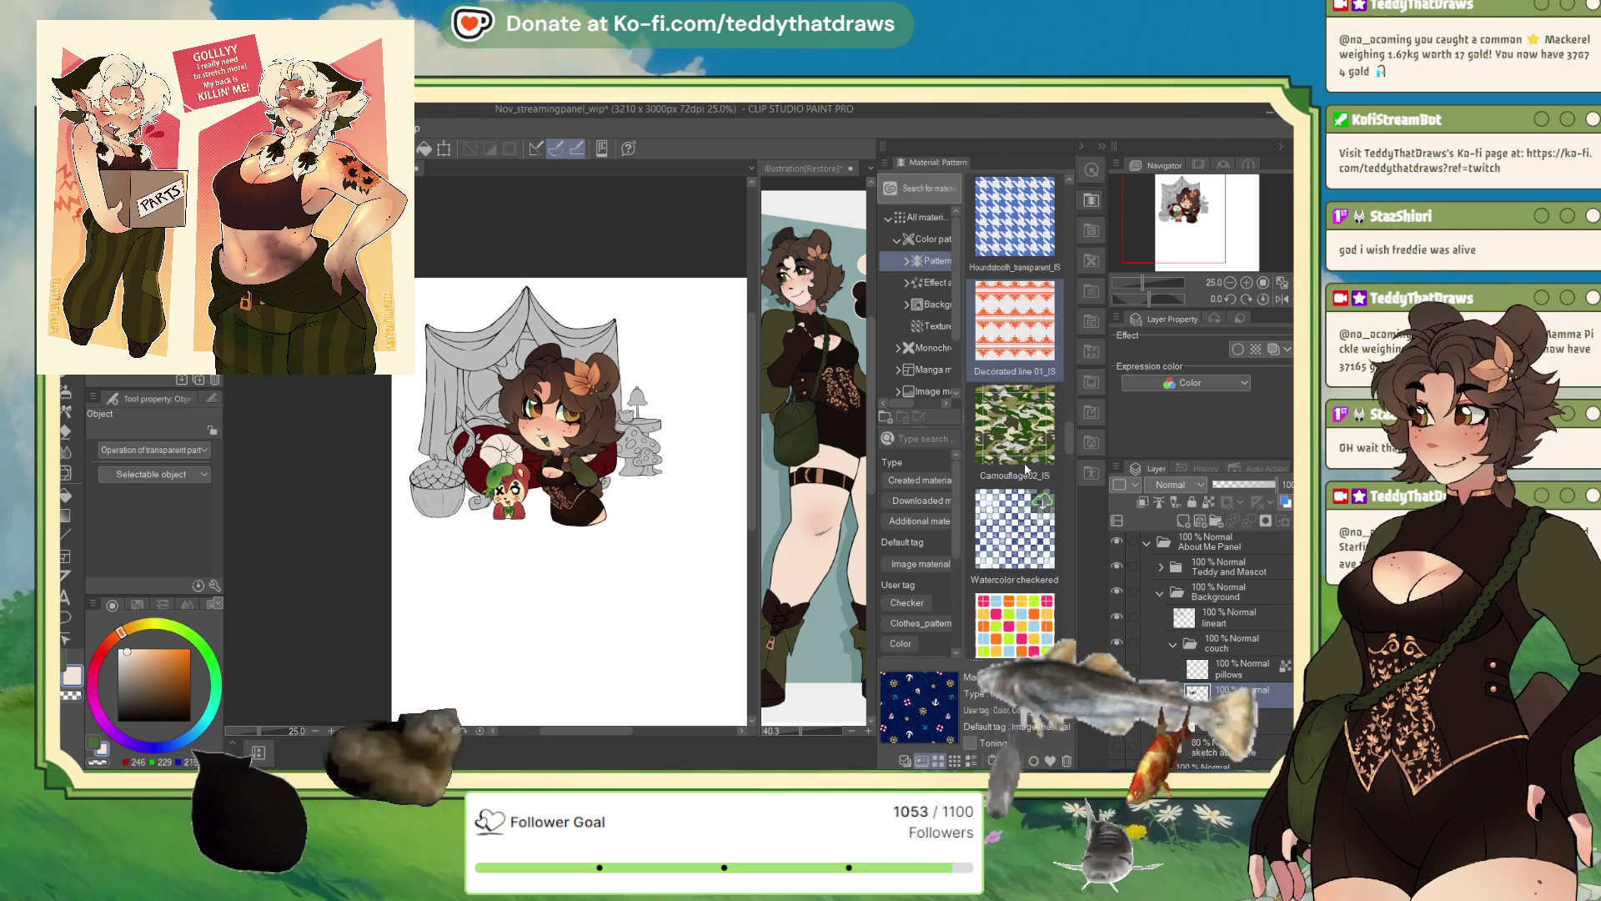
{"action": "scroll", "coordinate": [1034, 493], "scroll_direction": "down", "scroll_amount": 2}
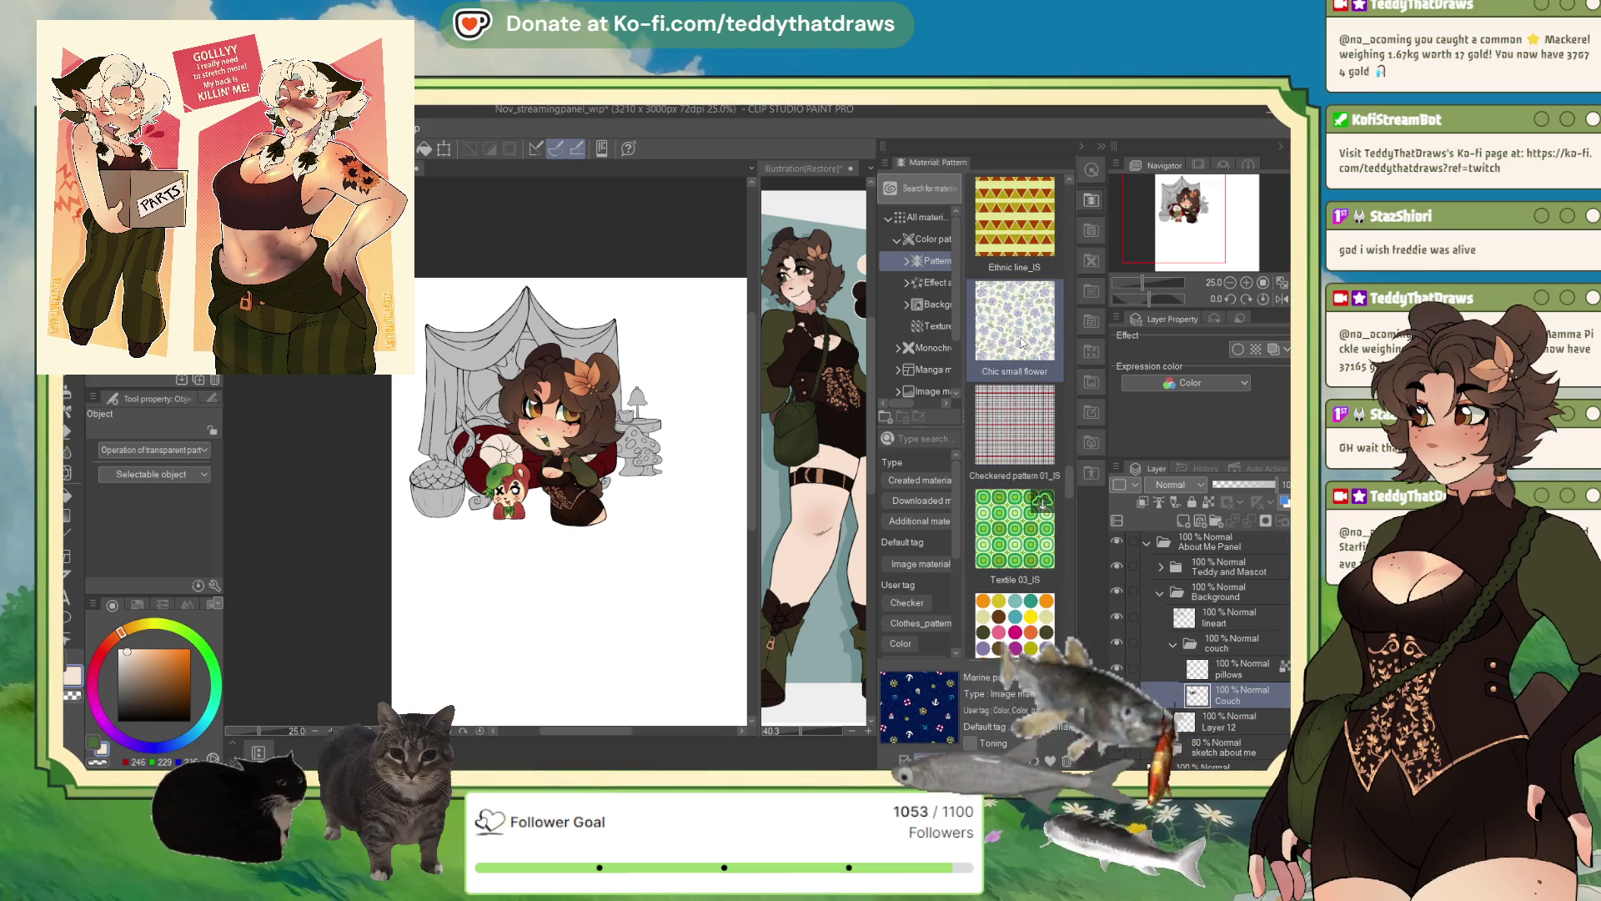
- Drop Chic small flower onto the canvas, clip it to the layer below, and zoom in
{"action": "left_click_drag", "start_coordinate": [1015, 325], "coordinate": [584, 513]}
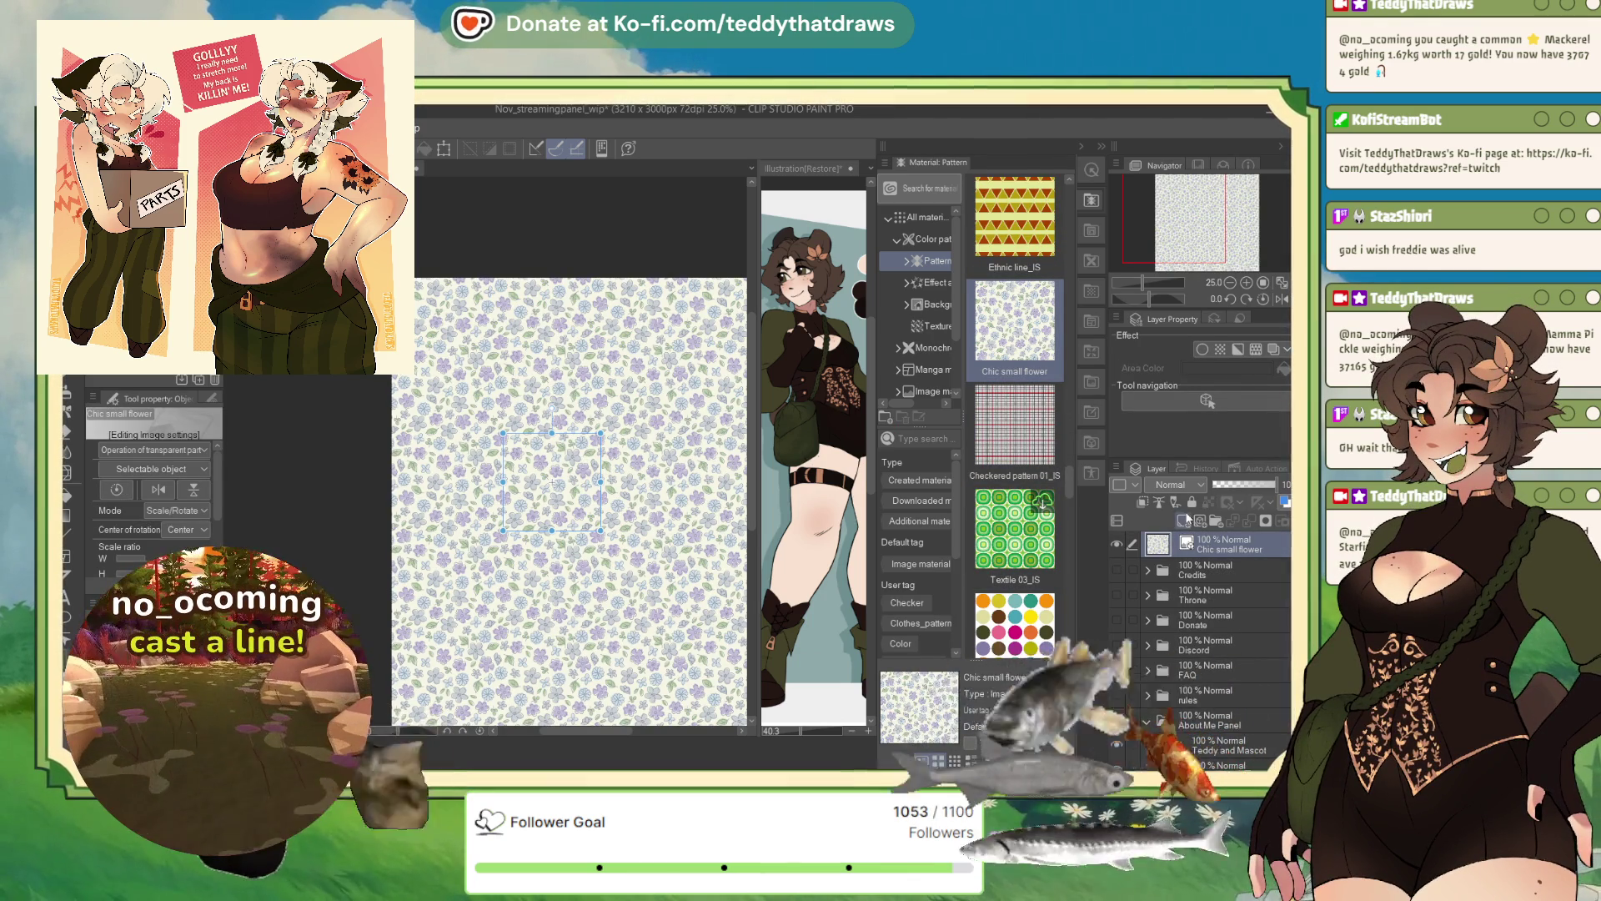
{"action": "left_click", "coordinate": [1149, 502]}
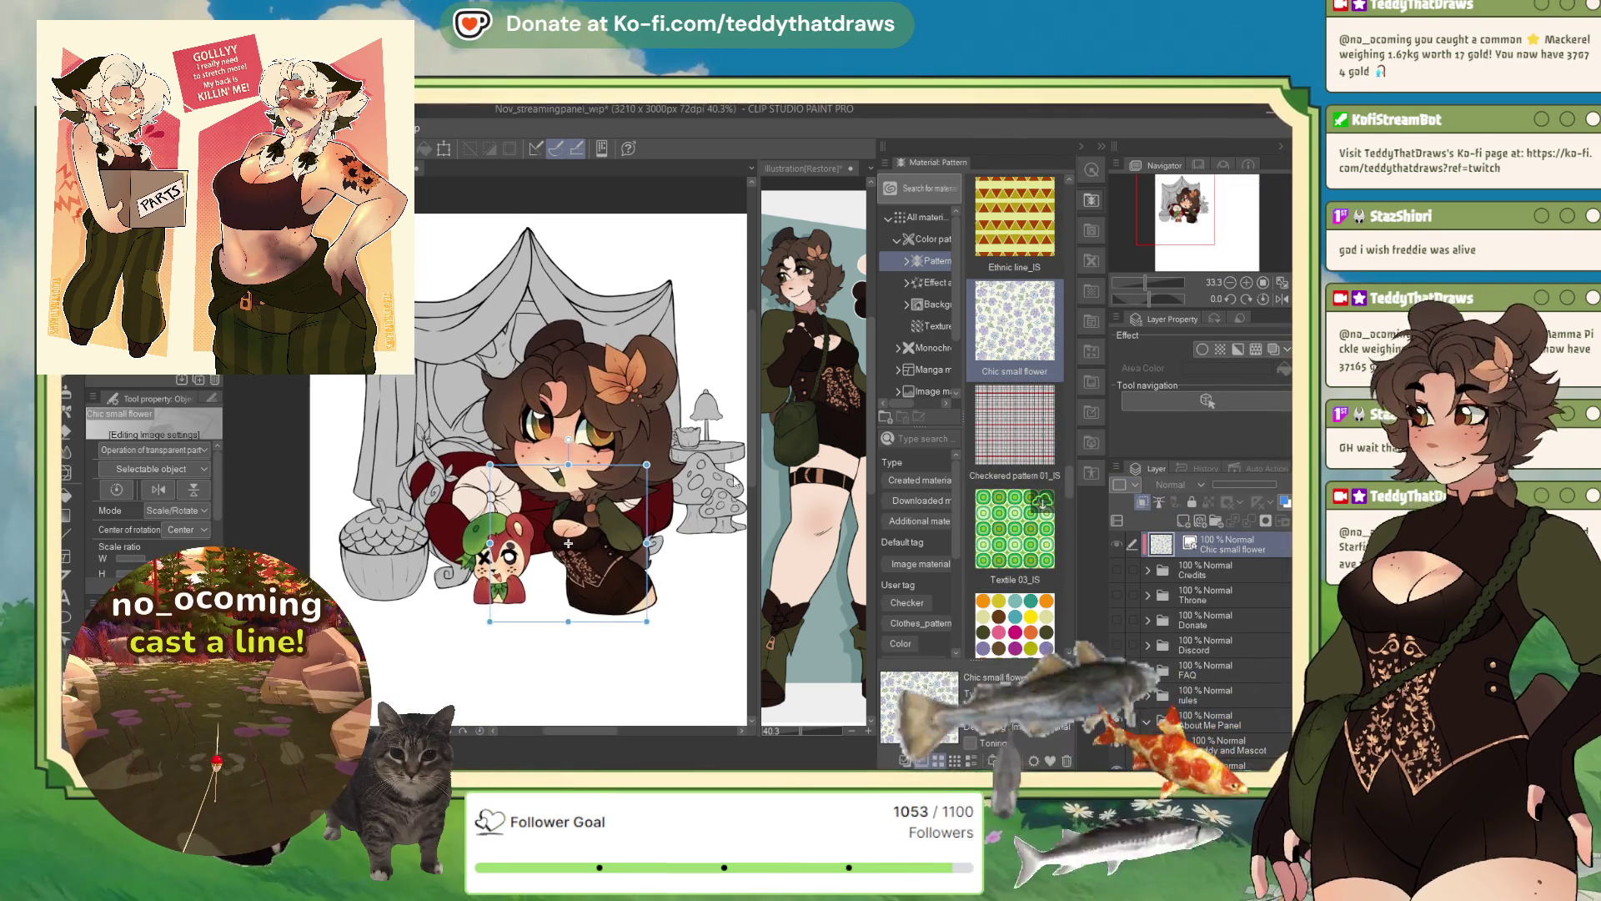
{"action": "scroll", "coordinate": [1190, 586], "scroll_direction": "down", "scroll_amount": 1}
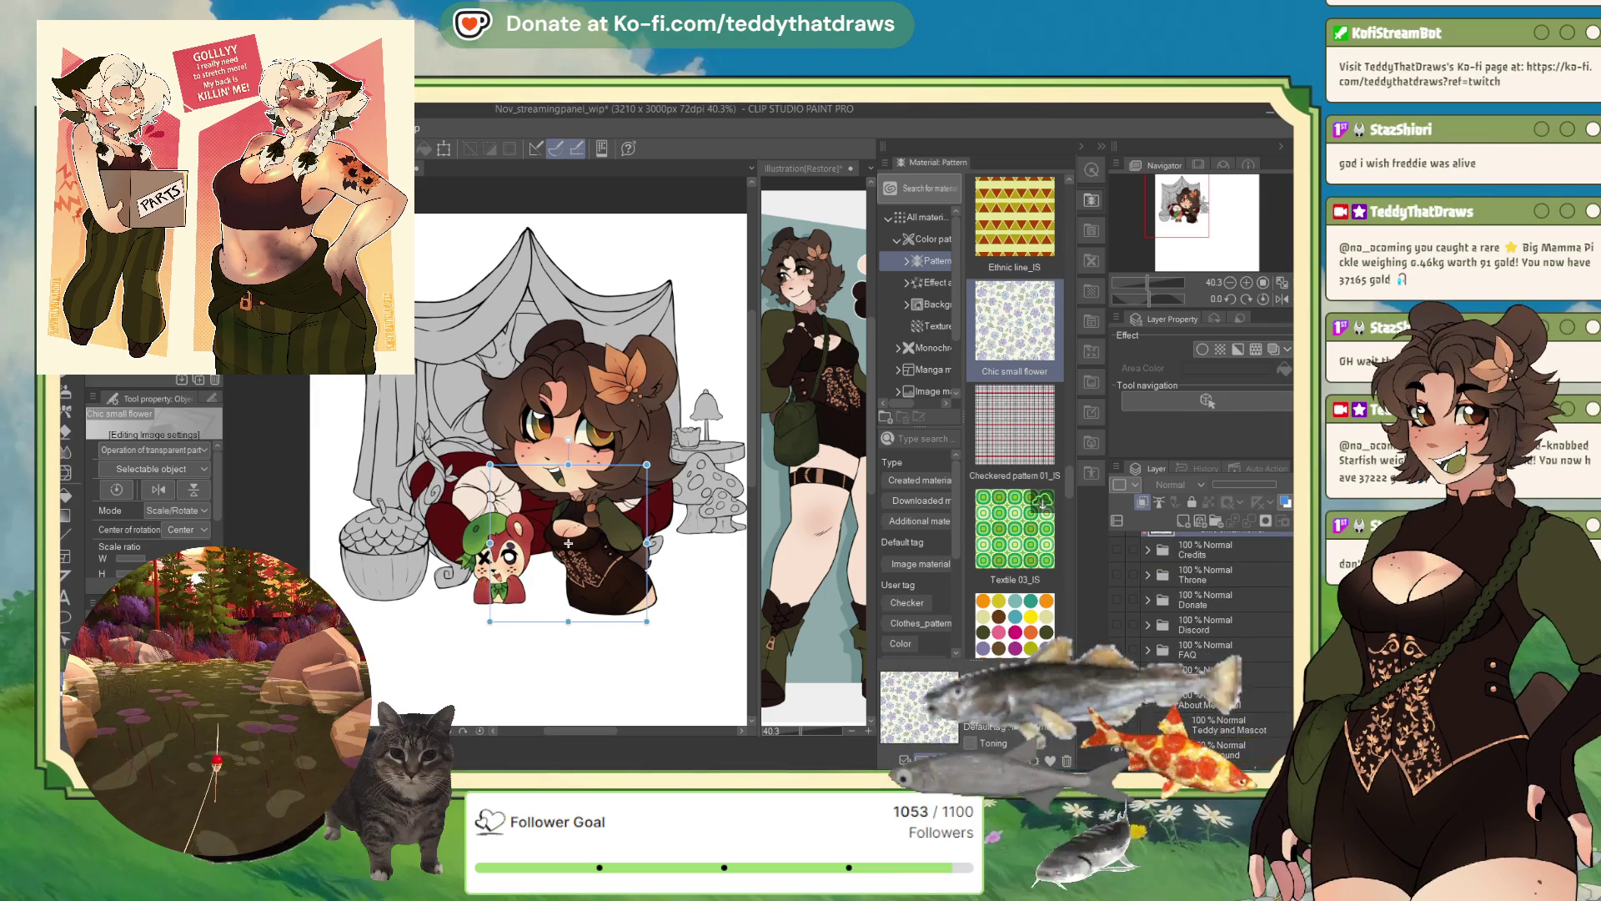
{"action": "scroll", "coordinate": [1220, 745], "scroll_direction": "down", "scroll_amount": 2}
{"action": "scroll", "coordinate": [1232, 689], "scroll_direction": "down", "scroll_amount": 5}
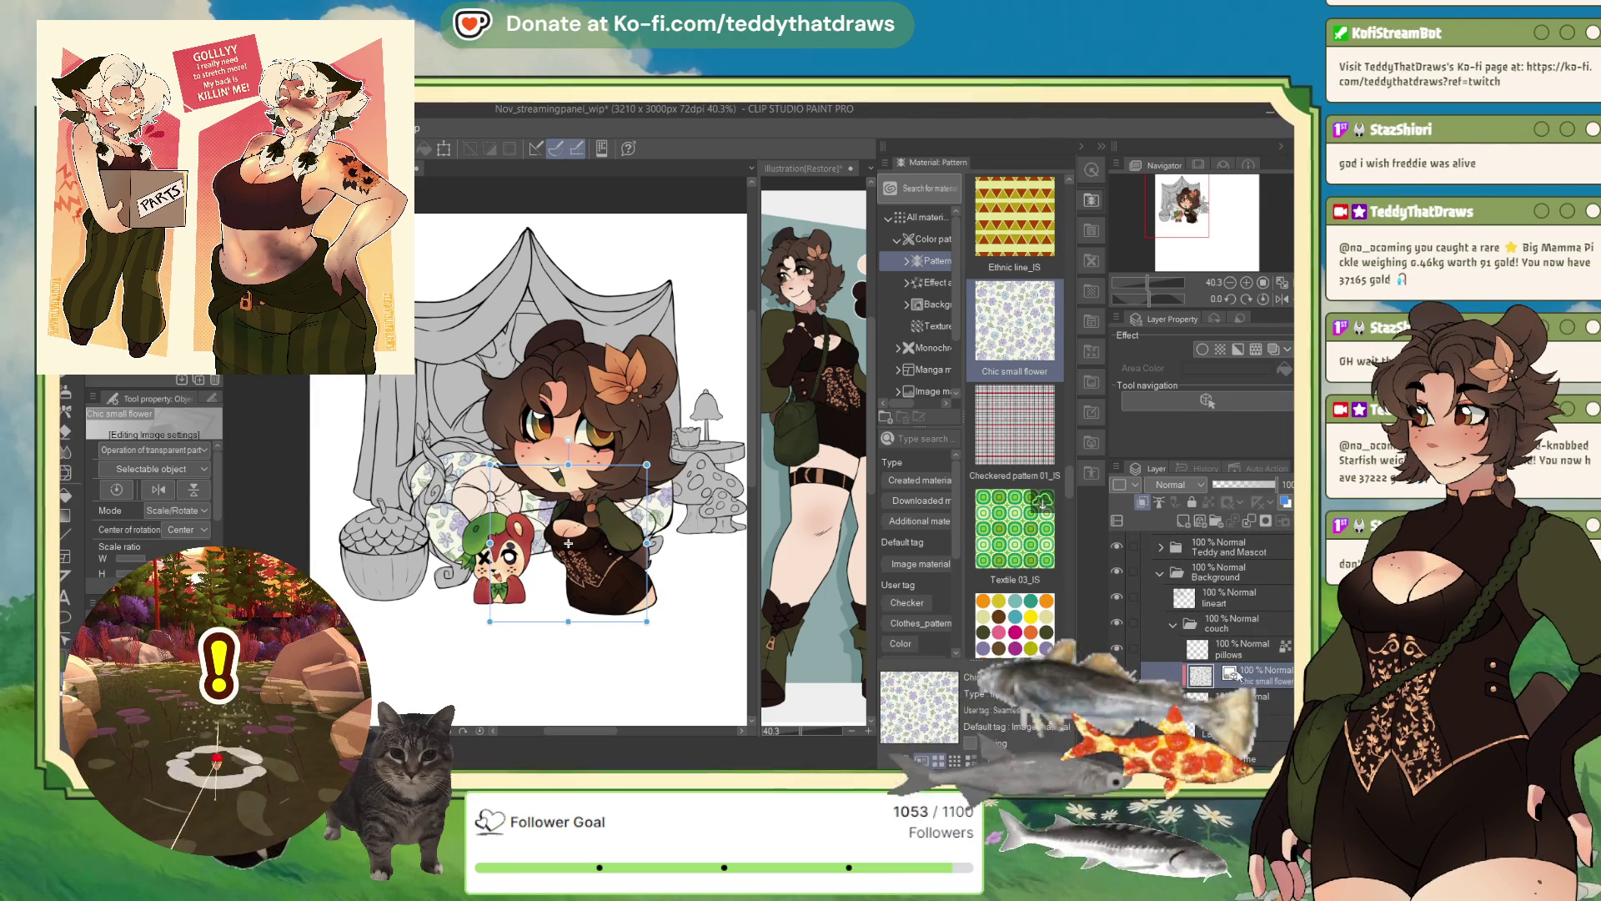
{"action": "key", "text": "ctrl+plus"}
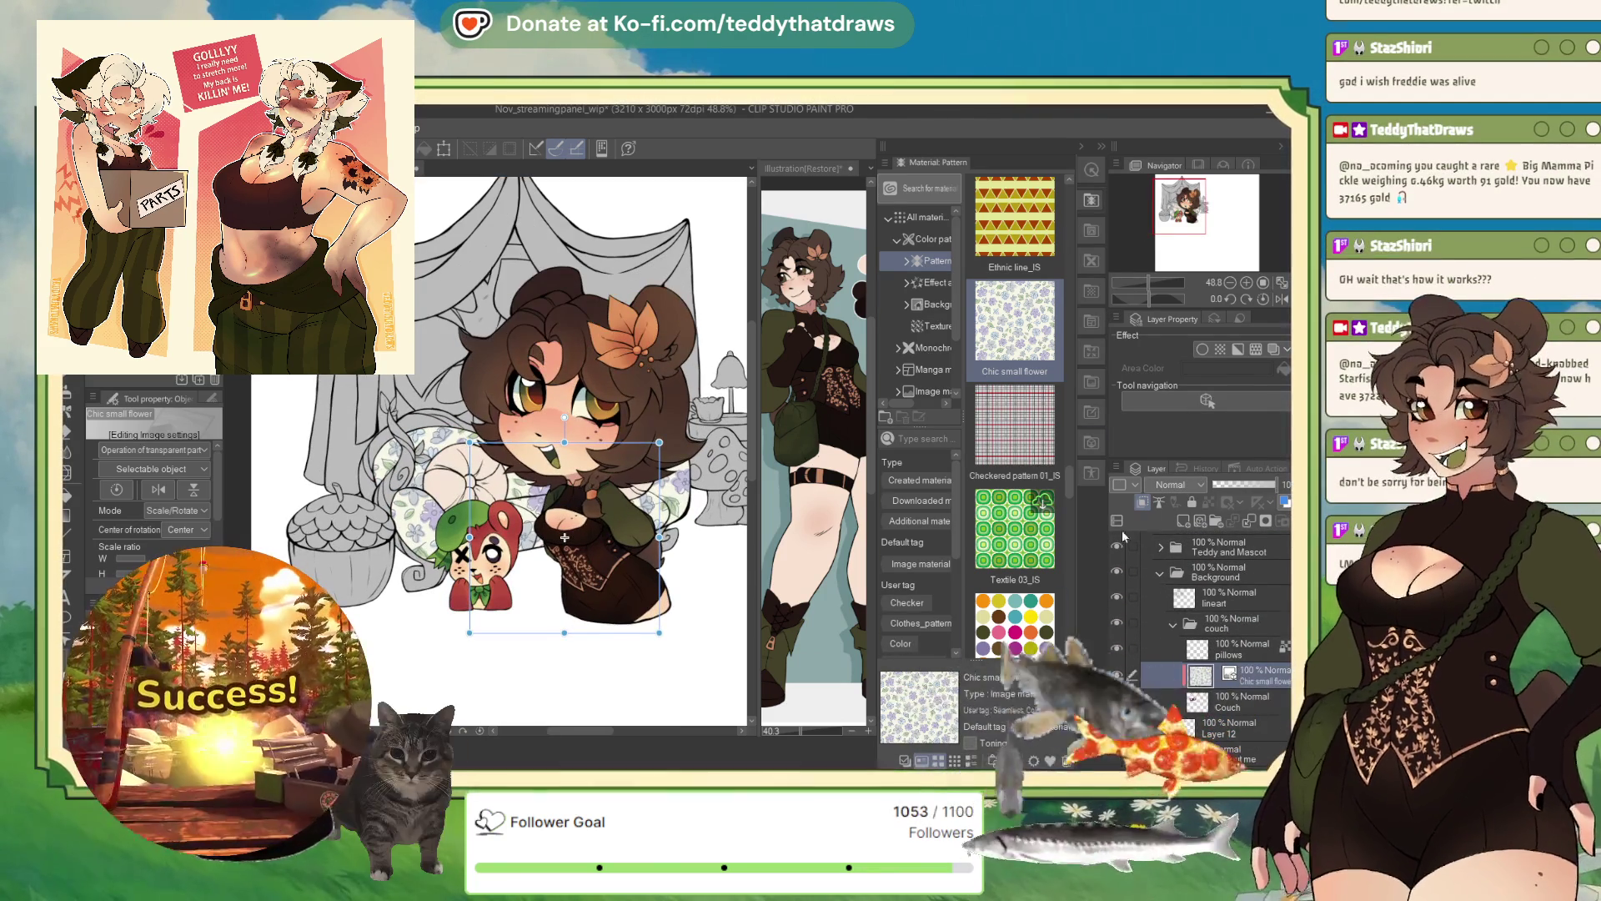
{"action": "scroll", "coordinate": [1034, 542], "scroll_direction": "down", "scroll_amount": 10}
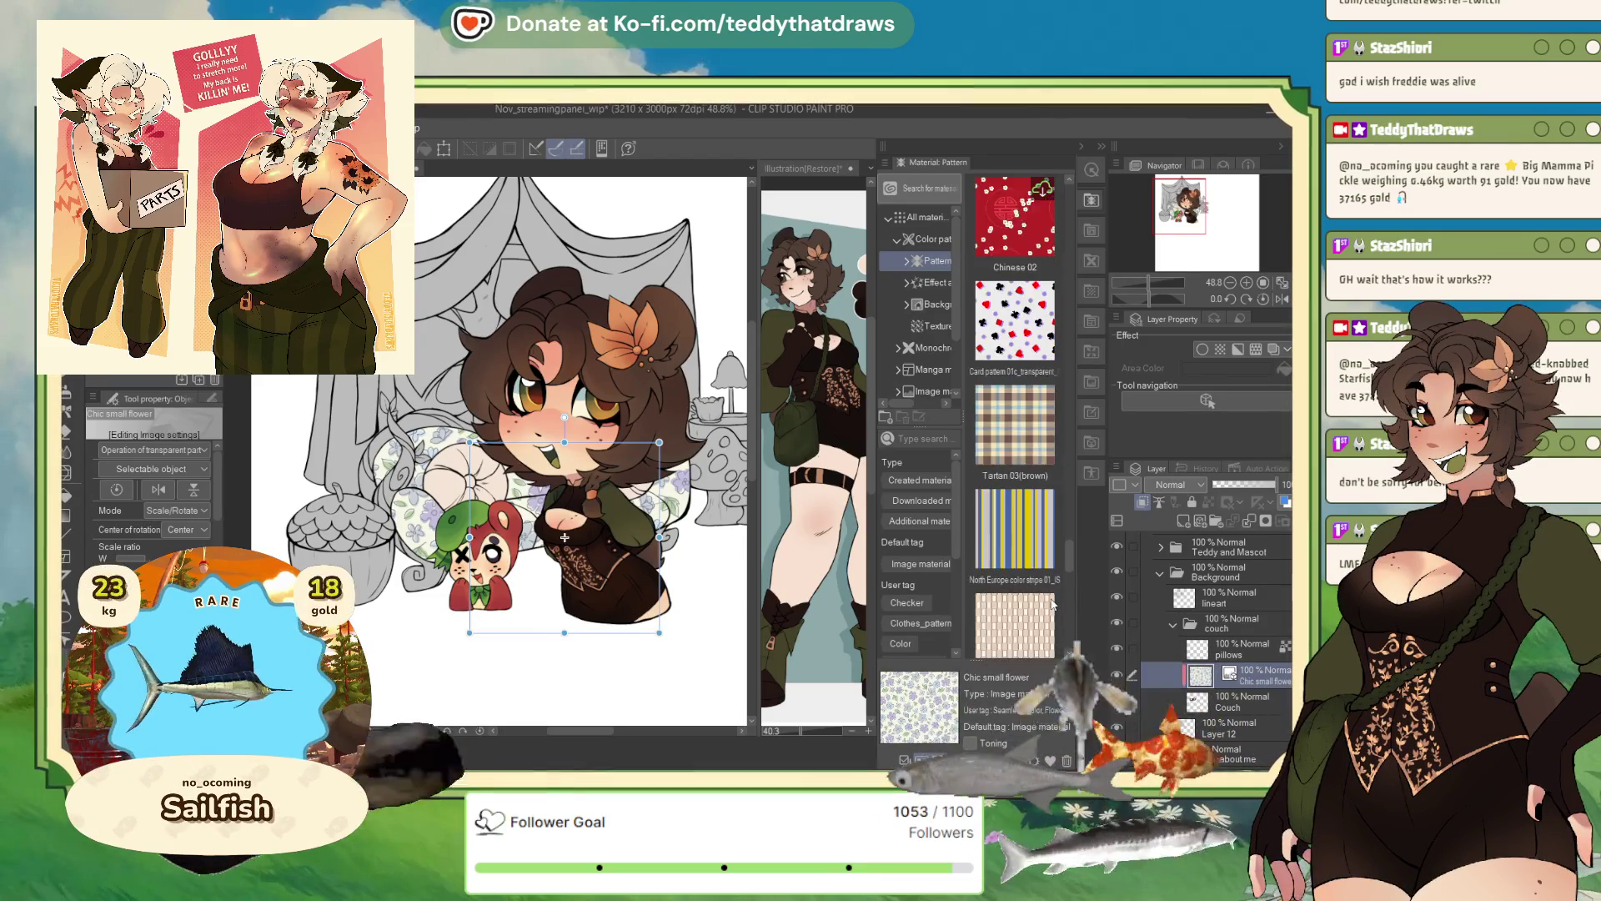
{"action": "scroll", "coordinate": [1051, 604], "scroll_direction": "down", "scroll_amount": 10}
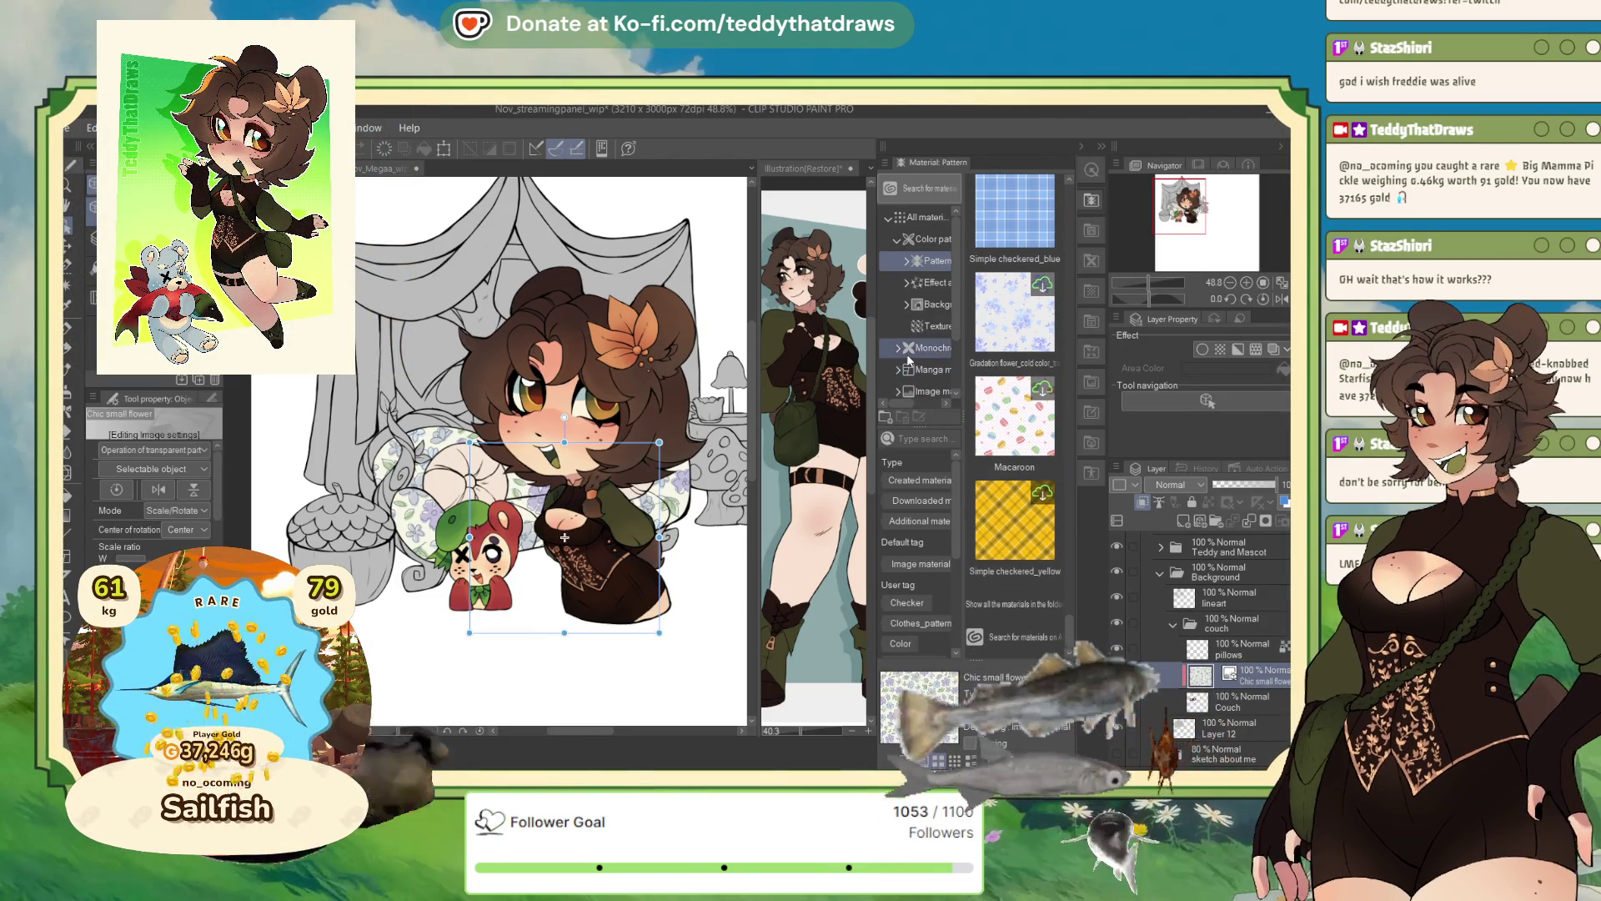
- Browse the Effect and feeling materials, previewing Confusion 03, then the Background materials
{"action": "left_click", "coordinate": [933, 283]}
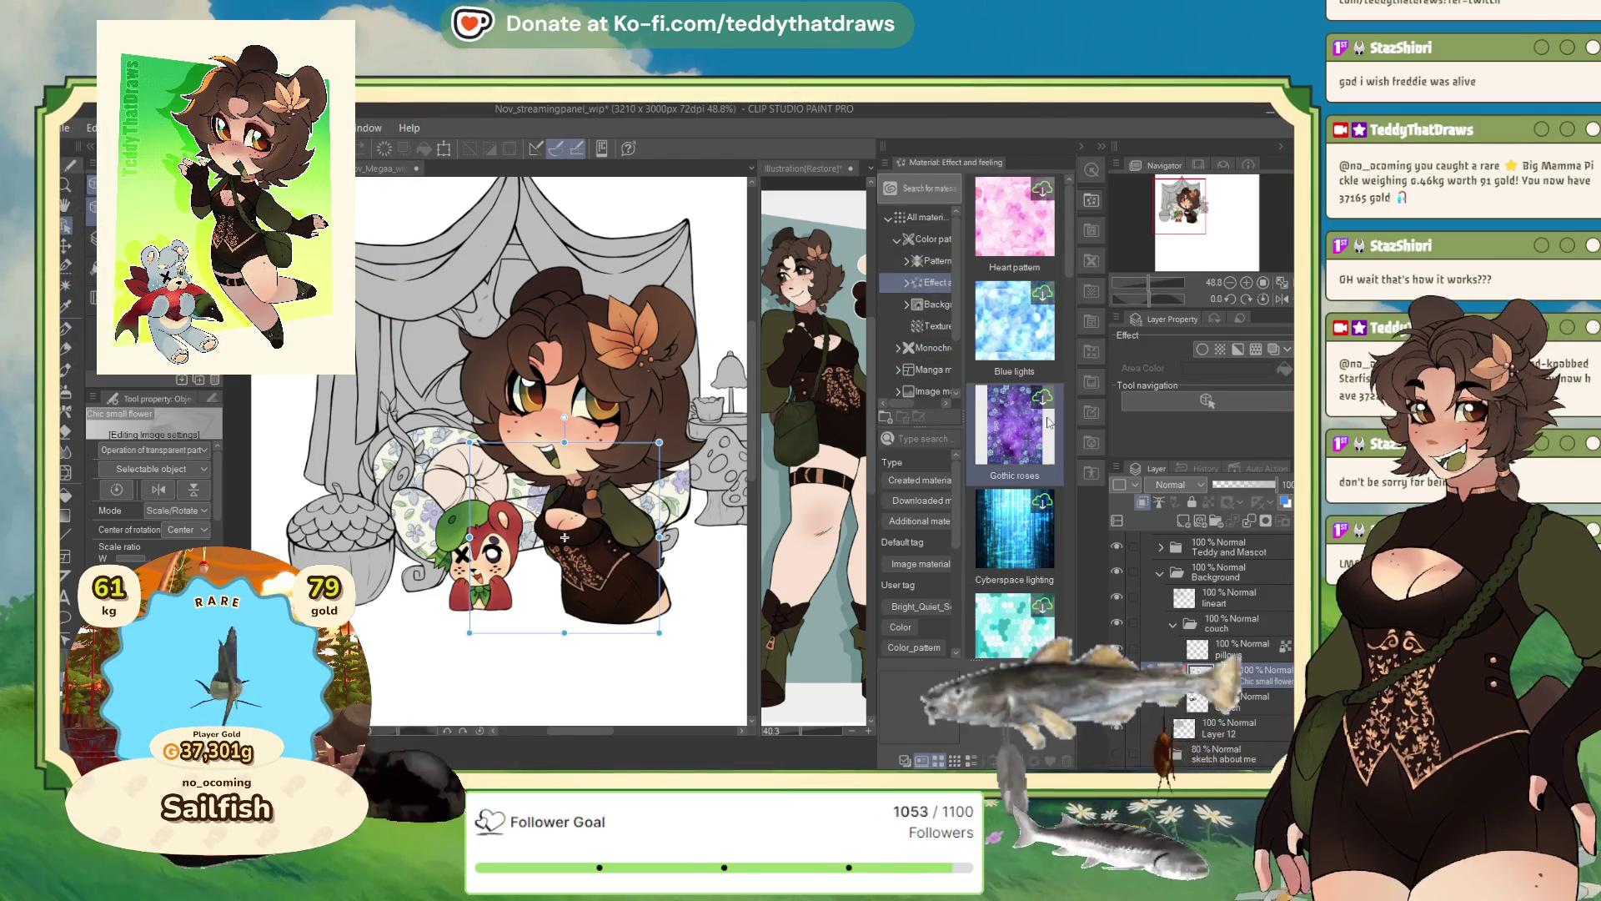
{"action": "scroll", "coordinate": [1034, 433], "scroll_direction": "down", "scroll_amount": 5}
{"action": "scroll", "coordinate": [1042, 446], "scroll_direction": "down", "scroll_amount": 10}
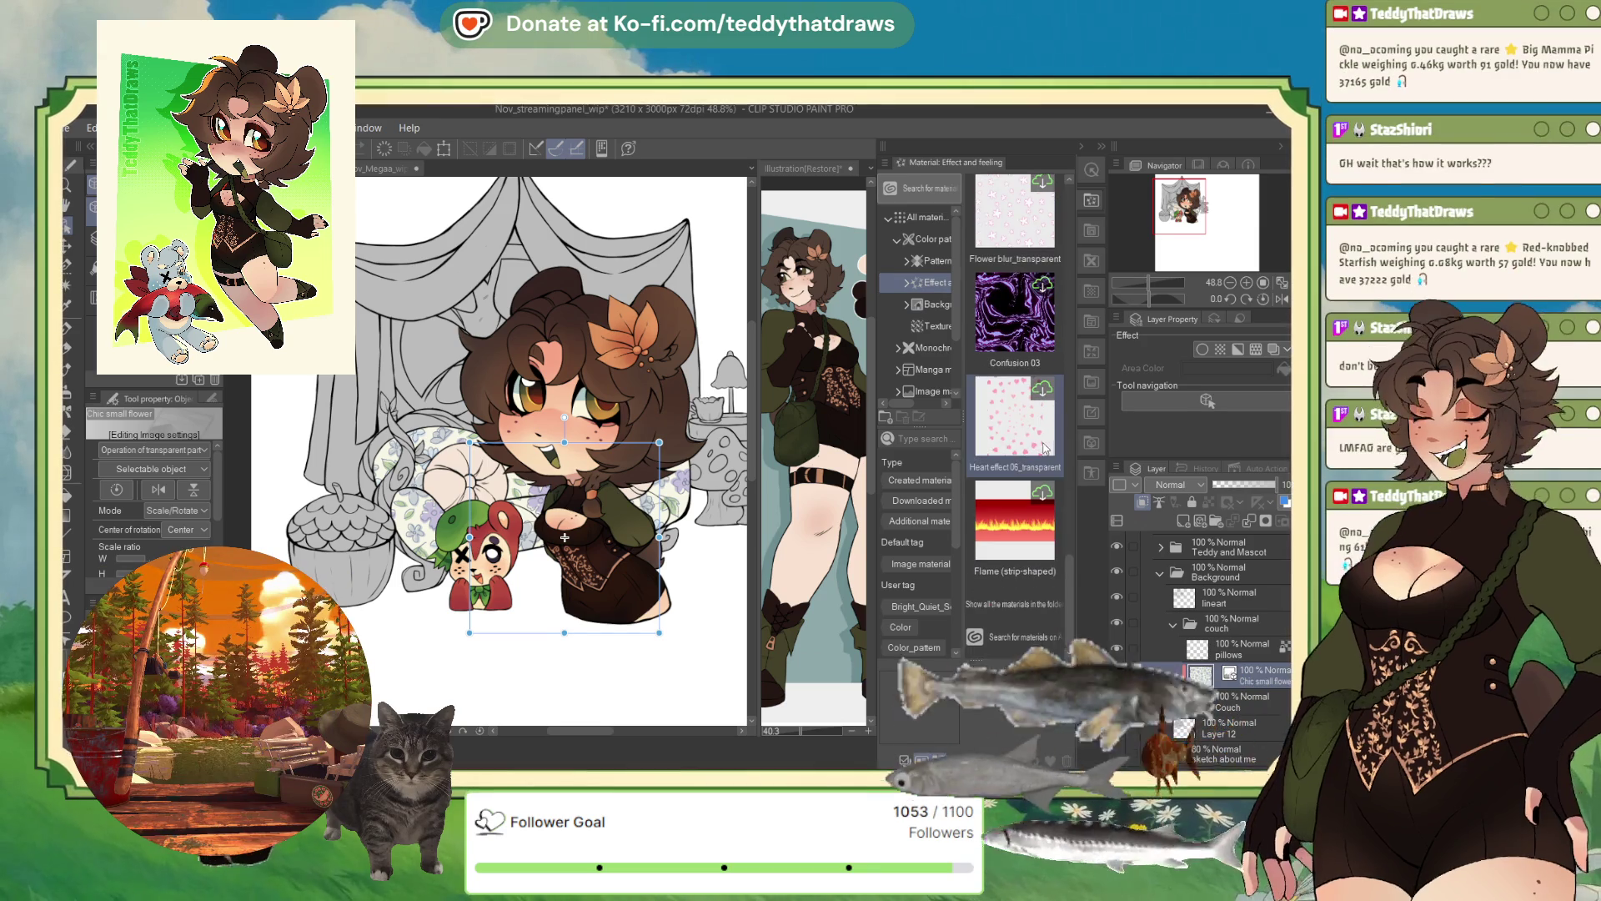
{"action": "left_click", "coordinate": [1024, 340]}
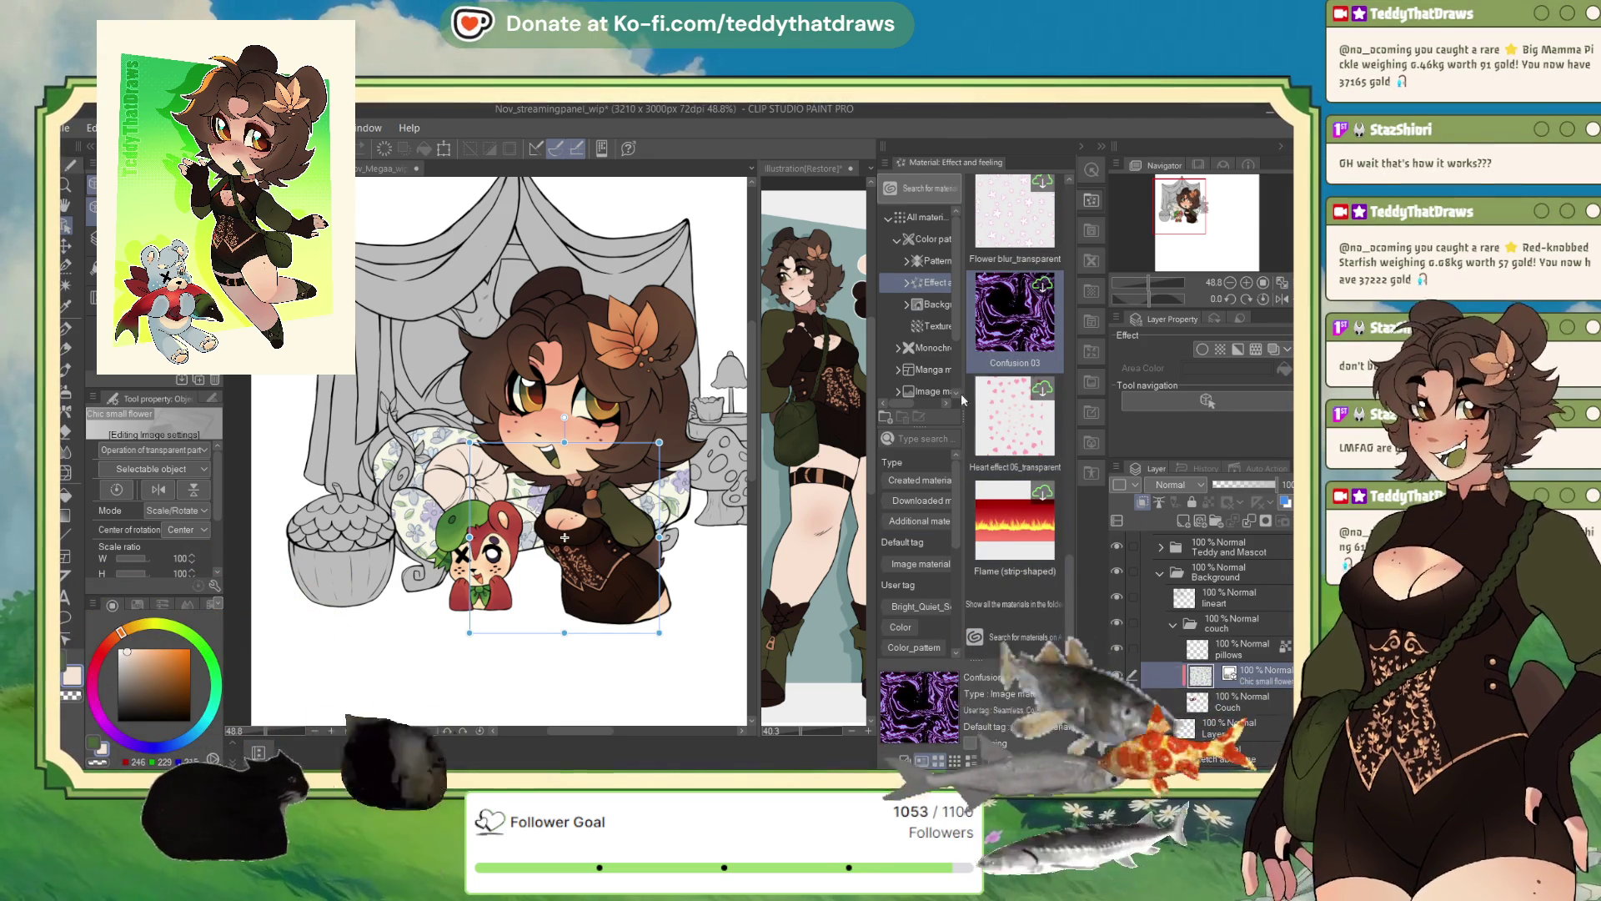
{"action": "left_click", "coordinate": [923, 306]}
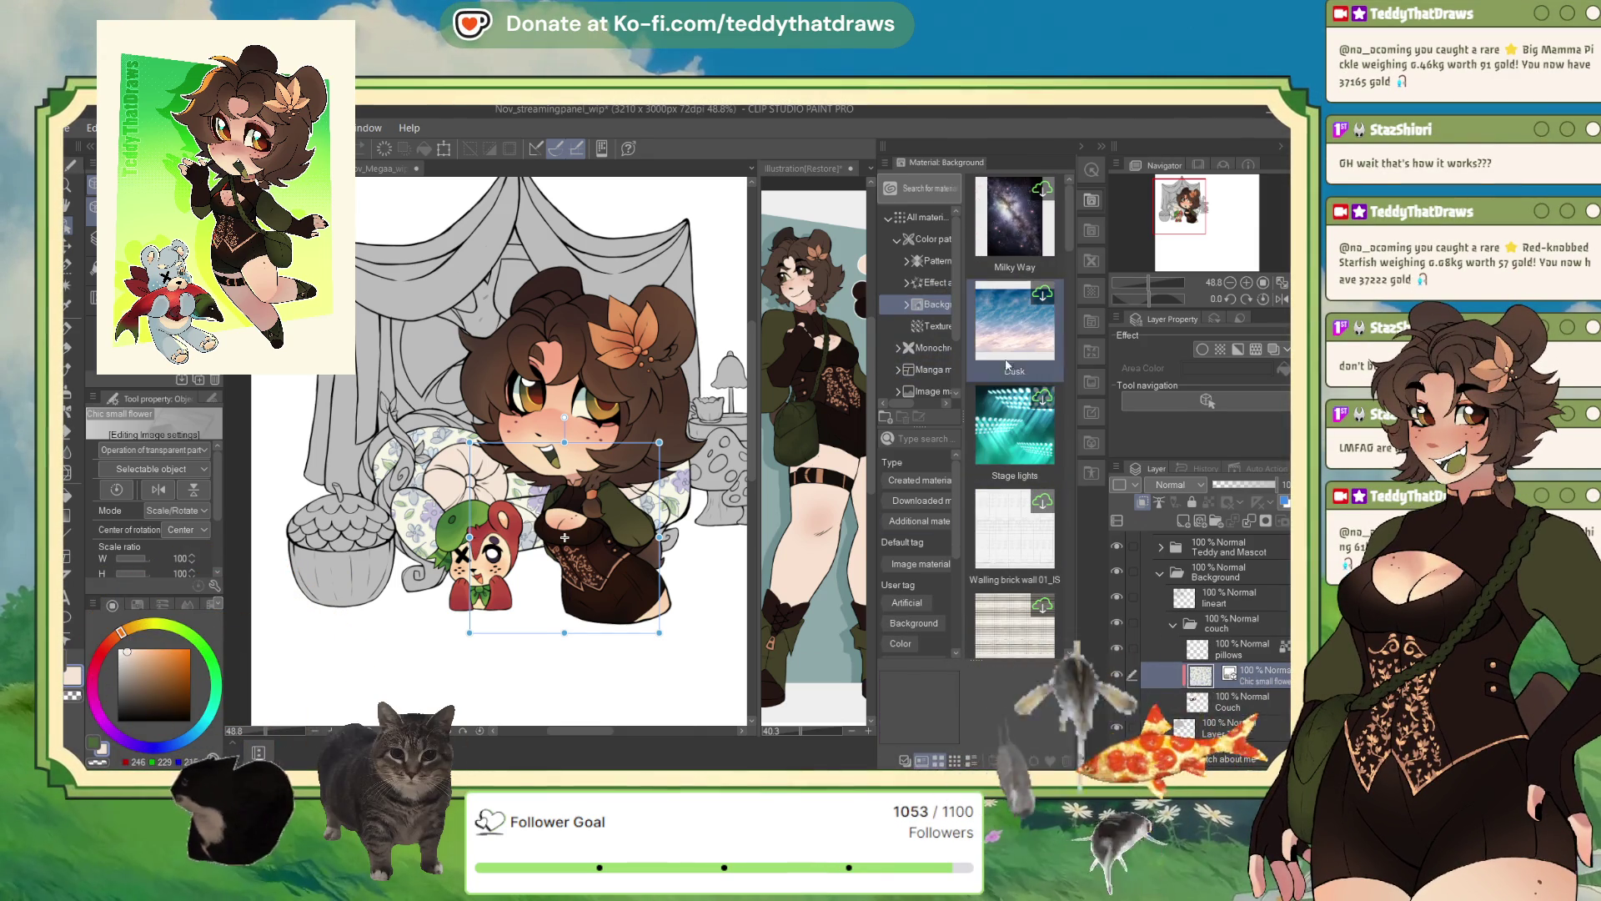
{"action": "scroll", "coordinate": [1050, 440], "scroll_direction": "down", "scroll_amount": 2}
{"action": "scroll", "coordinate": [1042, 458], "scroll_direction": "up", "scroll_amount": 2}
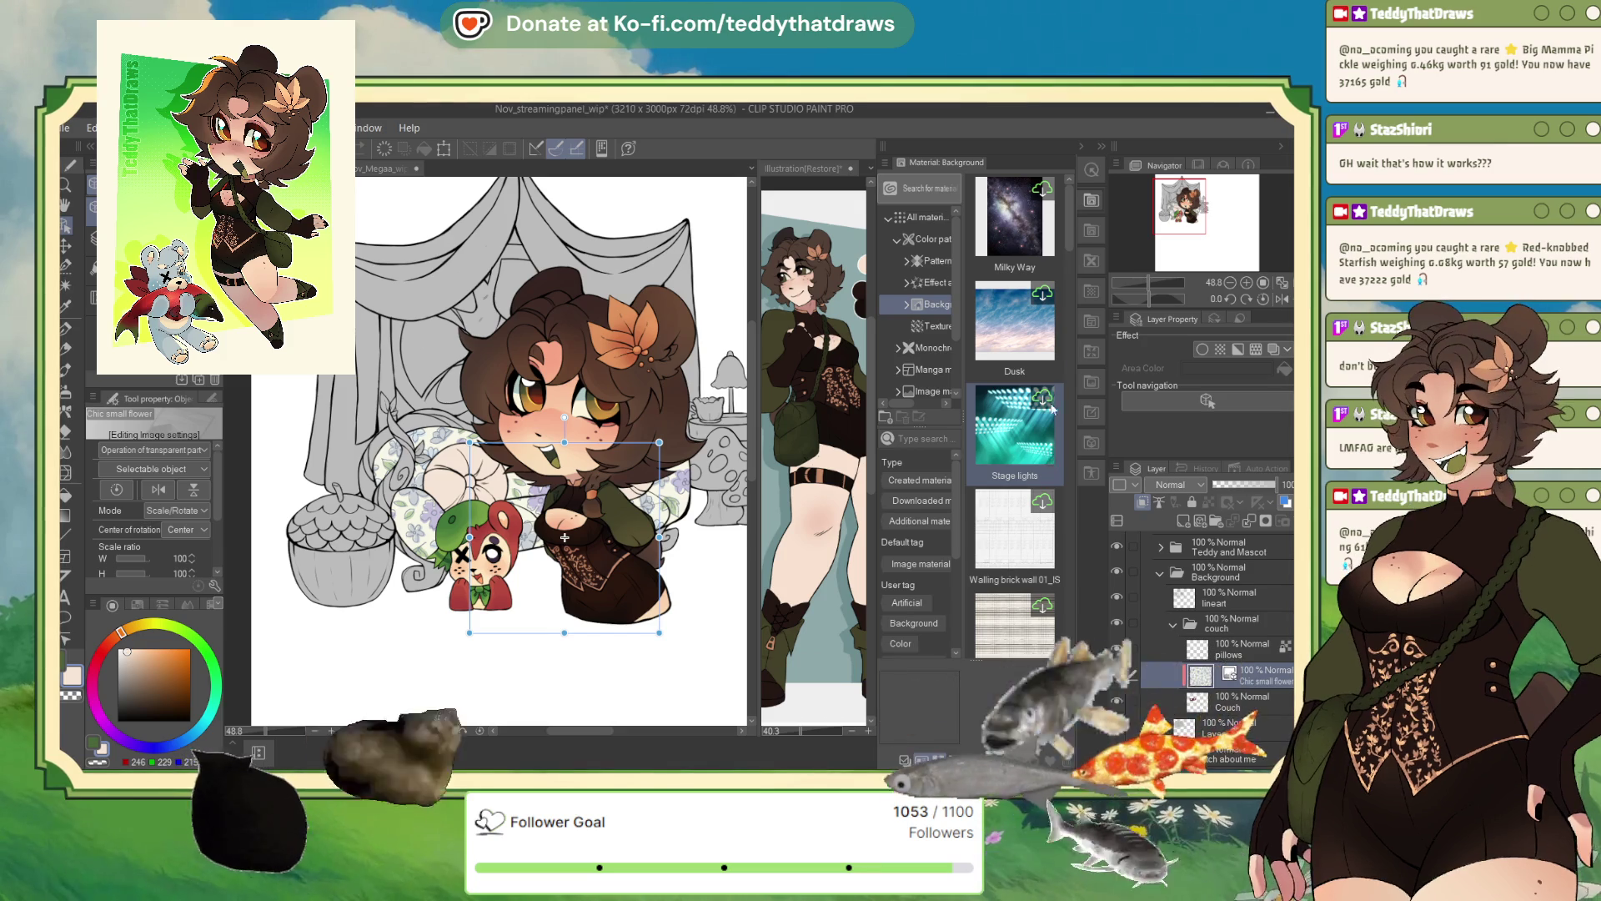
{"action": "scroll", "coordinate": [1025, 379], "scroll_direction": "down", "scroll_amount": 6}
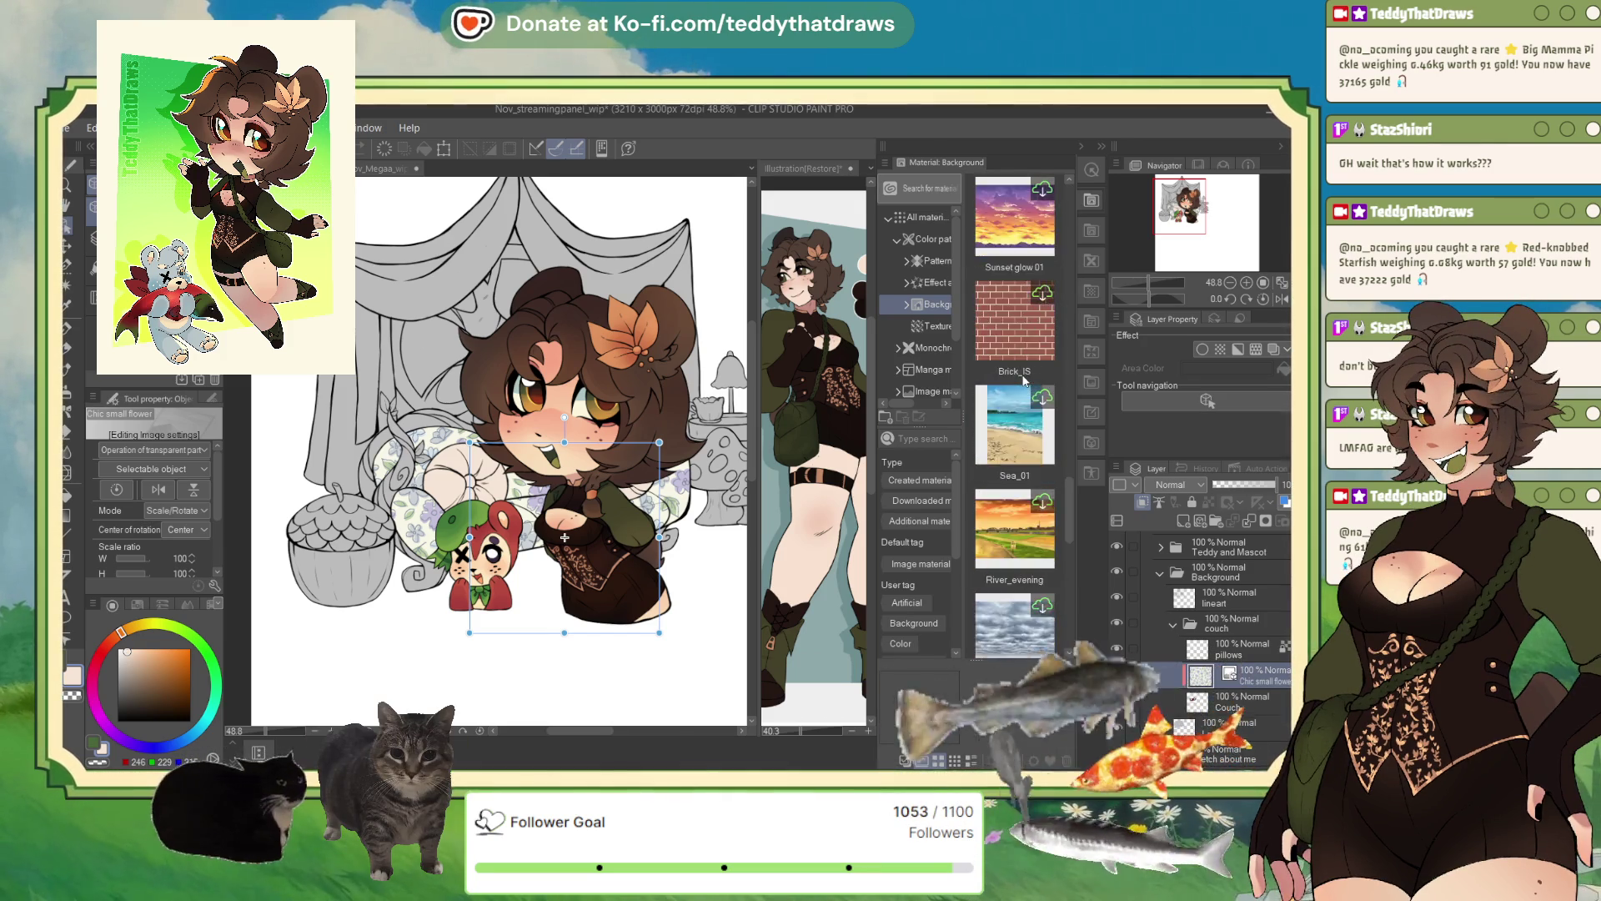
{"action": "scroll", "coordinate": [1024, 381], "scroll_direction": "down", "scroll_amount": 2}
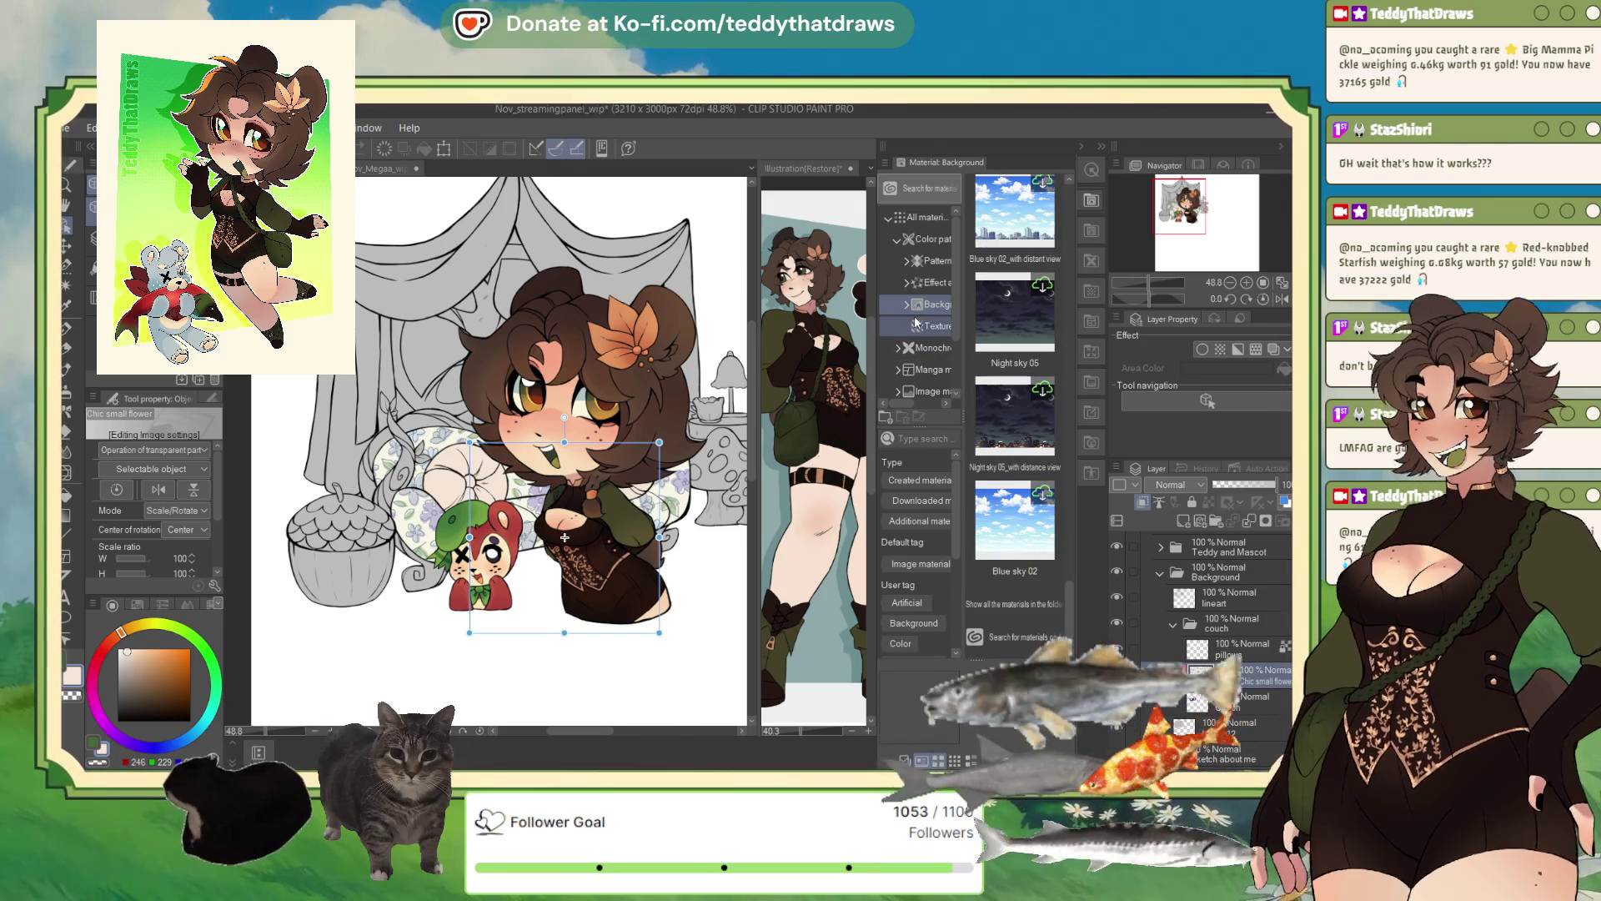
- Browse the Texture, Monochromatic and Image material categories
{"action": "left_click", "coordinate": [933, 327]}
{"action": "scroll", "coordinate": [1041, 440], "scroll_direction": "down", "scroll_amount": 3}
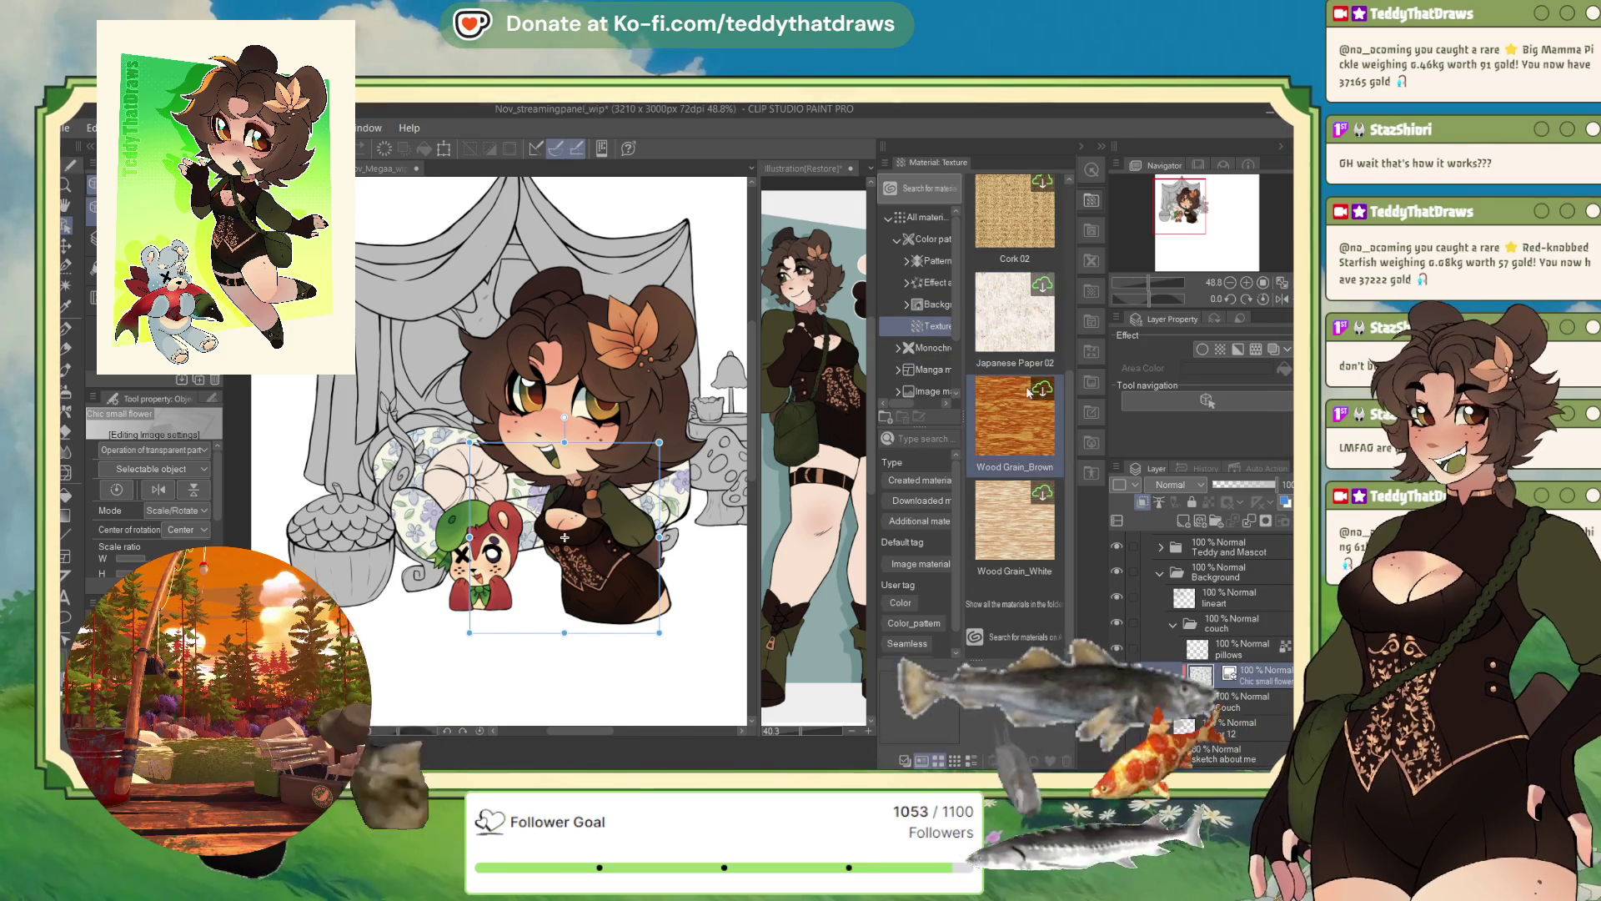
{"action": "left_click", "coordinate": [917, 349]}
{"action": "scroll", "coordinate": [1020, 414], "scroll_direction": "down", "scroll_amount": 5}
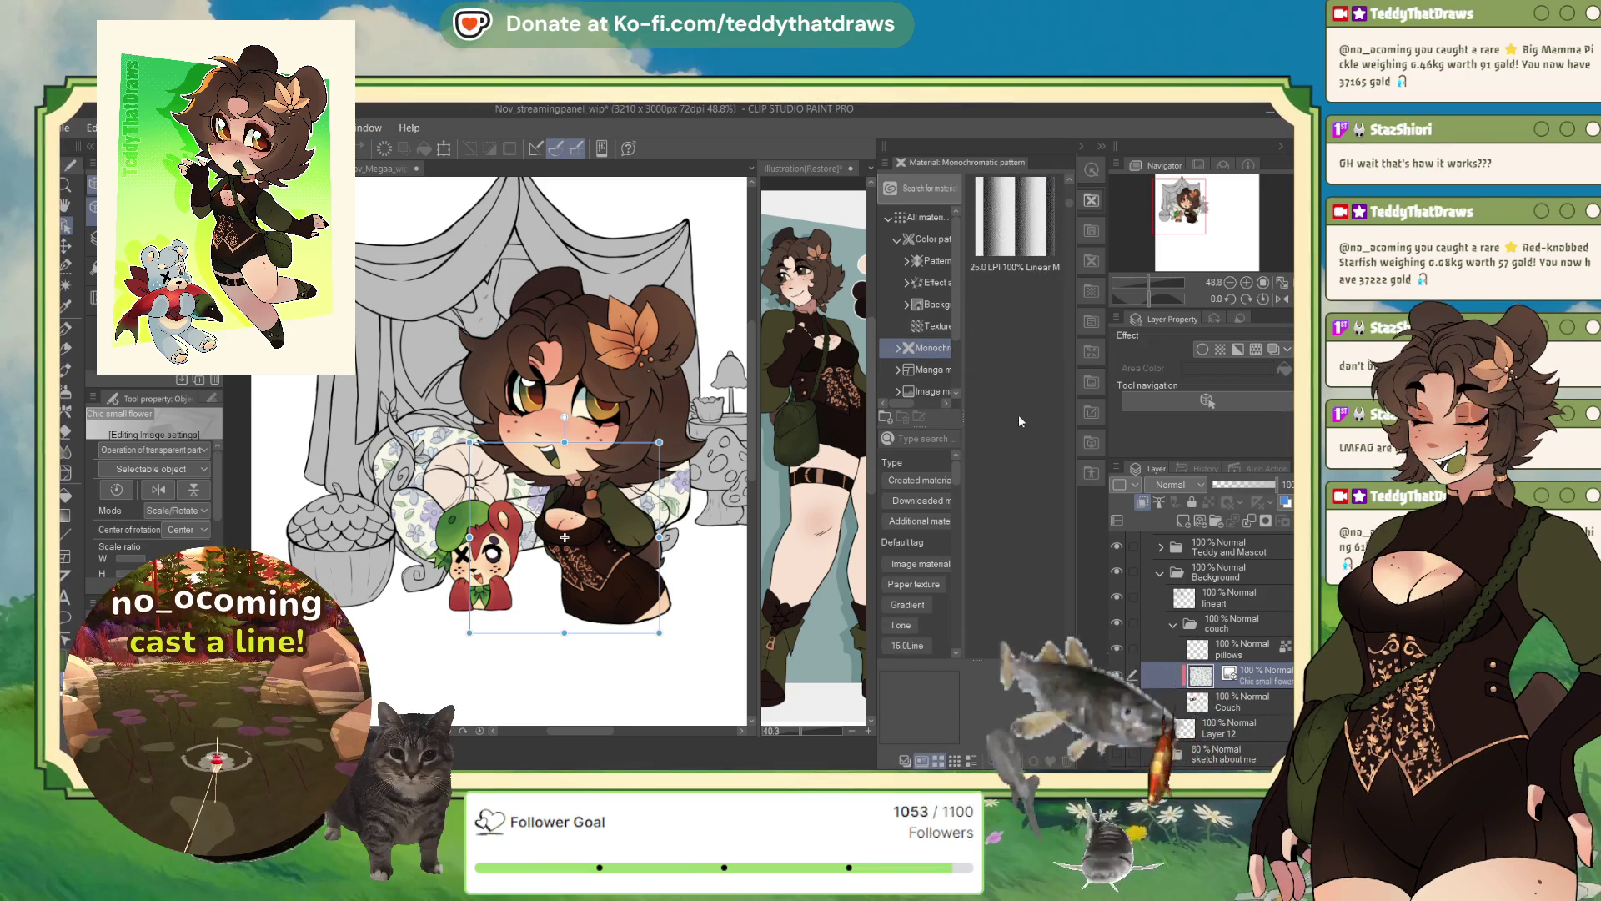
{"action": "scroll", "coordinate": [940, 328], "scroll_direction": "down", "scroll_amount": 2}
{"action": "left_click", "coordinate": [930, 321]}
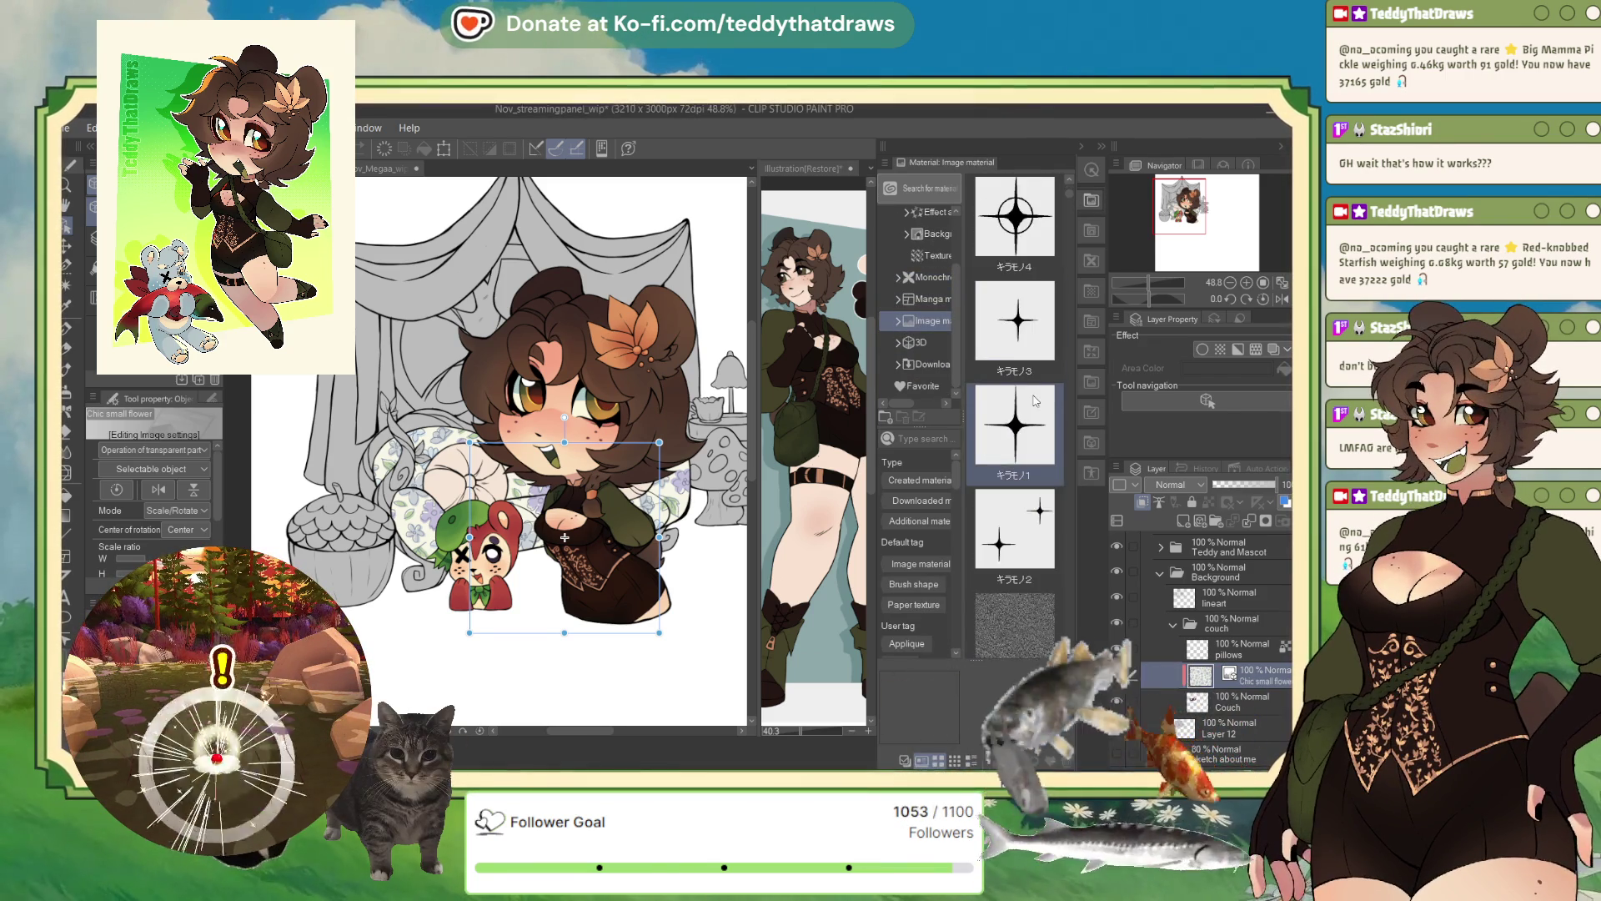
{"action": "scroll", "coordinate": [1042, 451], "scroll_direction": "down", "scroll_amount": 5}
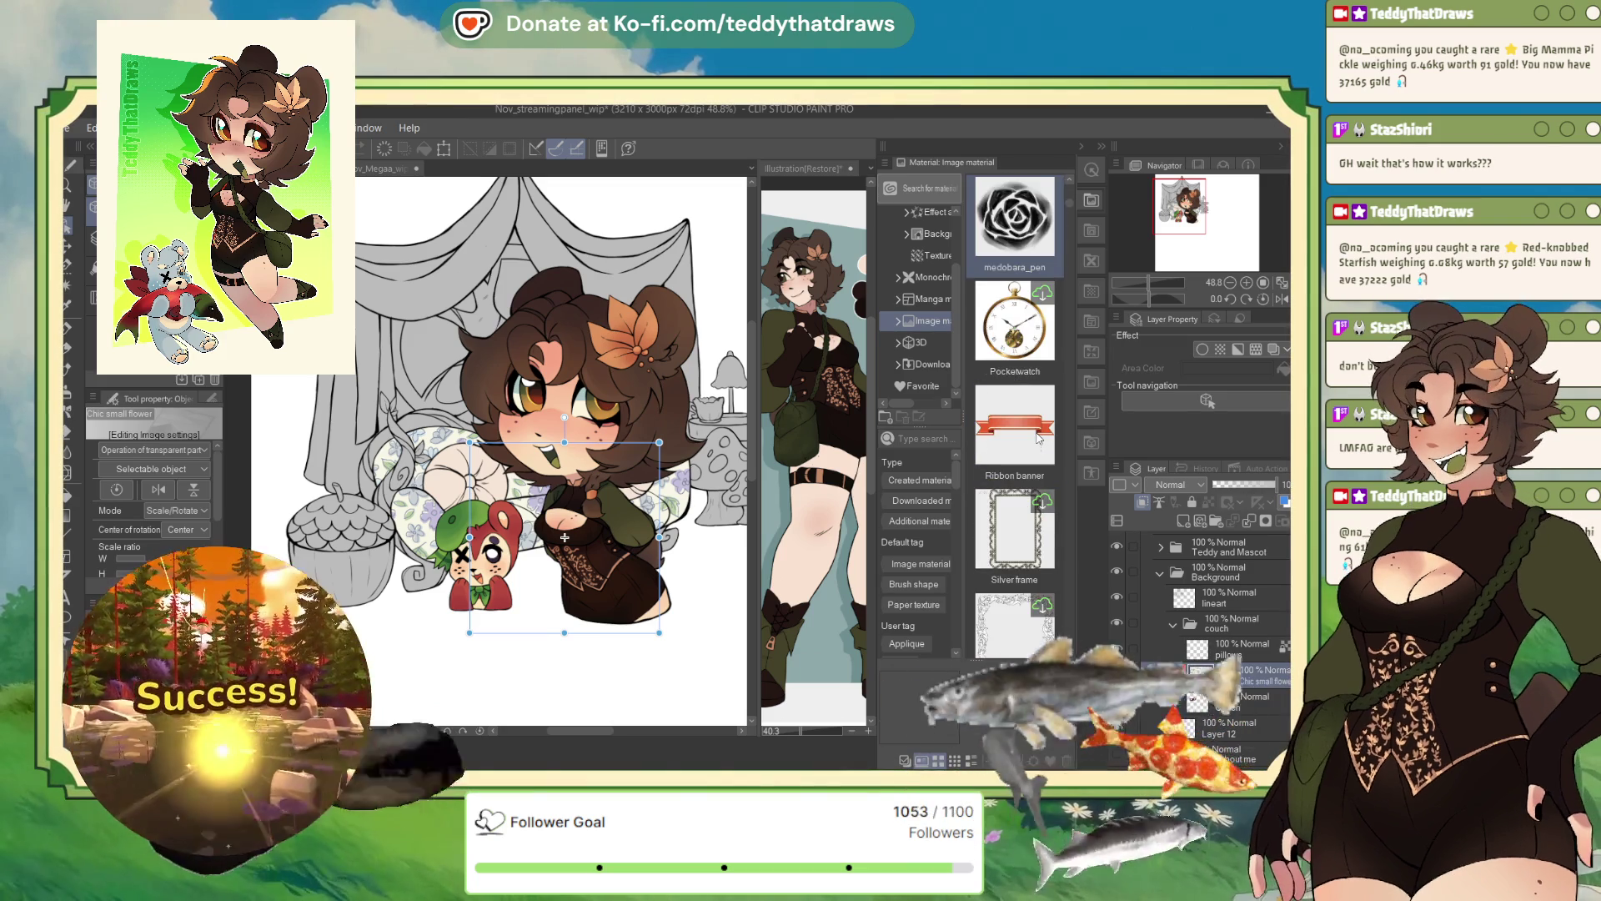
{"action": "scroll", "coordinate": [1038, 442], "scroll_direction": "down", "scroll_amount": 5}
{"action": "scroll", "coordinate": [1038, 438], "scroll_direction": "down", "scroll_amount": 5}
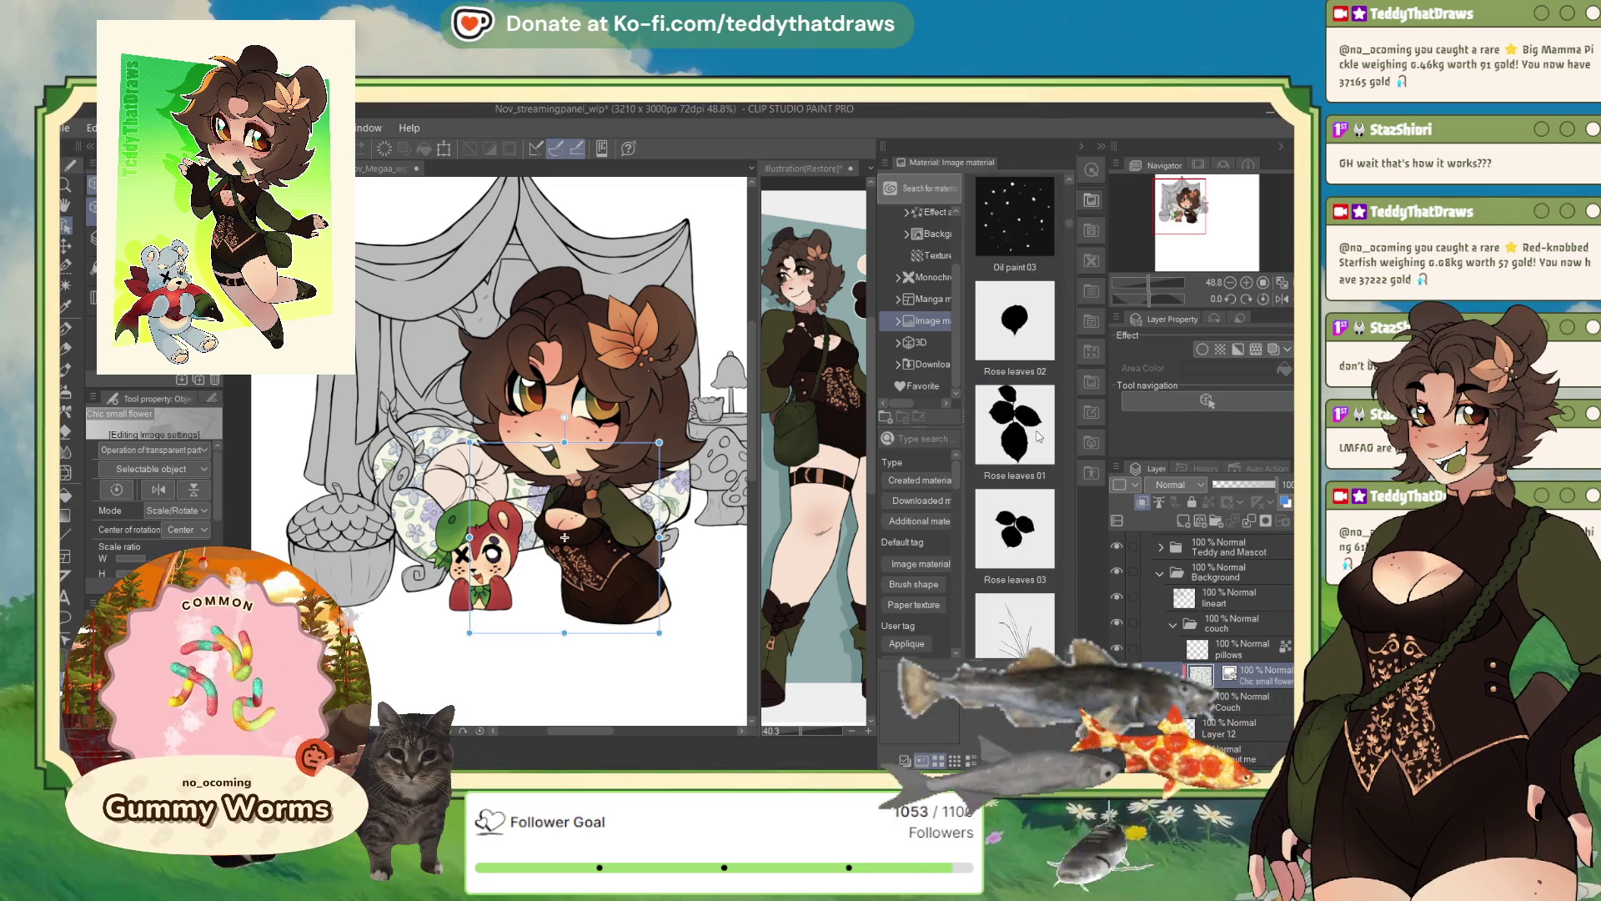
{"action": "scroll", "coordinate": [1055, 448], "scroll_direction": "down", "scroll_amount": 6}
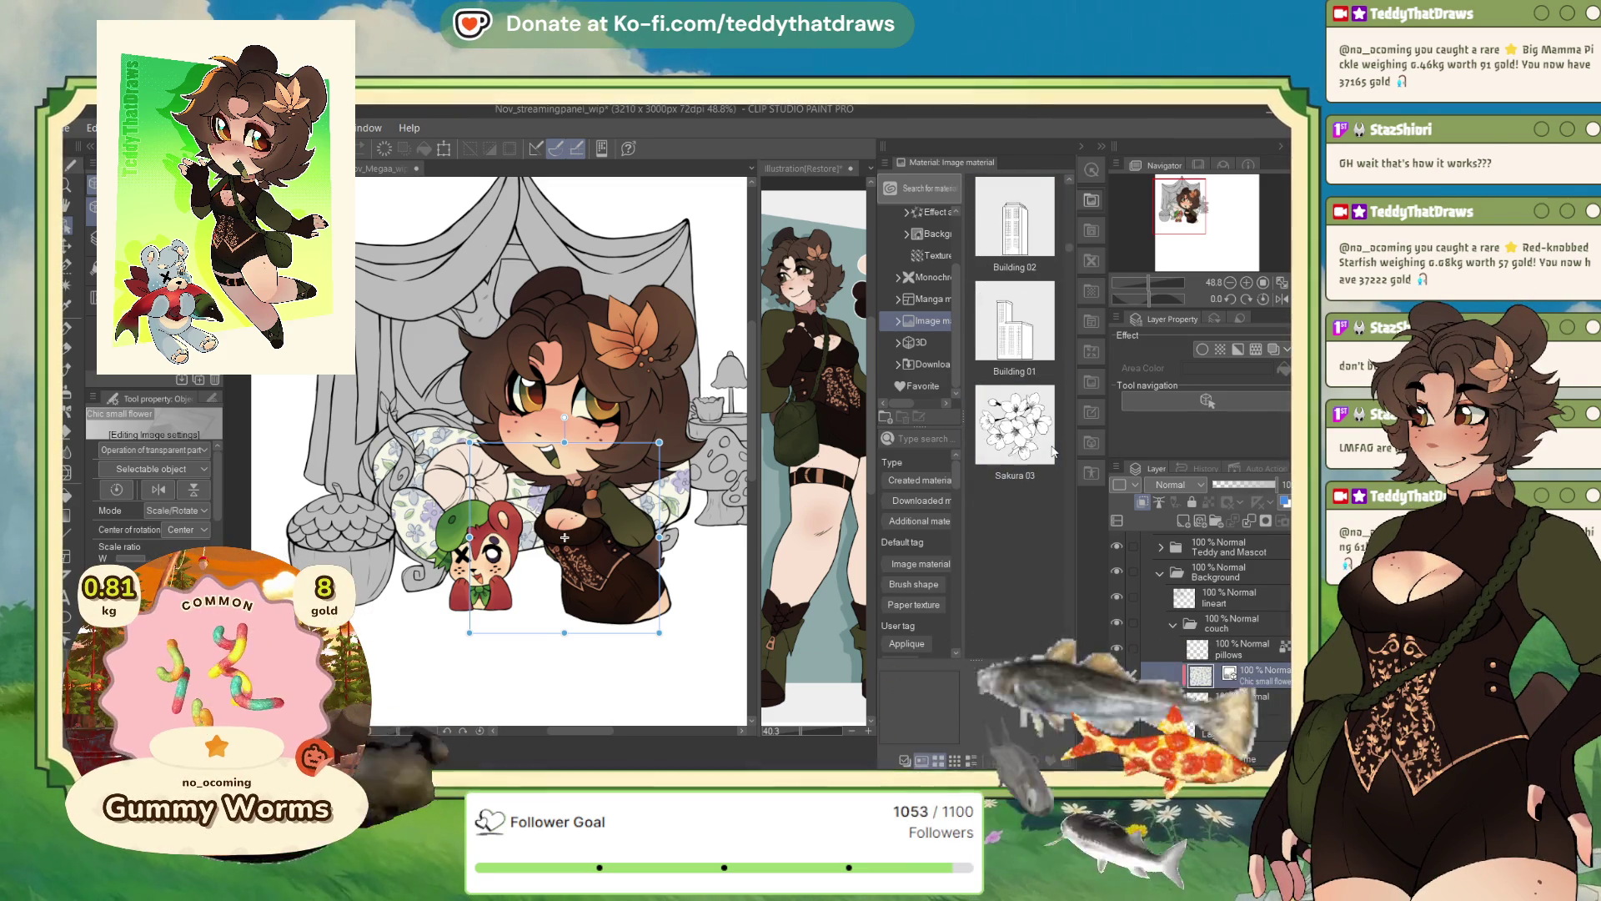
{"action": "scroll", "coordinate": [1053, 450], "scroll_direction": "down", "scroll_amount": 6}
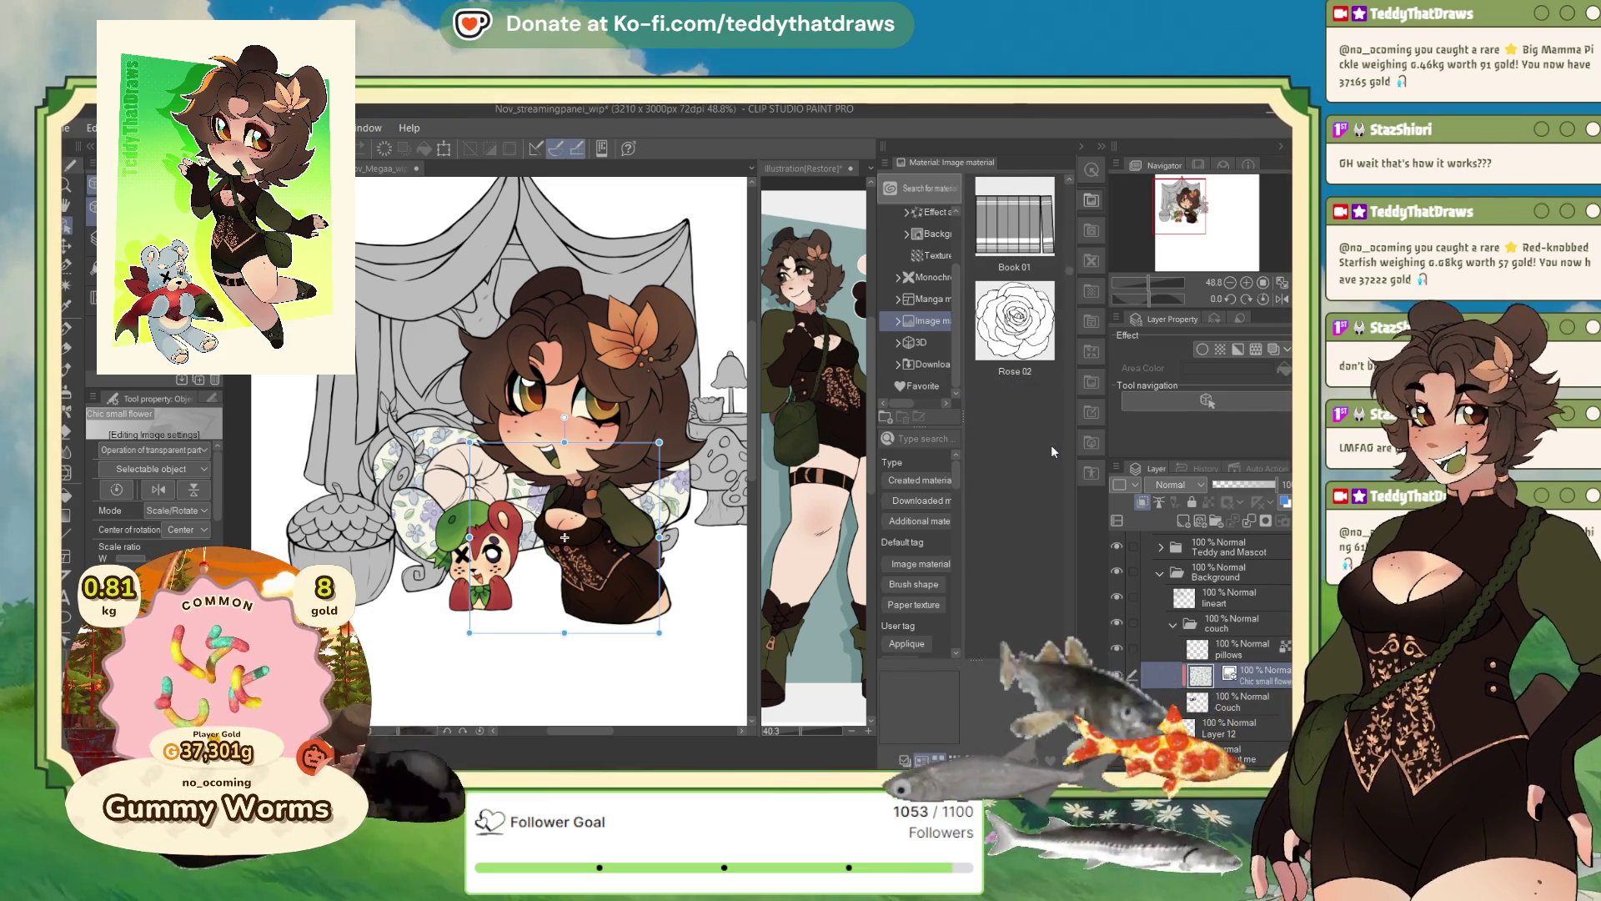
{"action": "scroll", "coordinate": [1052, 452], "scroll_direction": "down", "scroll_amount": 8}
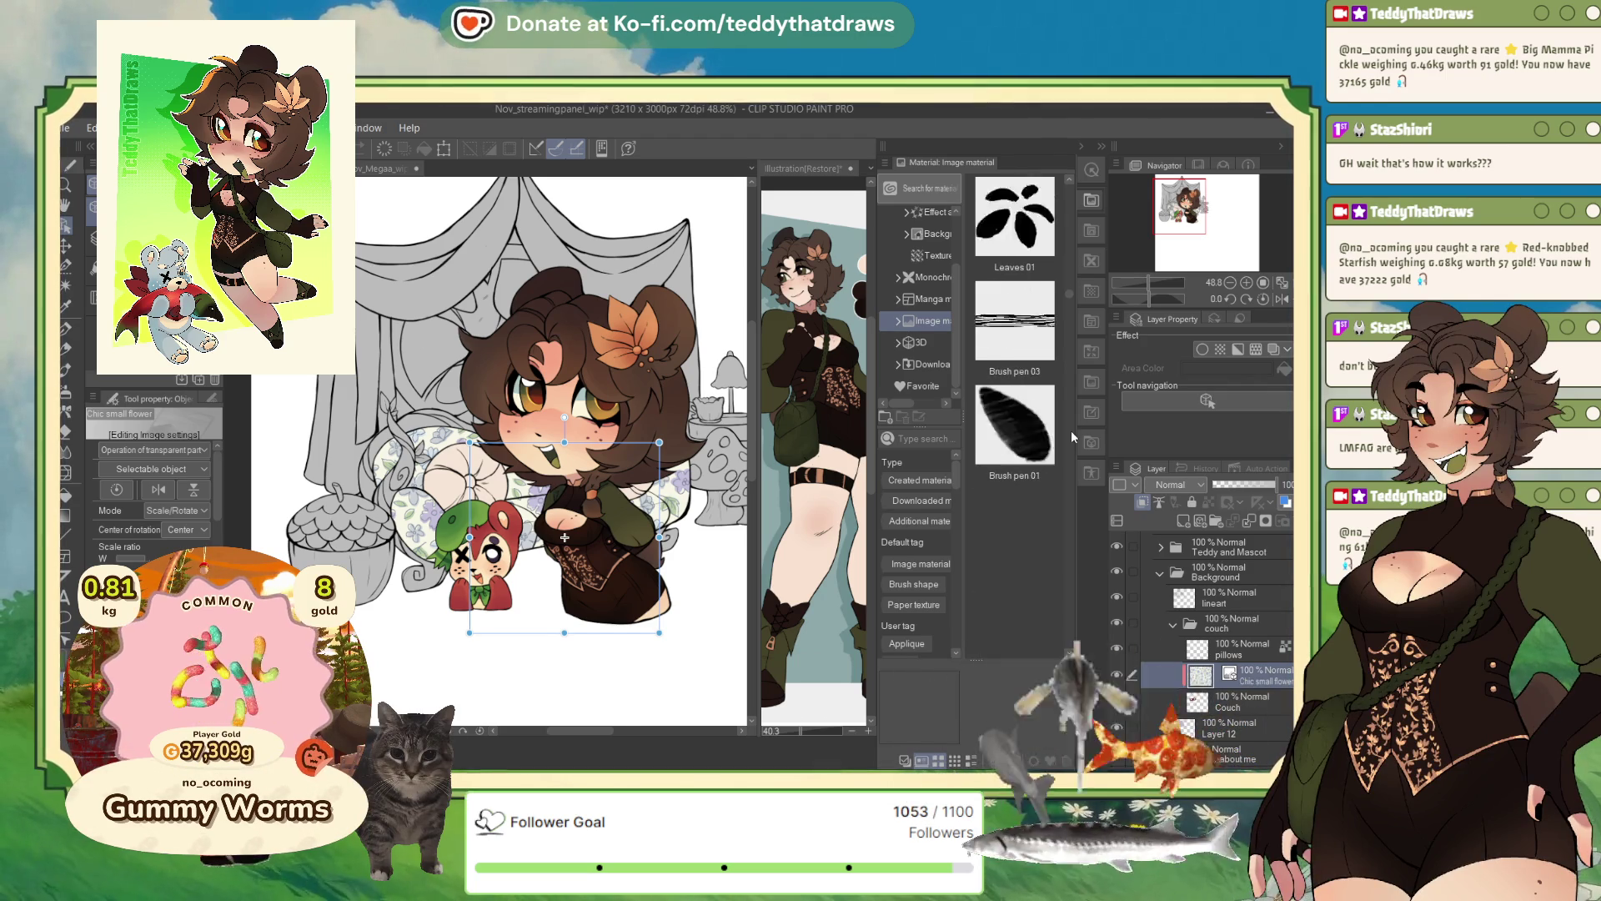
{"action": "scroll", "coordinate": [1008, 492], "scroll_direction": "down", "scroll_amount": 8}
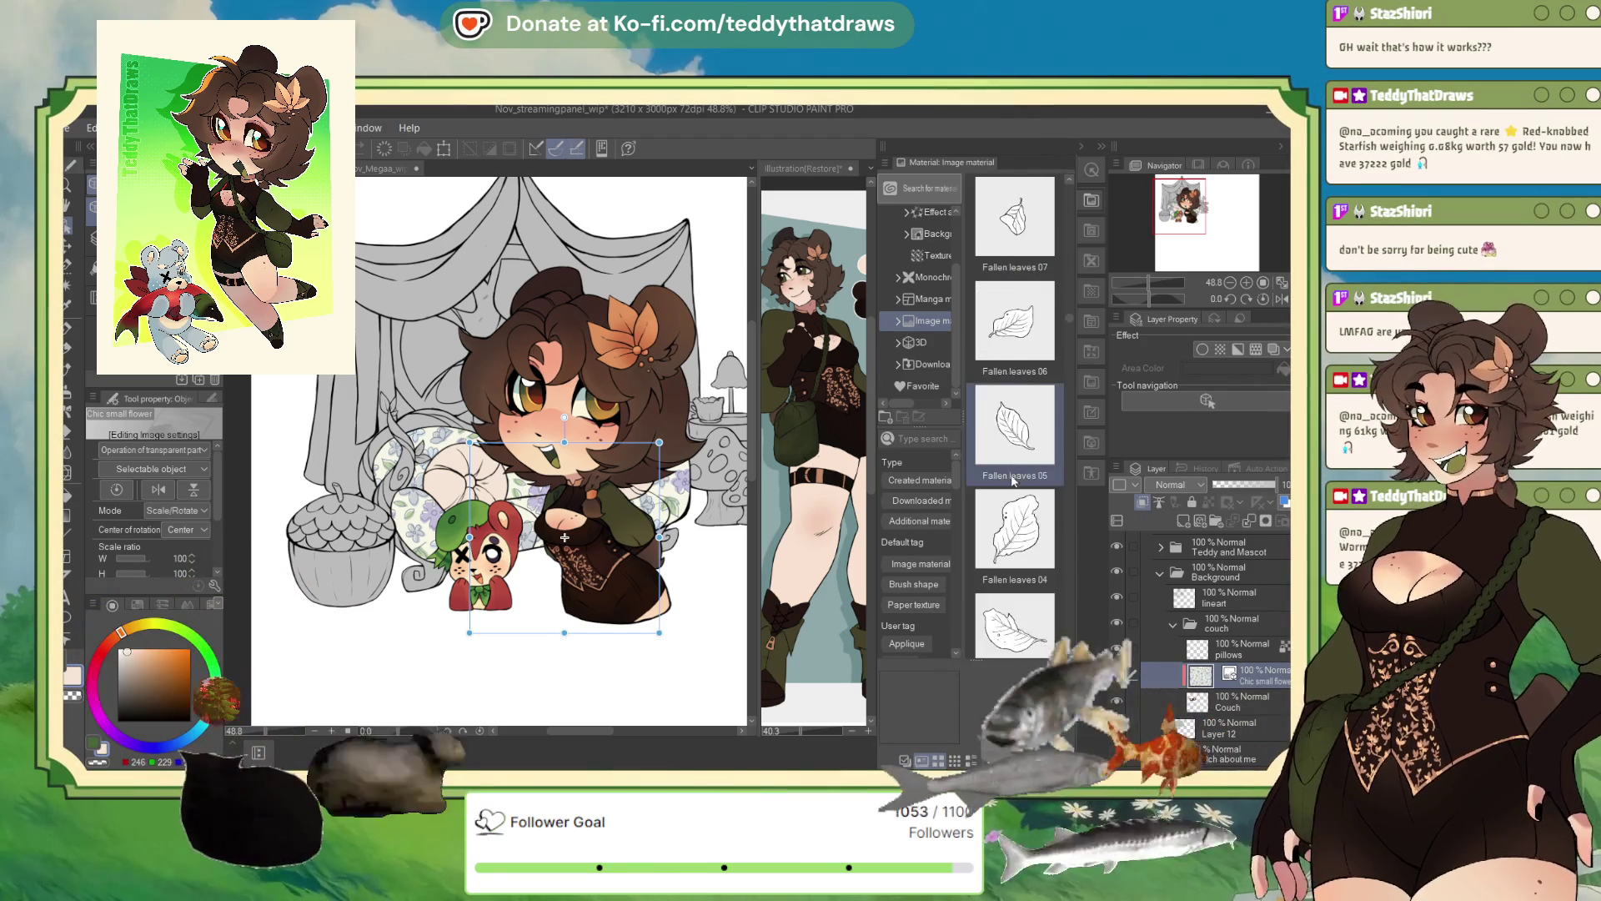
{"action": "scroll", "coordinate": [1014, 474], "scroll_direction": "down", "scroll_amount": 5}
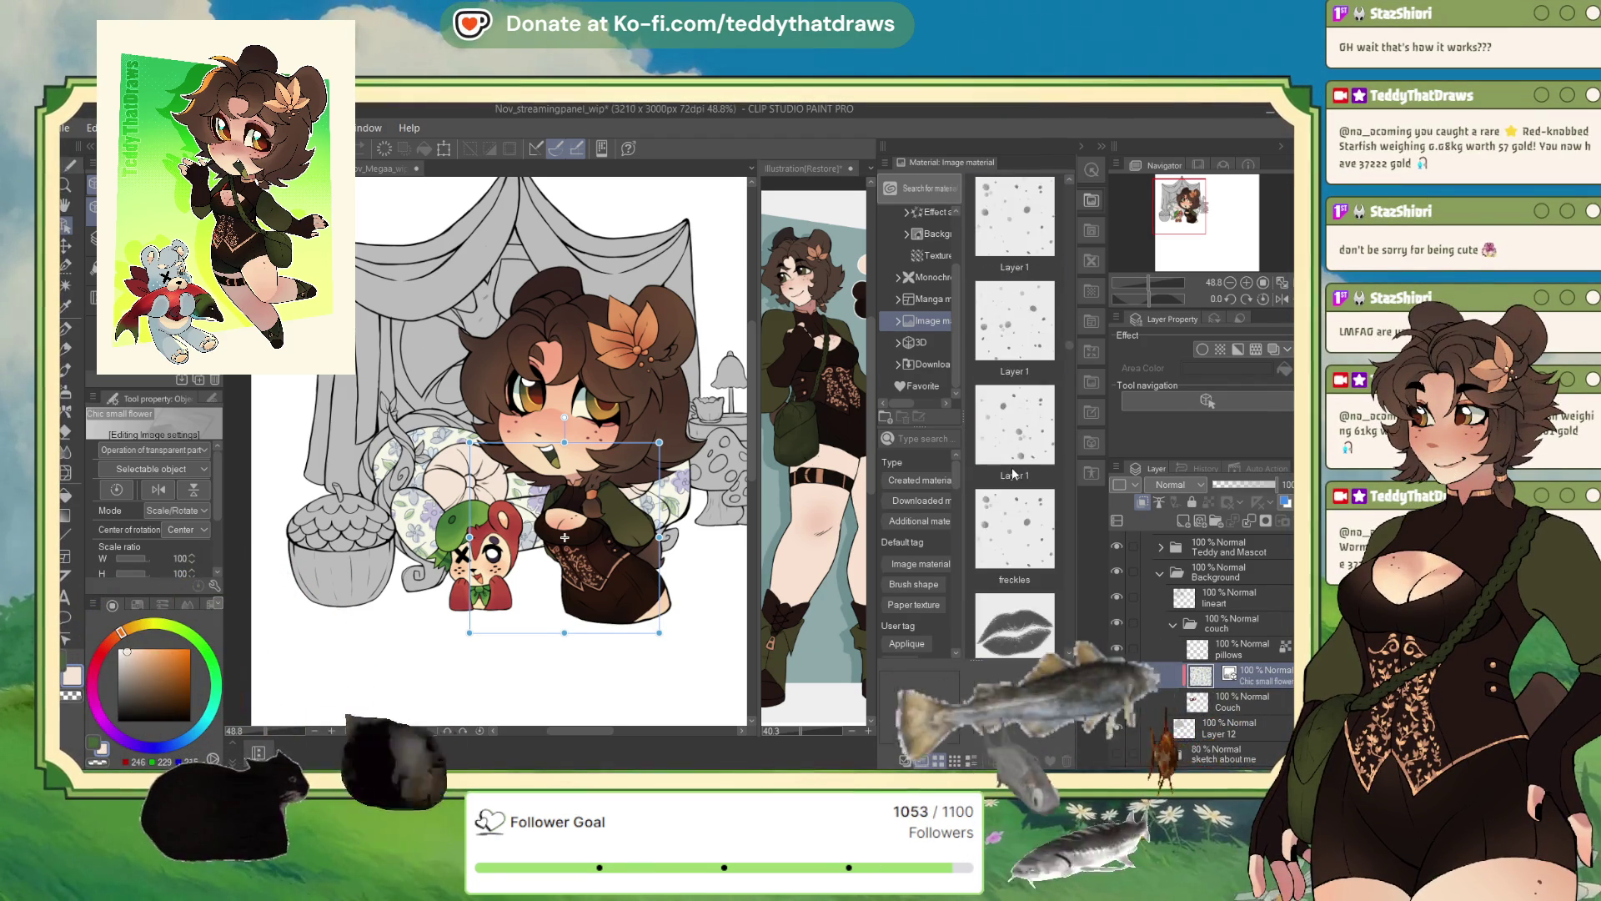
{"action": "scroll", "coordinate": [1009, 434], "scroll_direction": "down", "scroll_amount": 10}
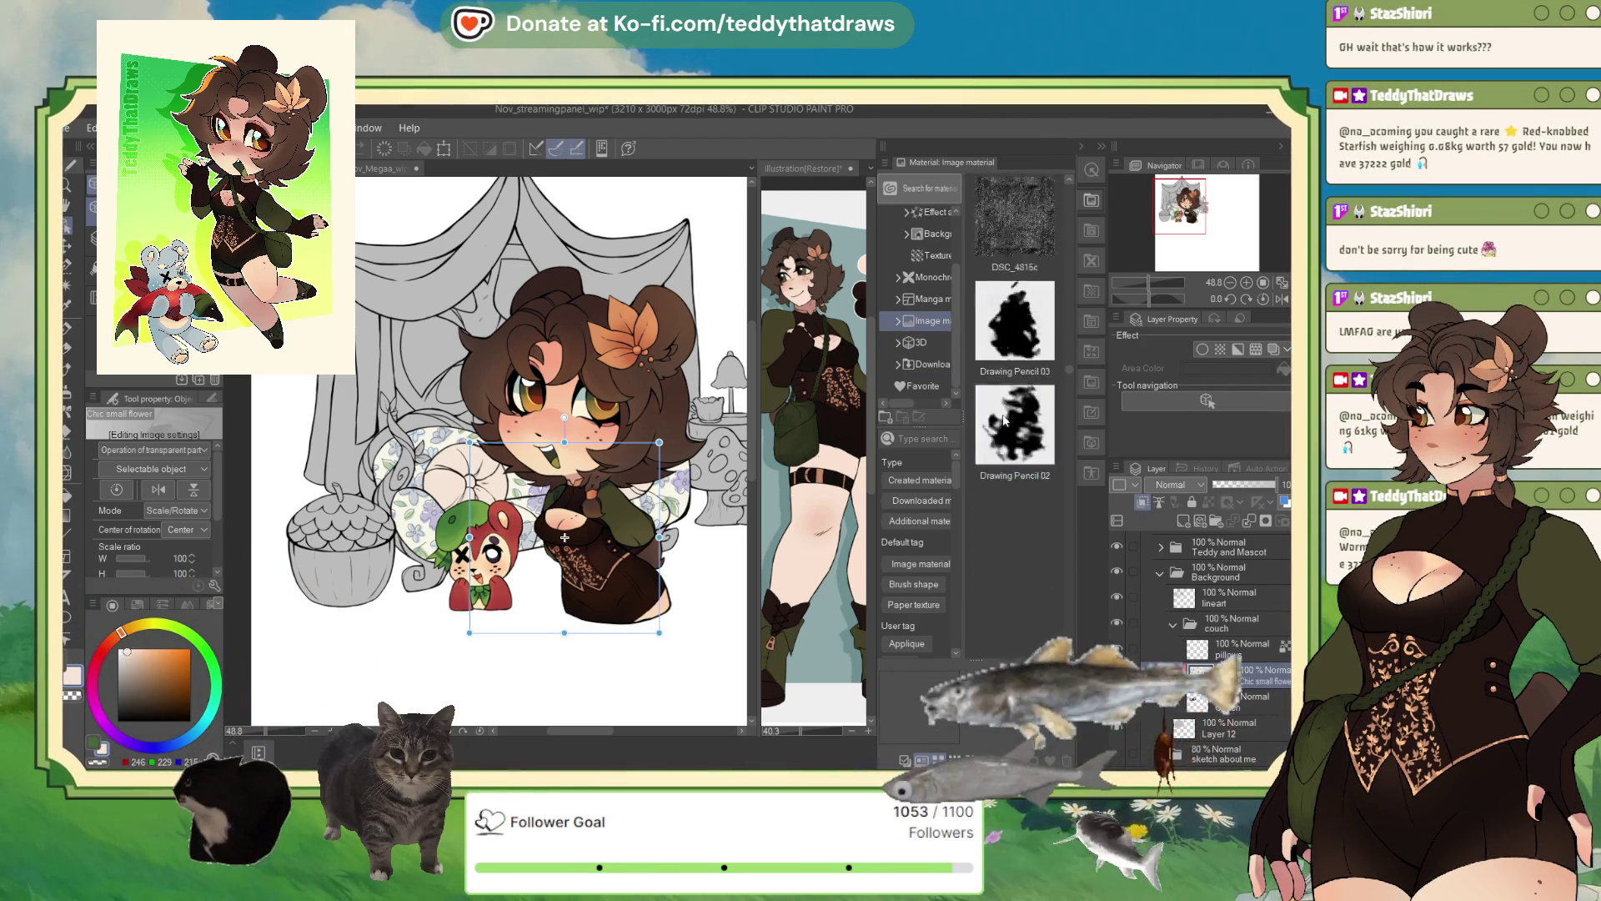
{"action": "scroll", "coordinate": [1009, 417], "scroll_direction": "down", "scroll_amount": 10}
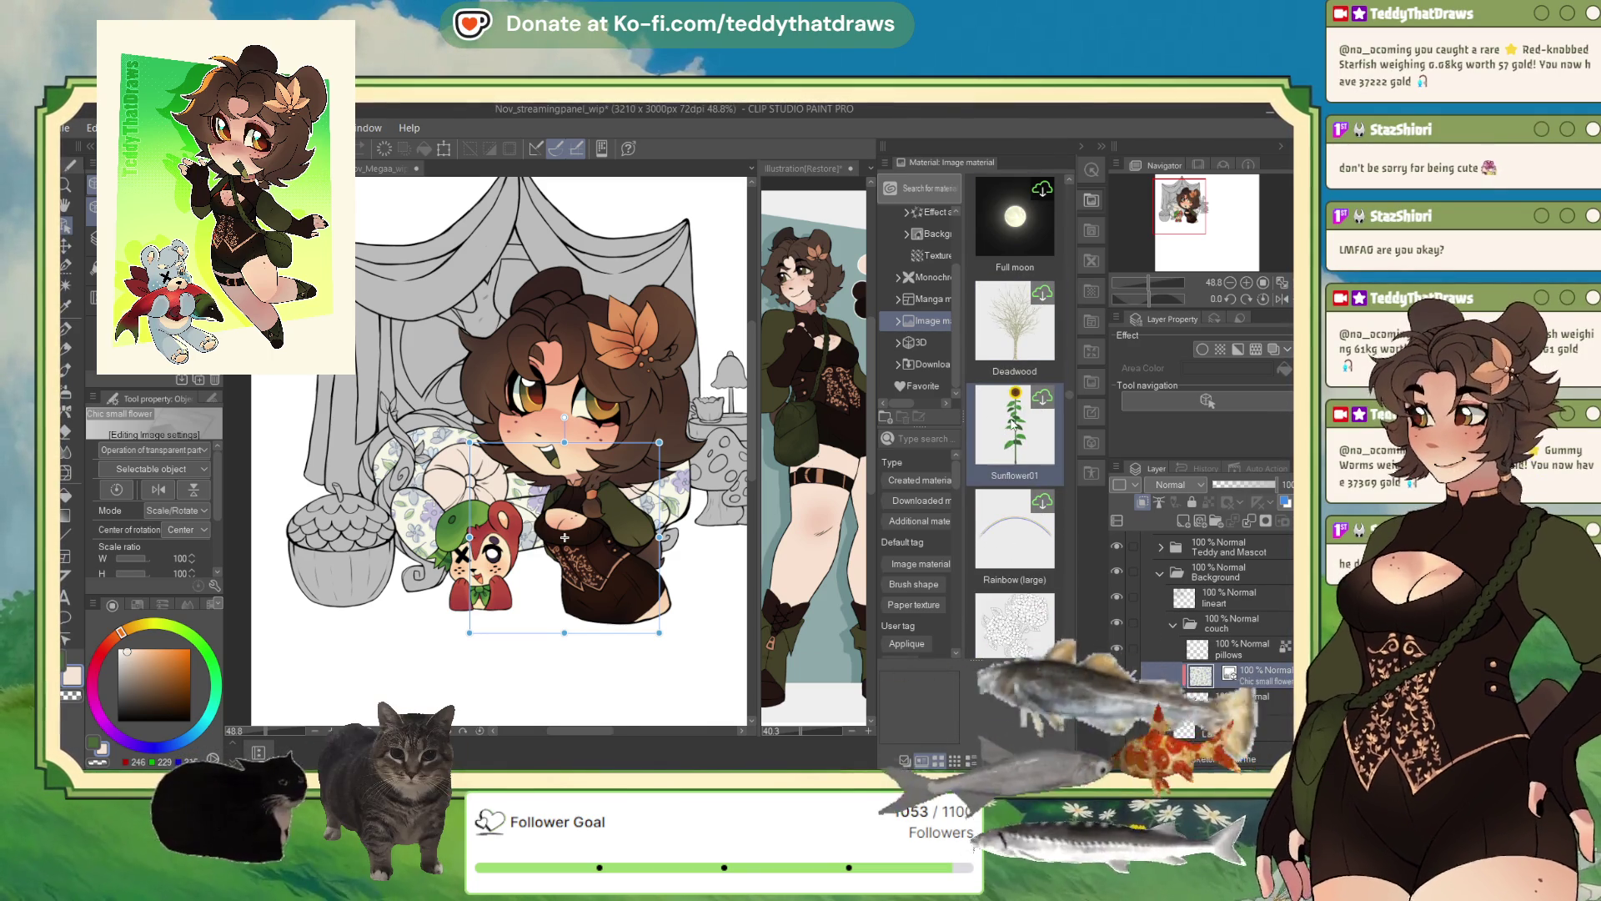
{"action": "scroll", "coordinate": [1013, 425], "scroll_direction": "down", "scroll_amount": 10}
{"action": "scroll", "coordinate": [1014, 428], "scroll_direction": "down", "scroll_amount": 10}
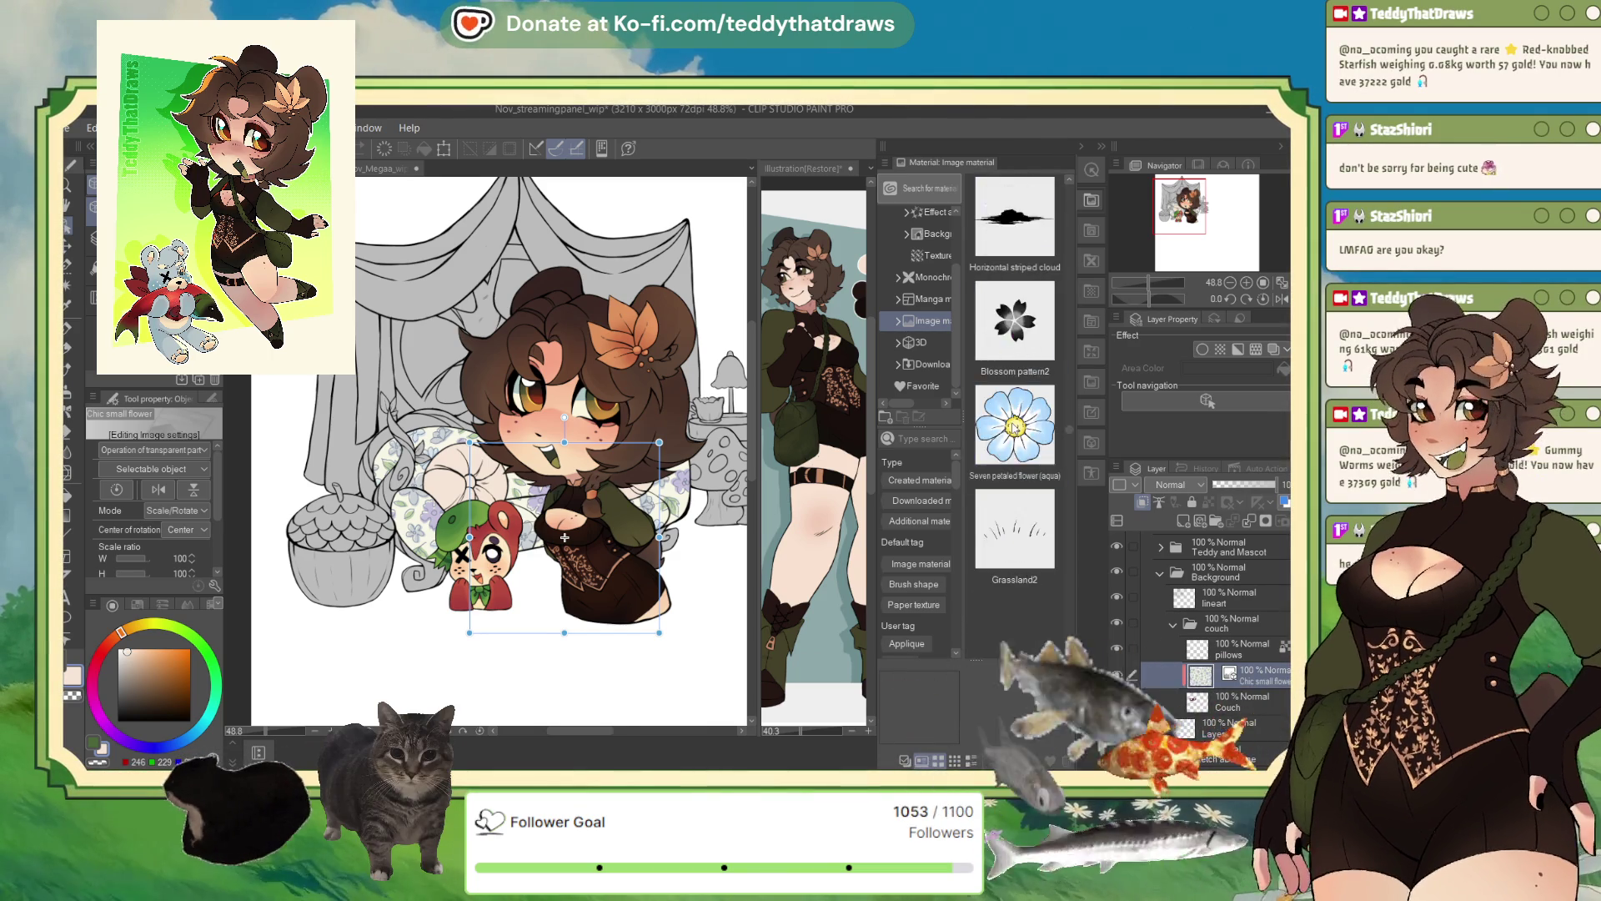
{"action": "scroll", "coordinate": [1013, 429], "scroll_direction": "up", "scroll_amount": 5}
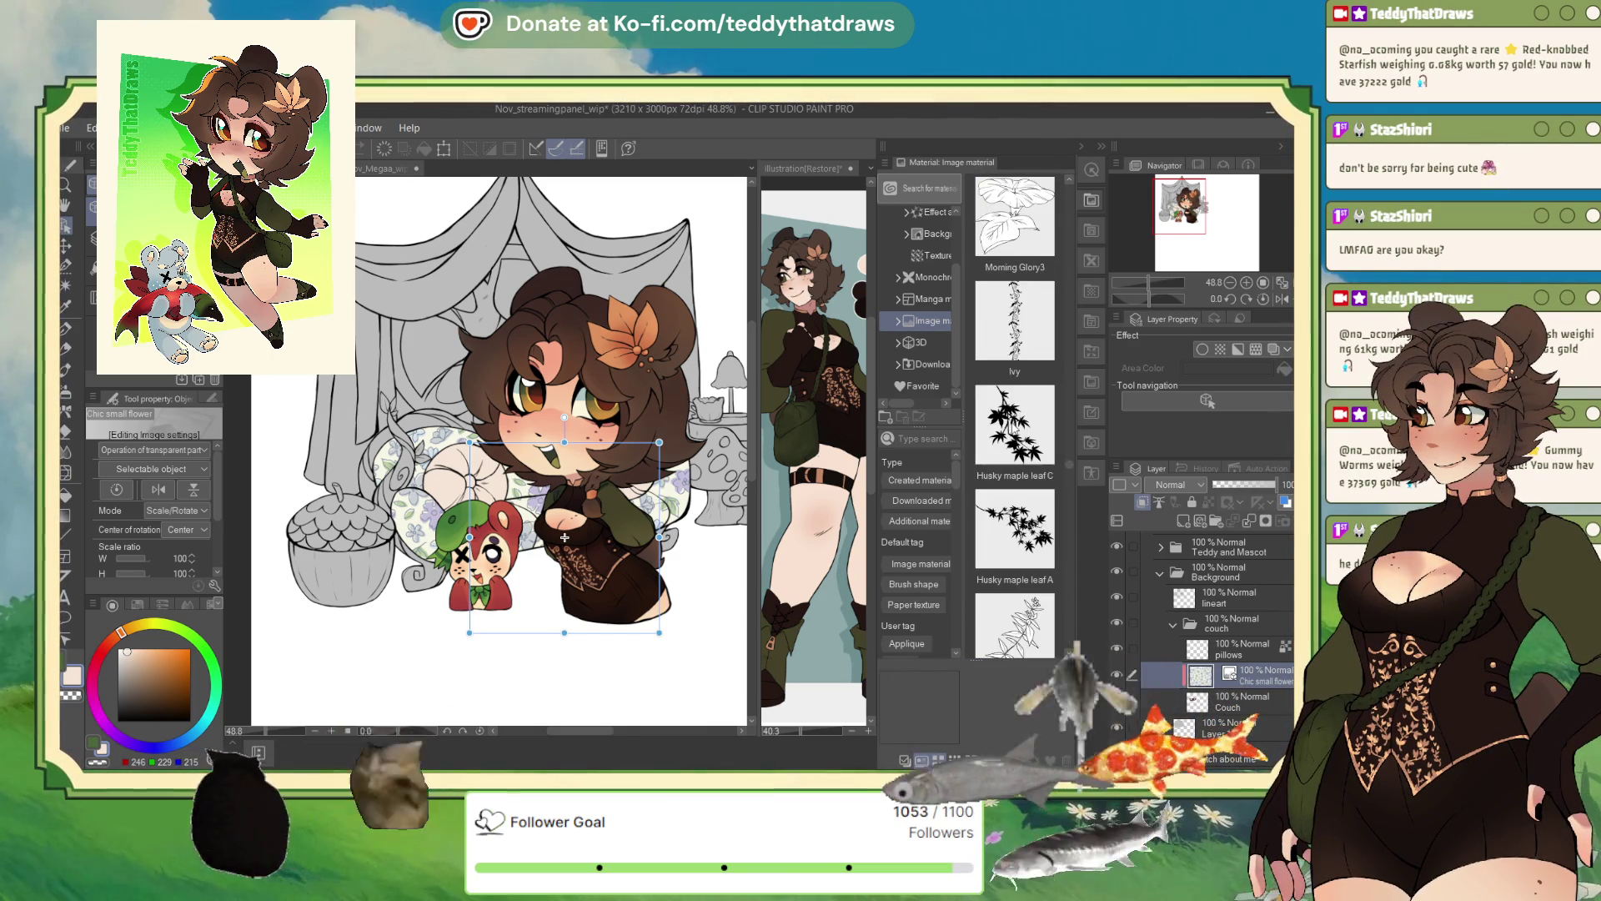
{"action": "scroll", "coordinate": [1020, 505], "scroll_direction": "down", "scroll_amount": 1}
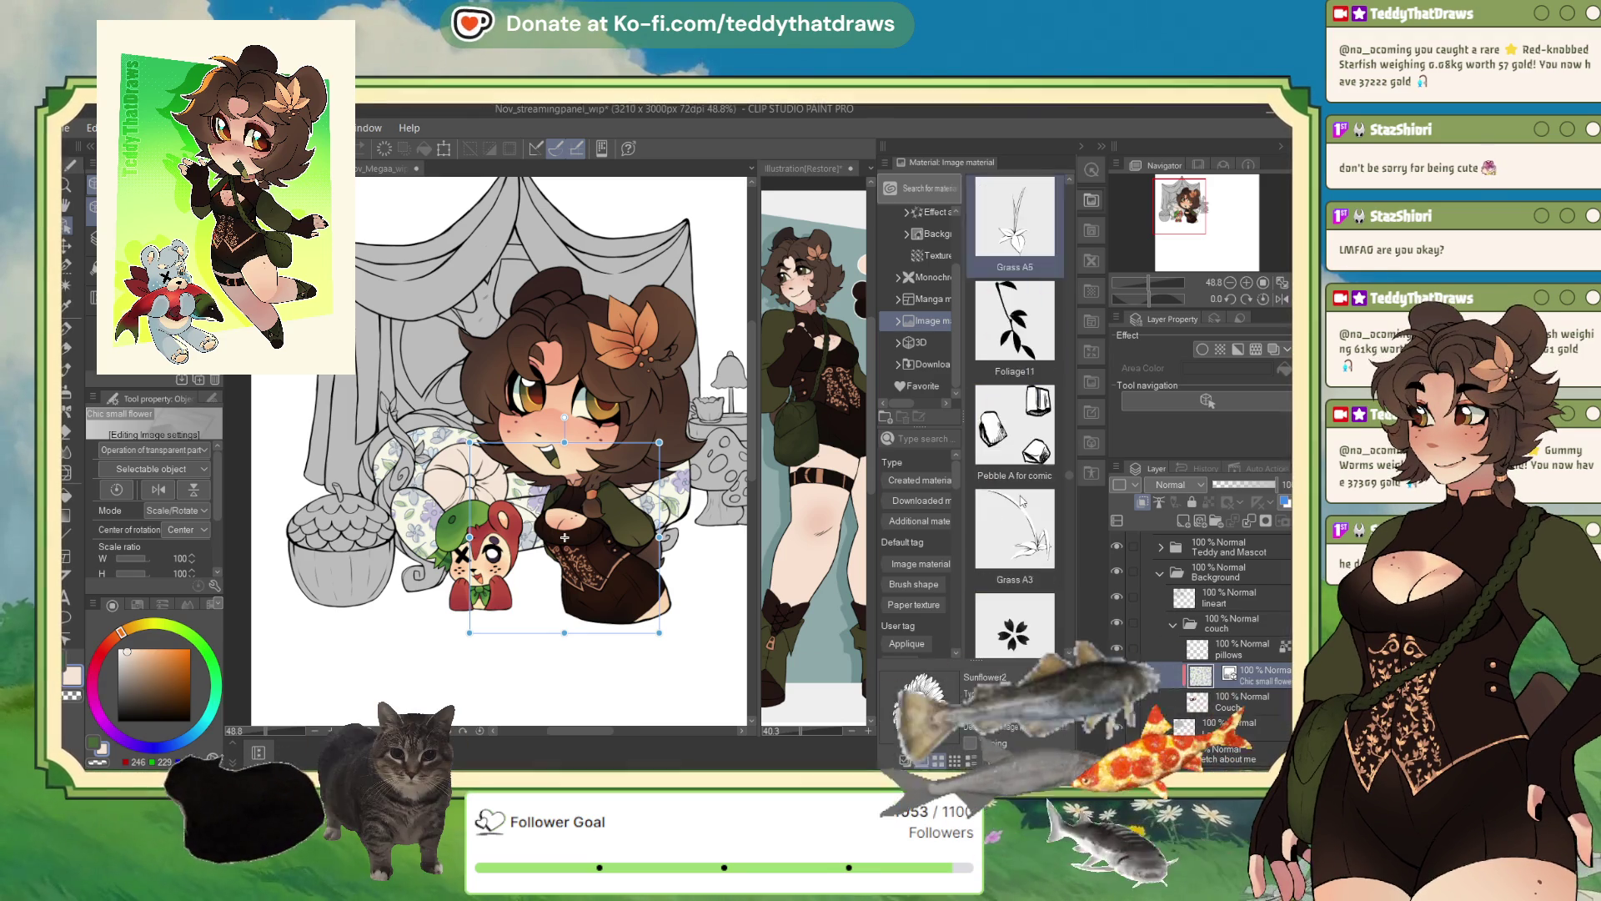
{"action": "scroll", "coordinate": [1020, 499], "scroll_direction": "down", "scroll_amount": 5}
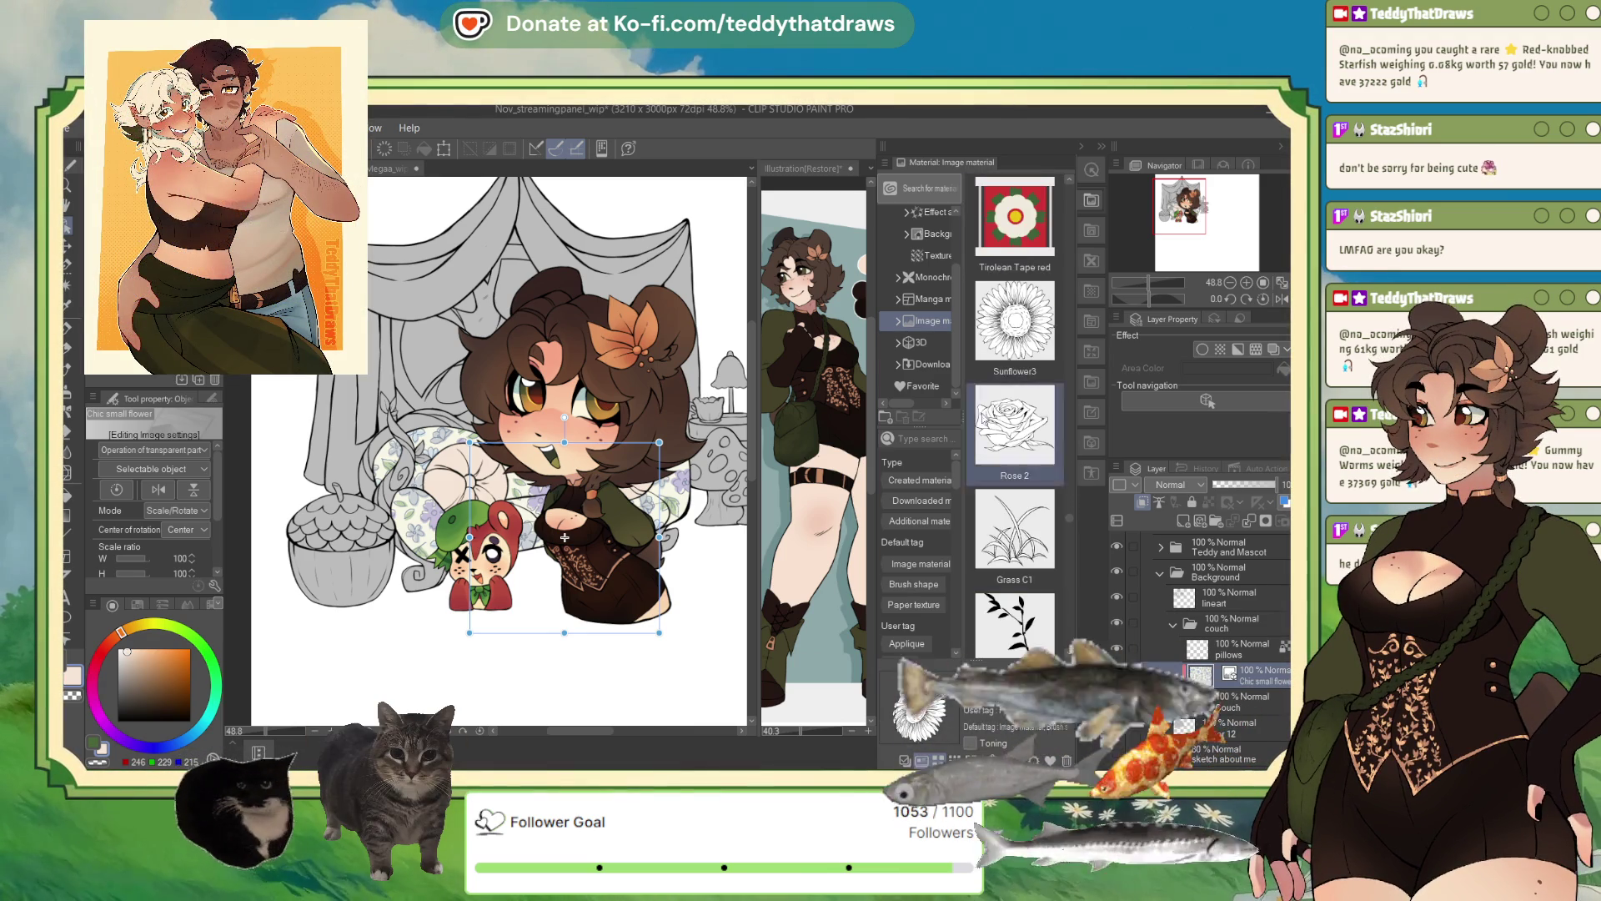
{"action": "scroll", "coordinate": [1015, 495], "scroll_direction": "down", "scroll_amount": 3}
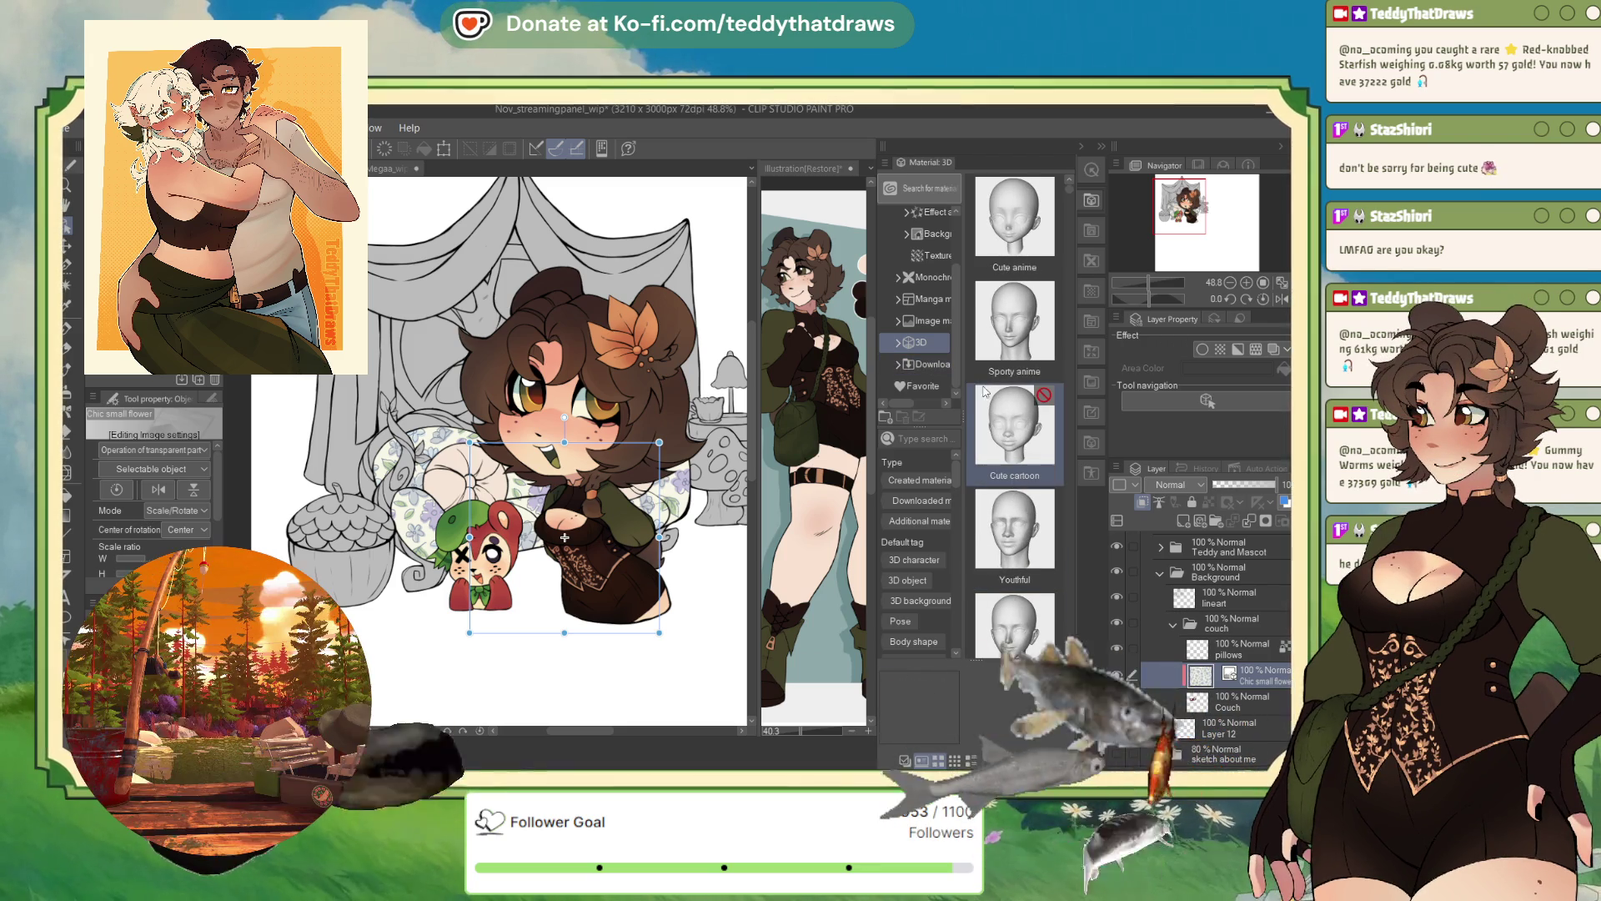
- Open the Download folder and add the yellow-green floral pattern as a new layer
{"action": "left_click", "coordinate": [933, 364]}
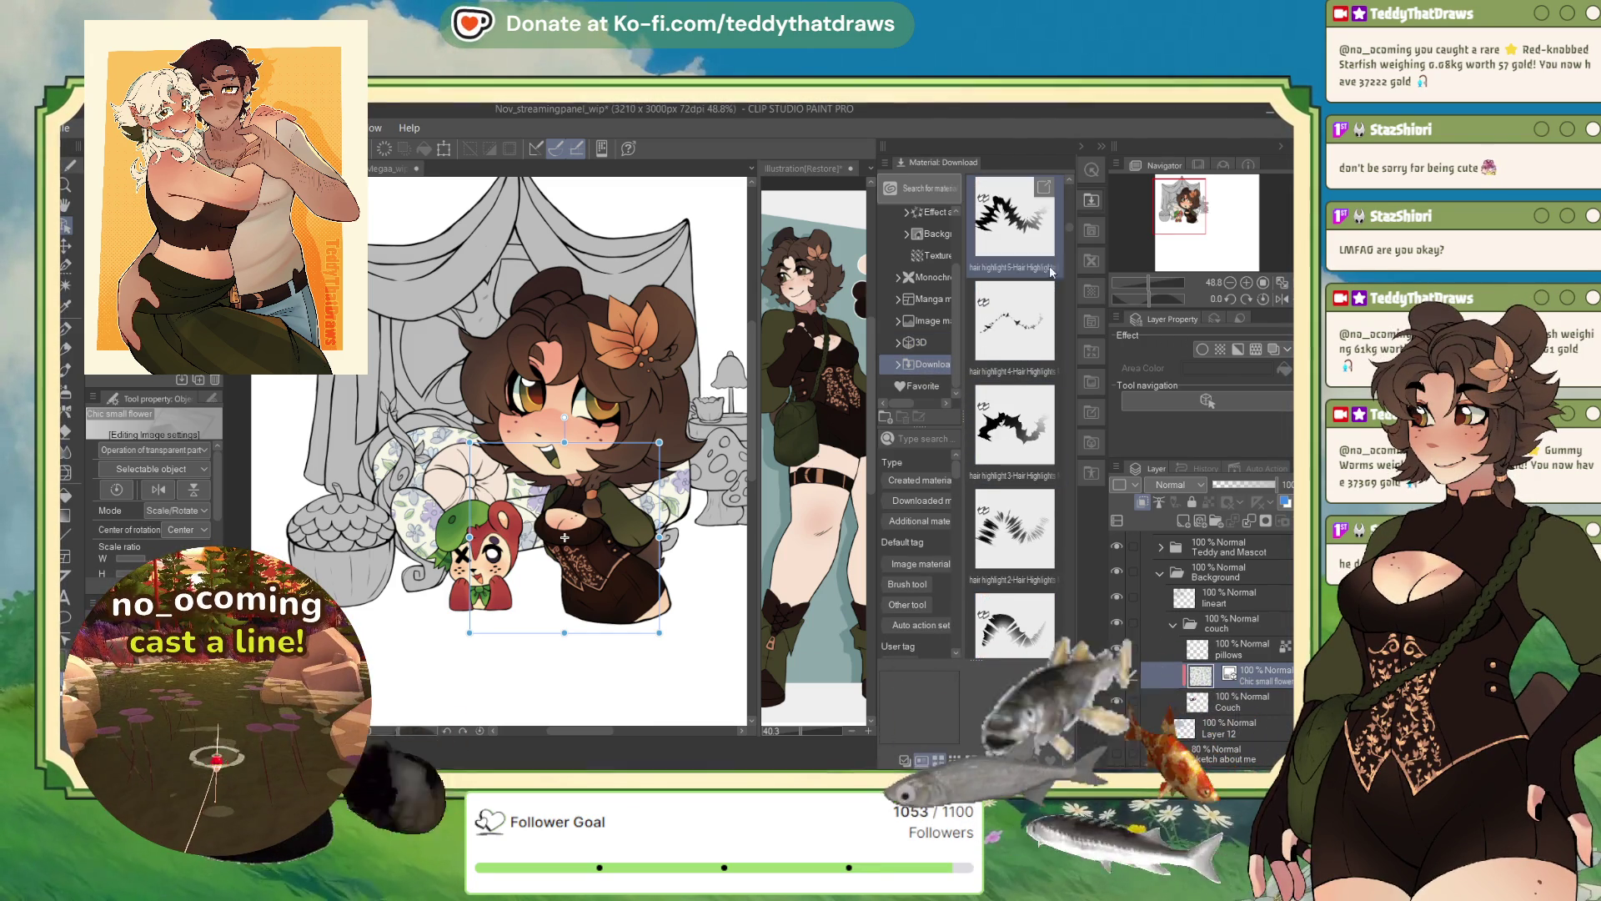
{"action": "scroll", "coordinate": [1069, 236], "scroll_direction": "down", "scroll_amount": 10}
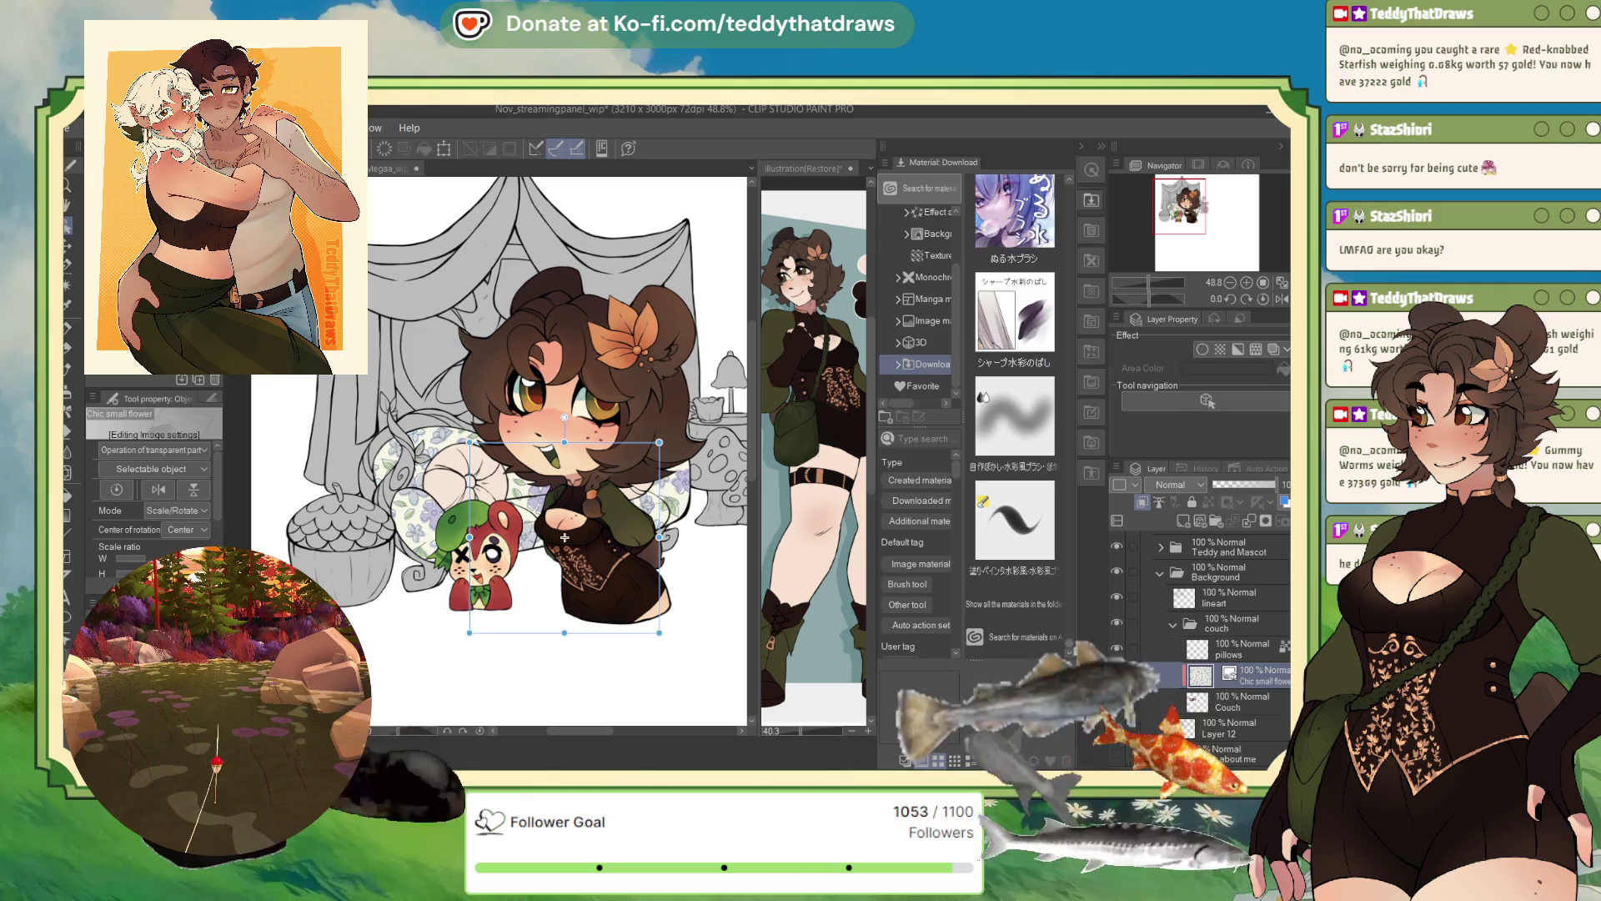
{"action": "scroll", "coordinate": [1045, 562], "scroll_direction": "up", "scroll_amount": 5}
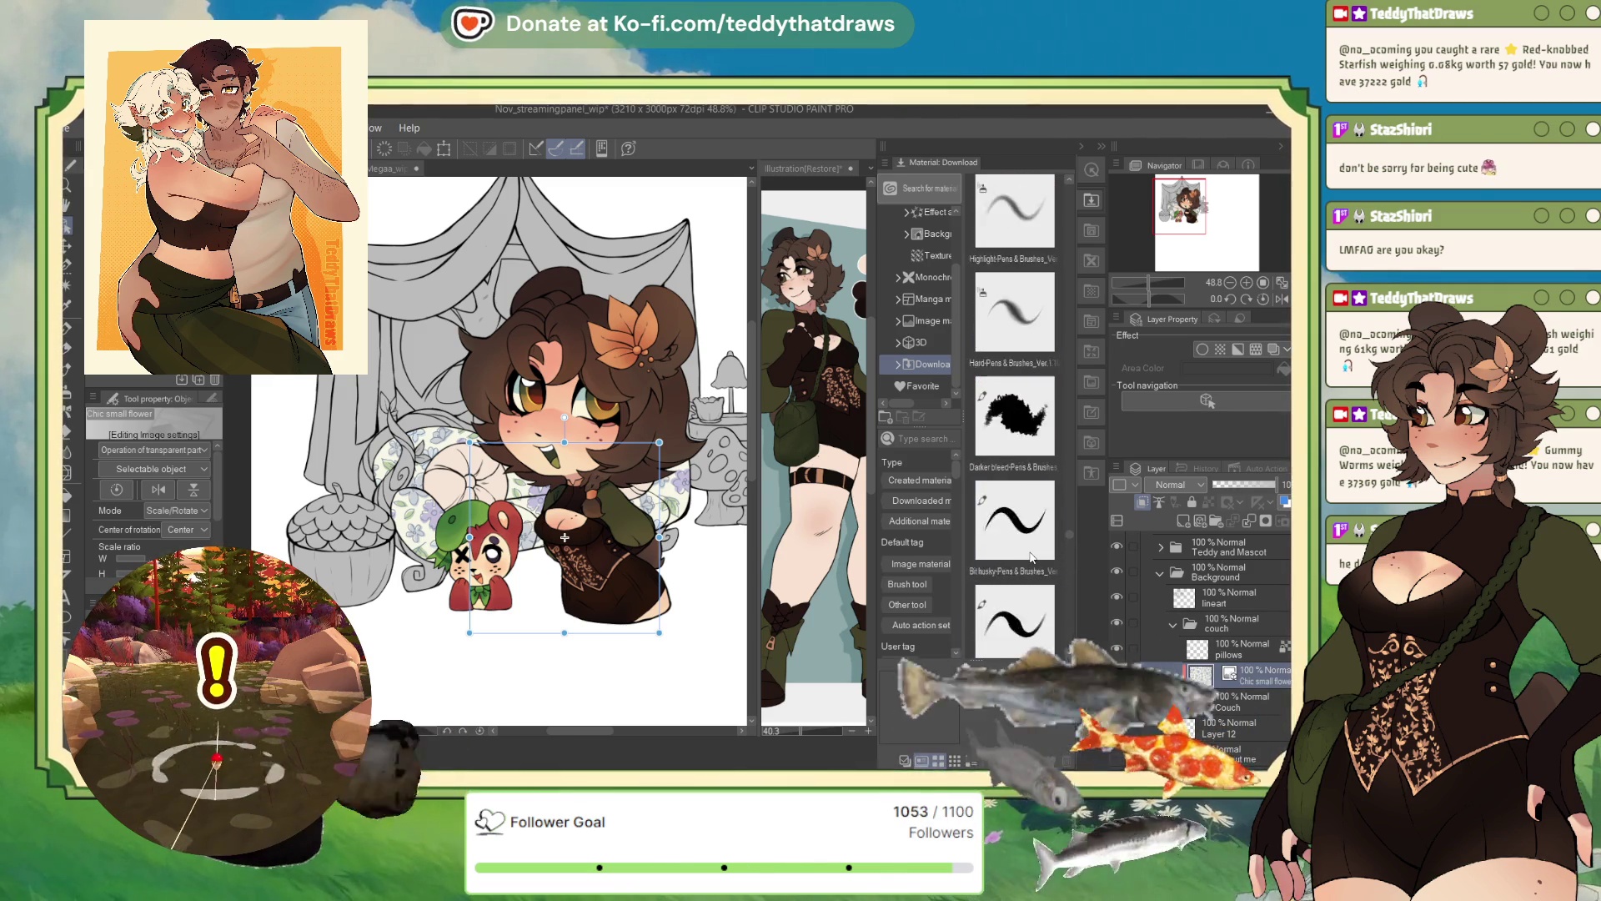
{"action": "scroll", "coordinate": [1032, 557], "scroll_direction": "up", "scroll_amount": 5}
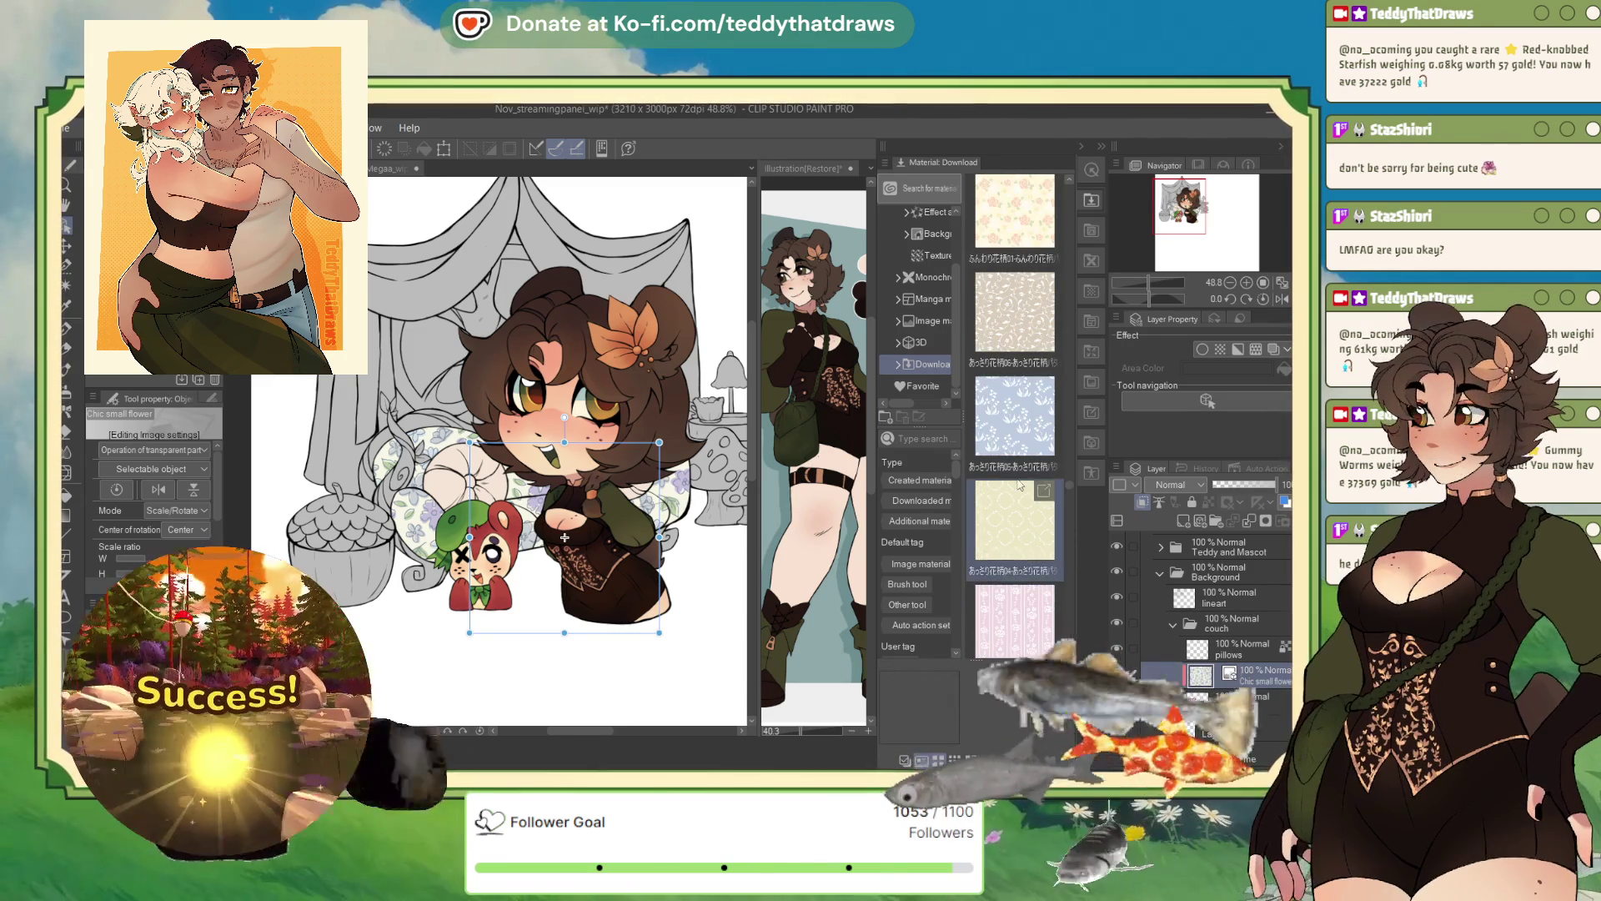
{"action": "scroll", "coordinate": [1018, 494], "scroll_direction": "up", "scroll_amount": 3}
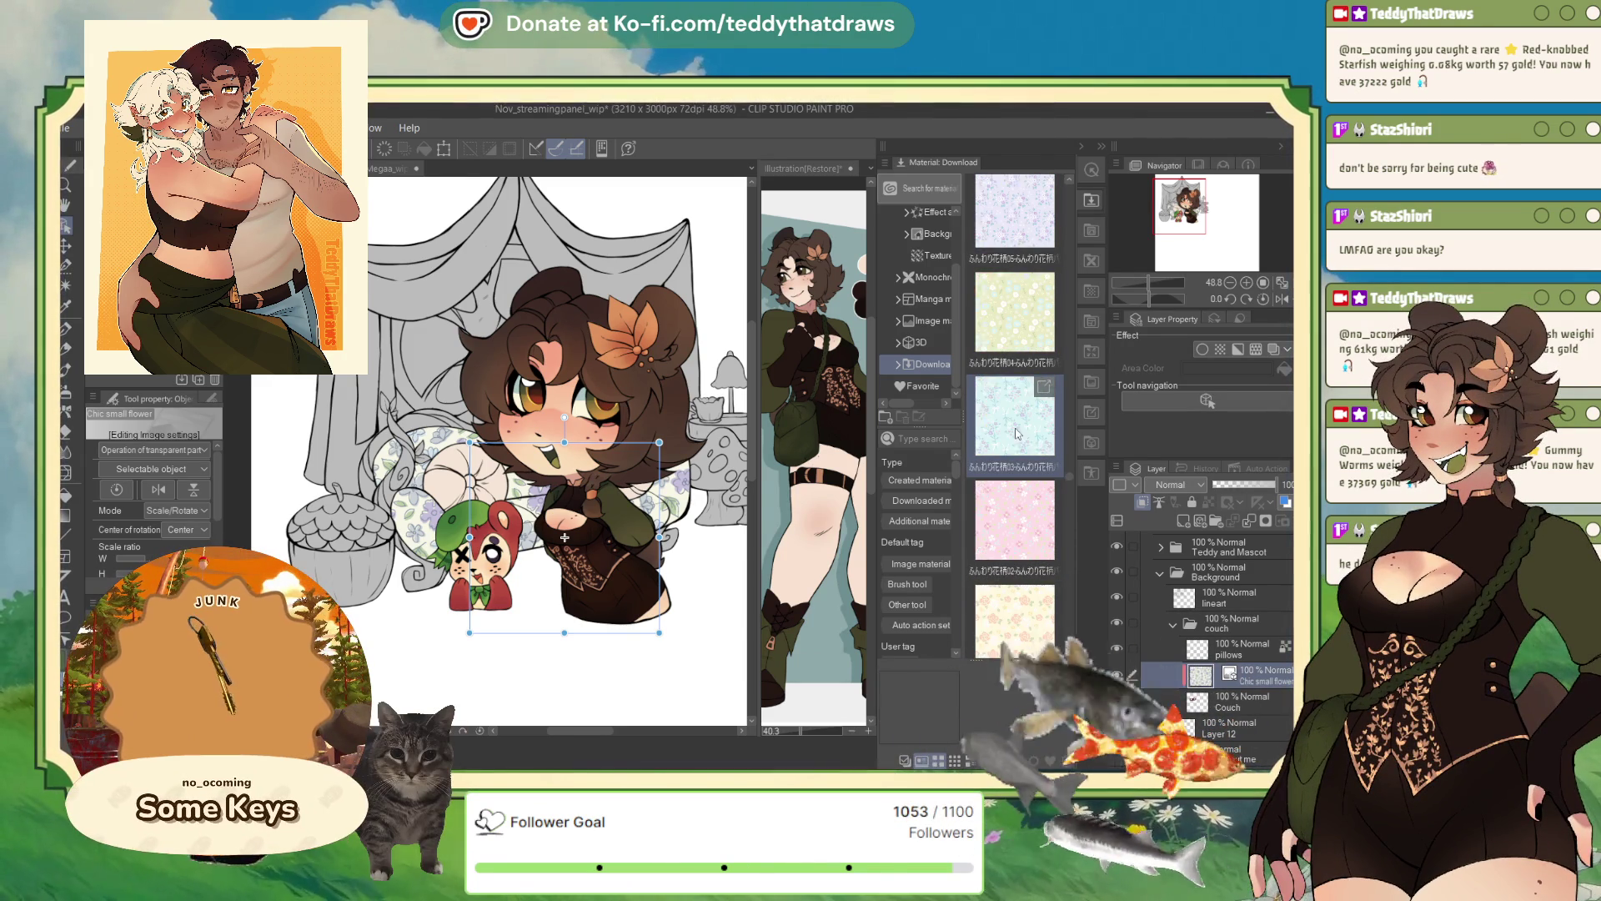
{"action": "scroll", "coordinate": [1026, 448], "scroll_direction": "up", "scroll_amount": 2}
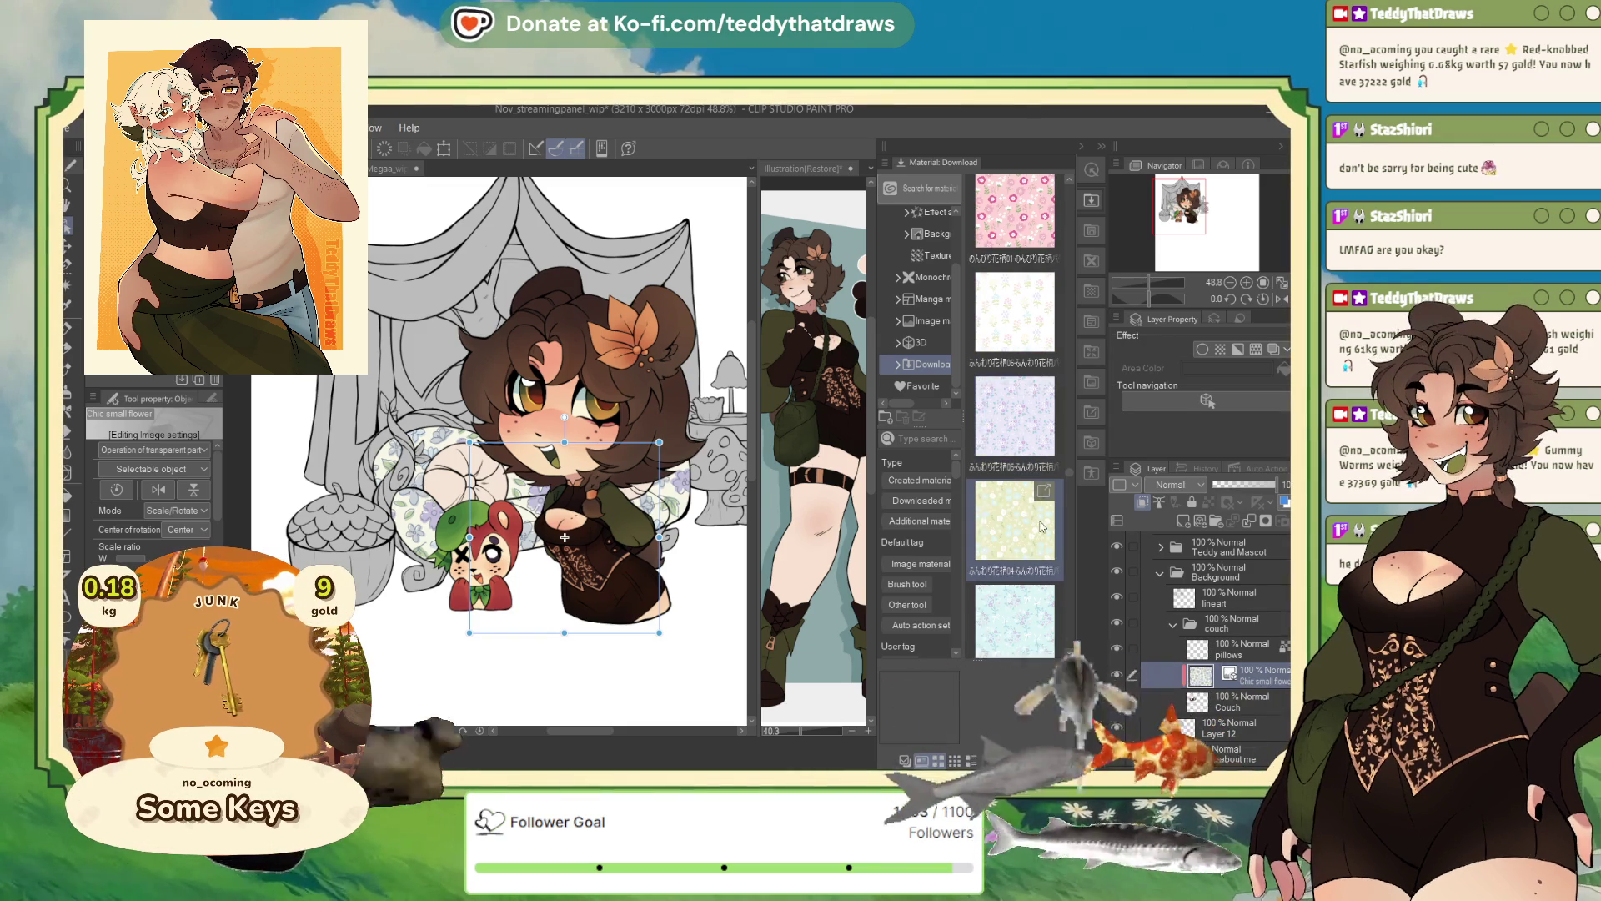
{"action": "scroll", "coordinate": [1025, 529], "scroll_direction": "up", "scroll_amount": 1}
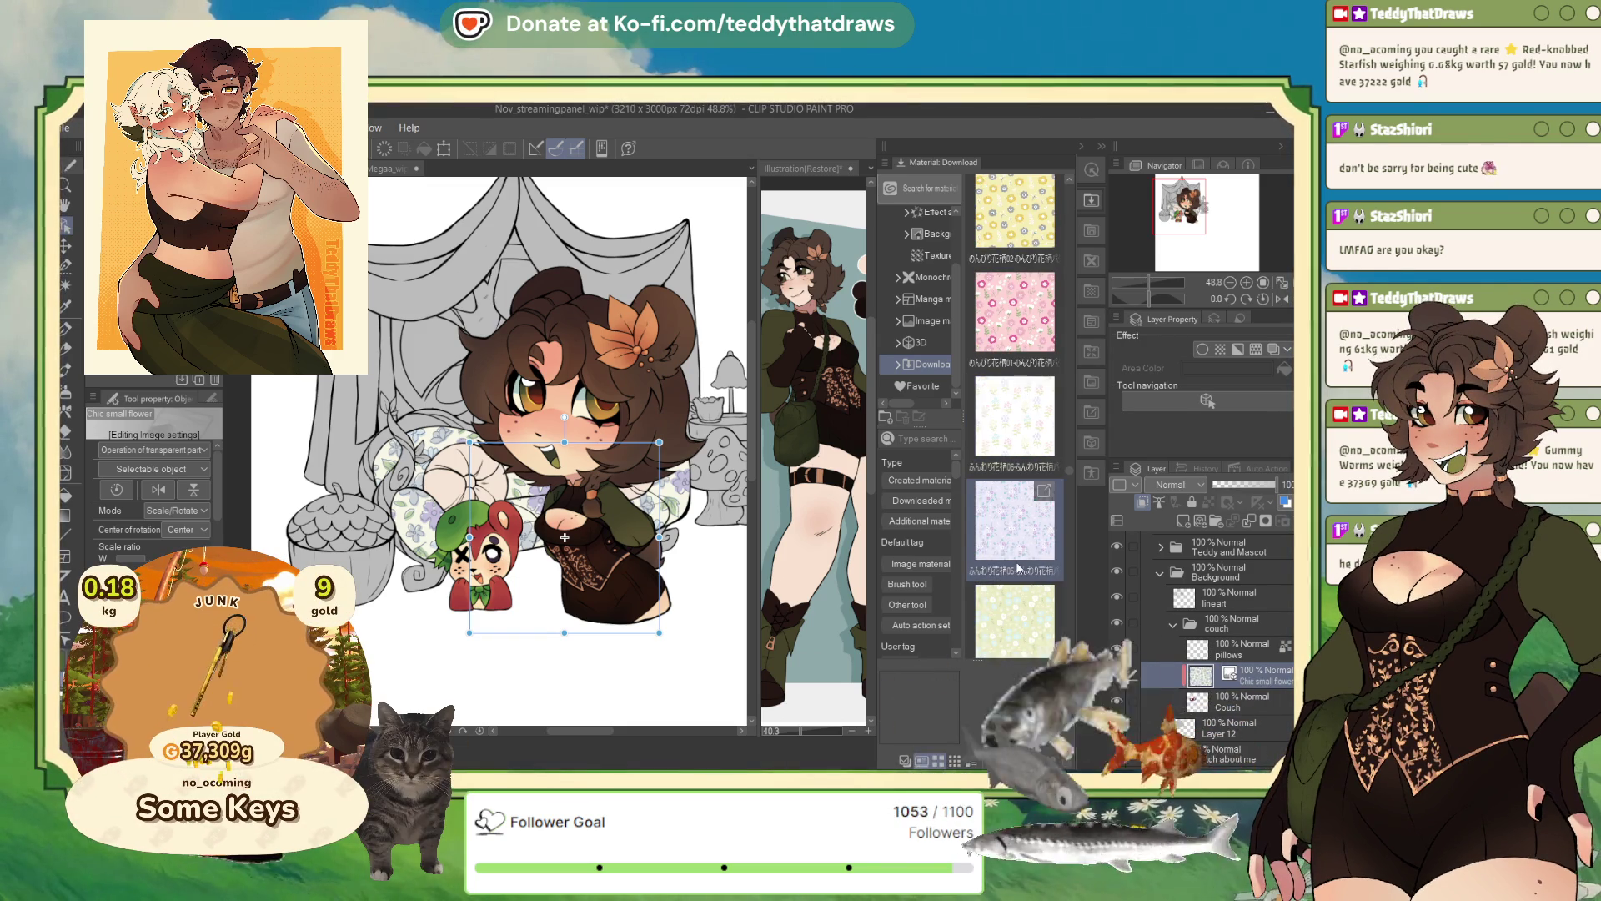
{"action": "scroll", "coordinate": [1026, 559], "scroll_direction": "down", "scroll_amount": 3}
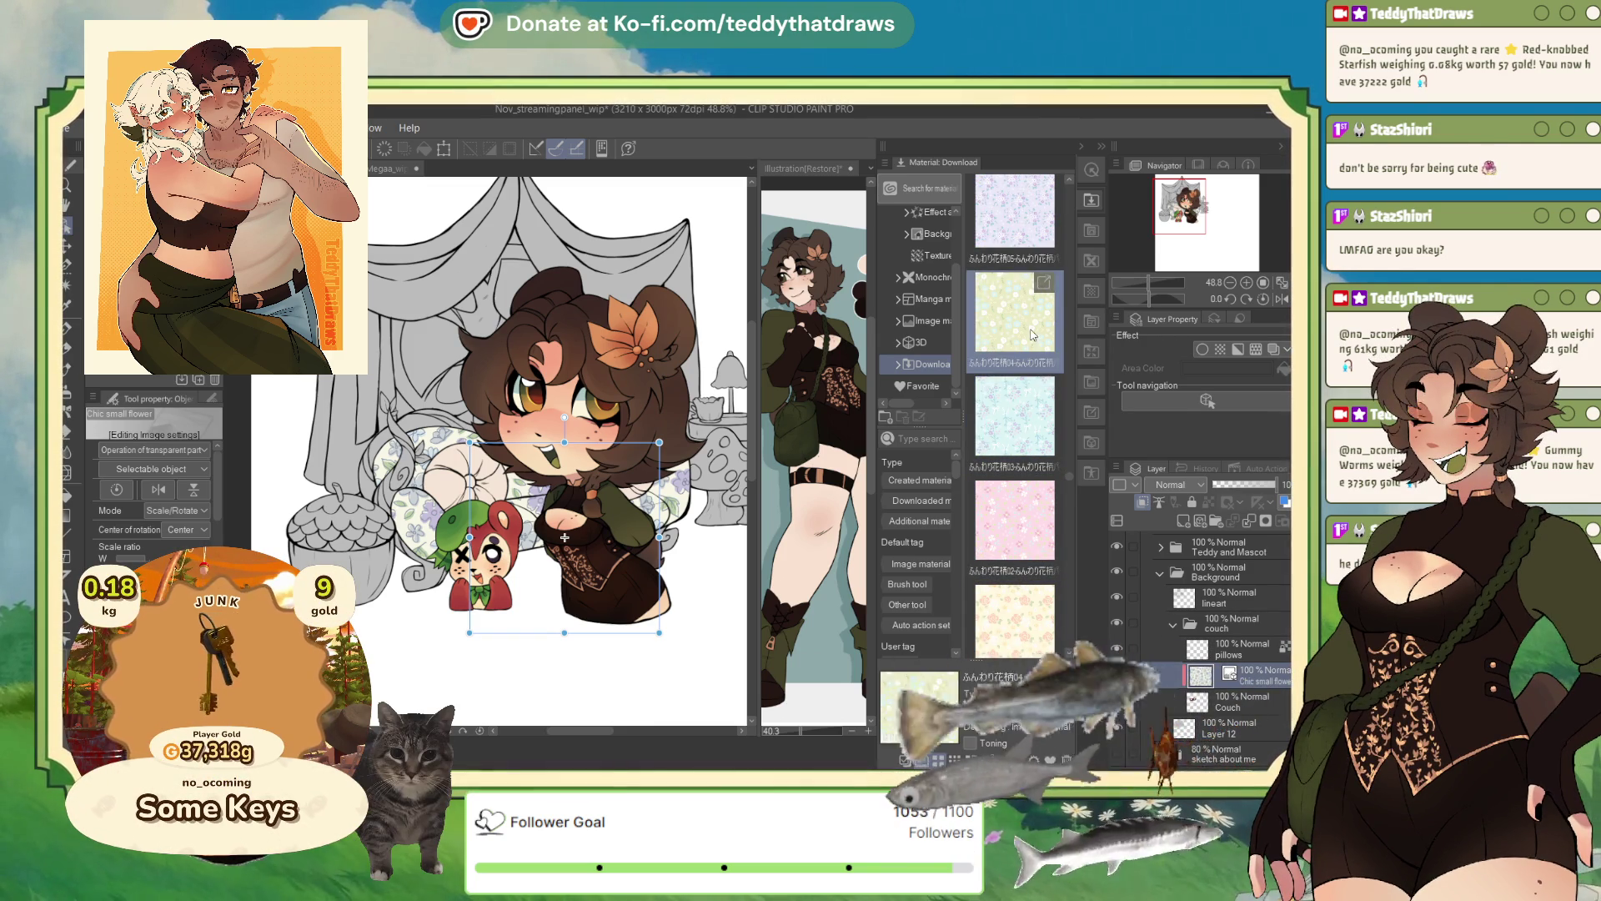
{"action": "left_click_drag", "start_coordinate": [503, 513], "coordinate": [532, 542]}
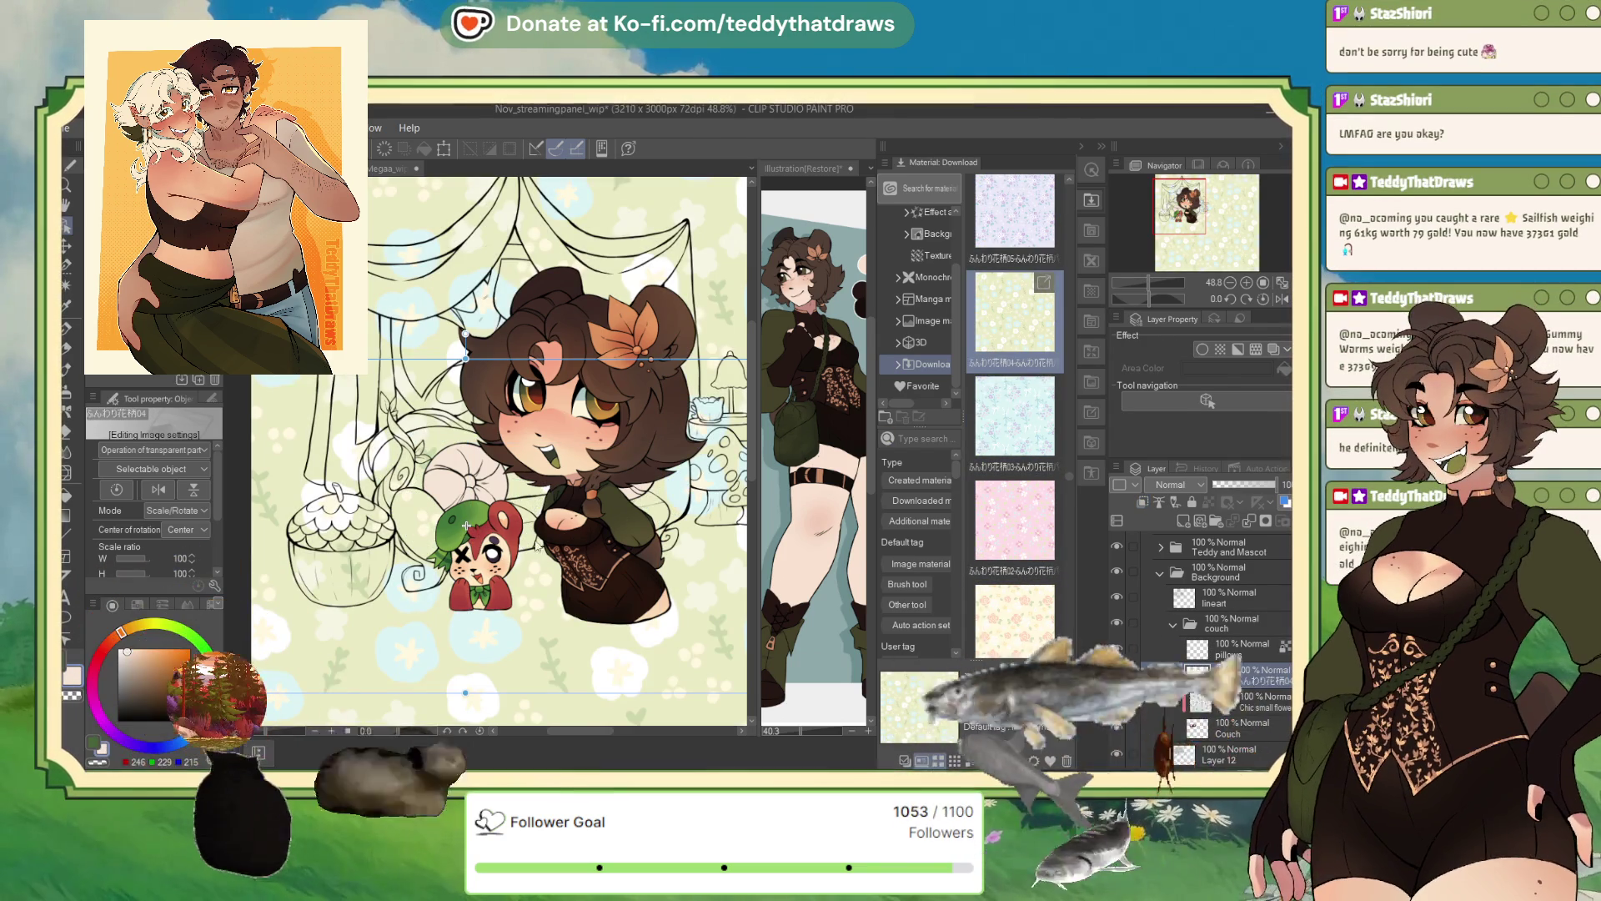
- Select the ふんわり花柄04 floral pattern layer above the Couch layer
{"action": "scroll", "coordinate": [544, 502], "scroll_direction": "down", "scroll_amount": 5}
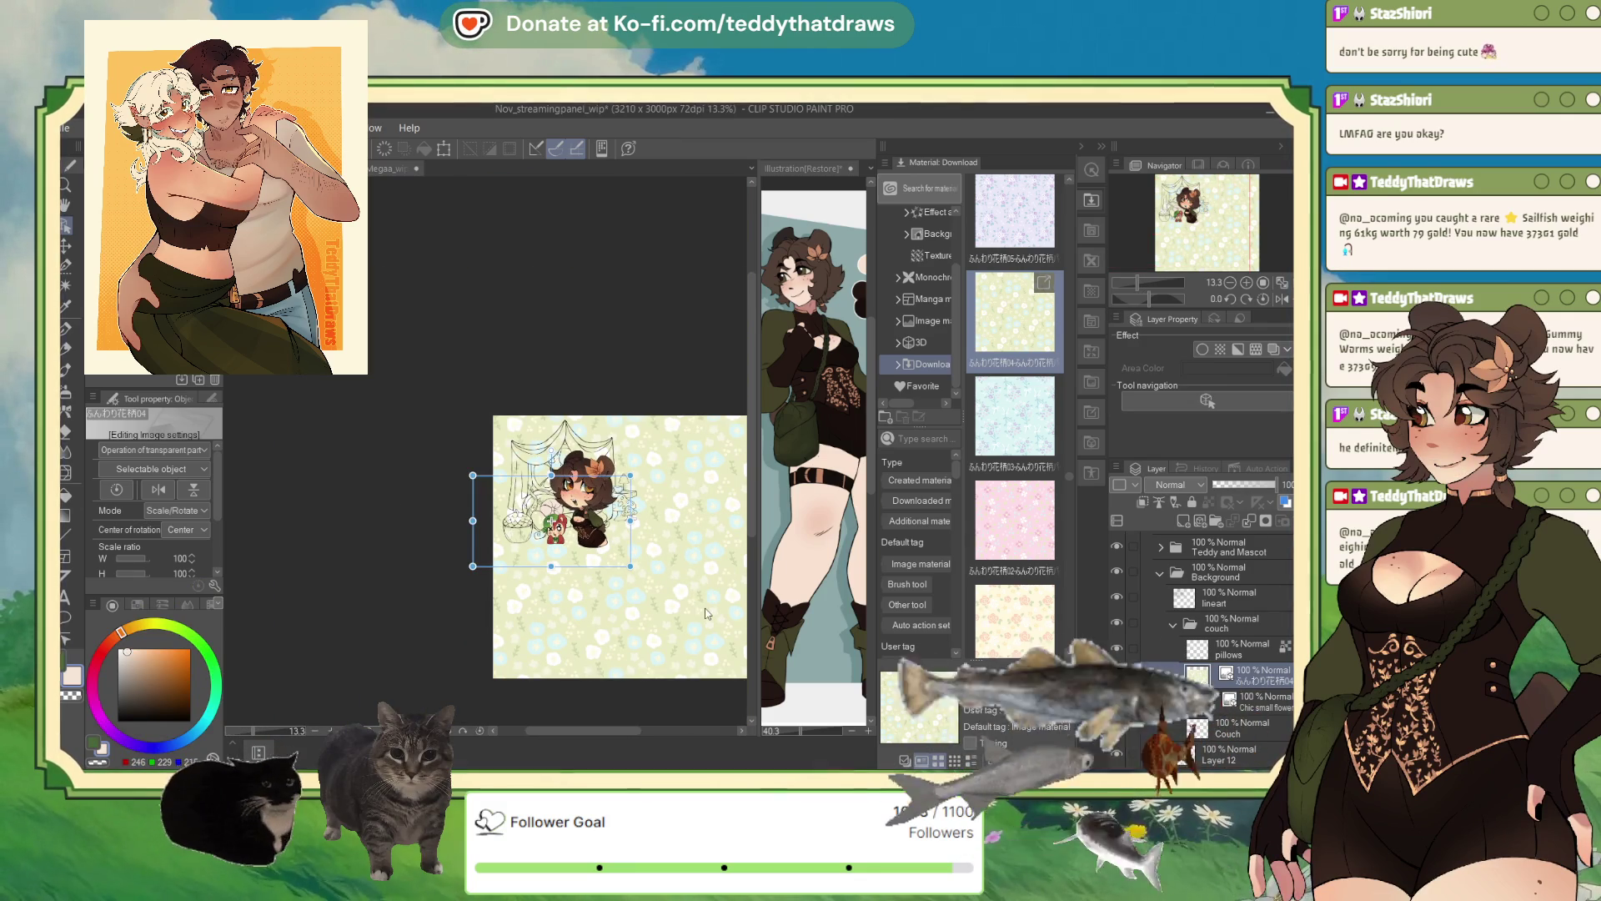
{"action": "left_click", "coordinate": [579, 522]}
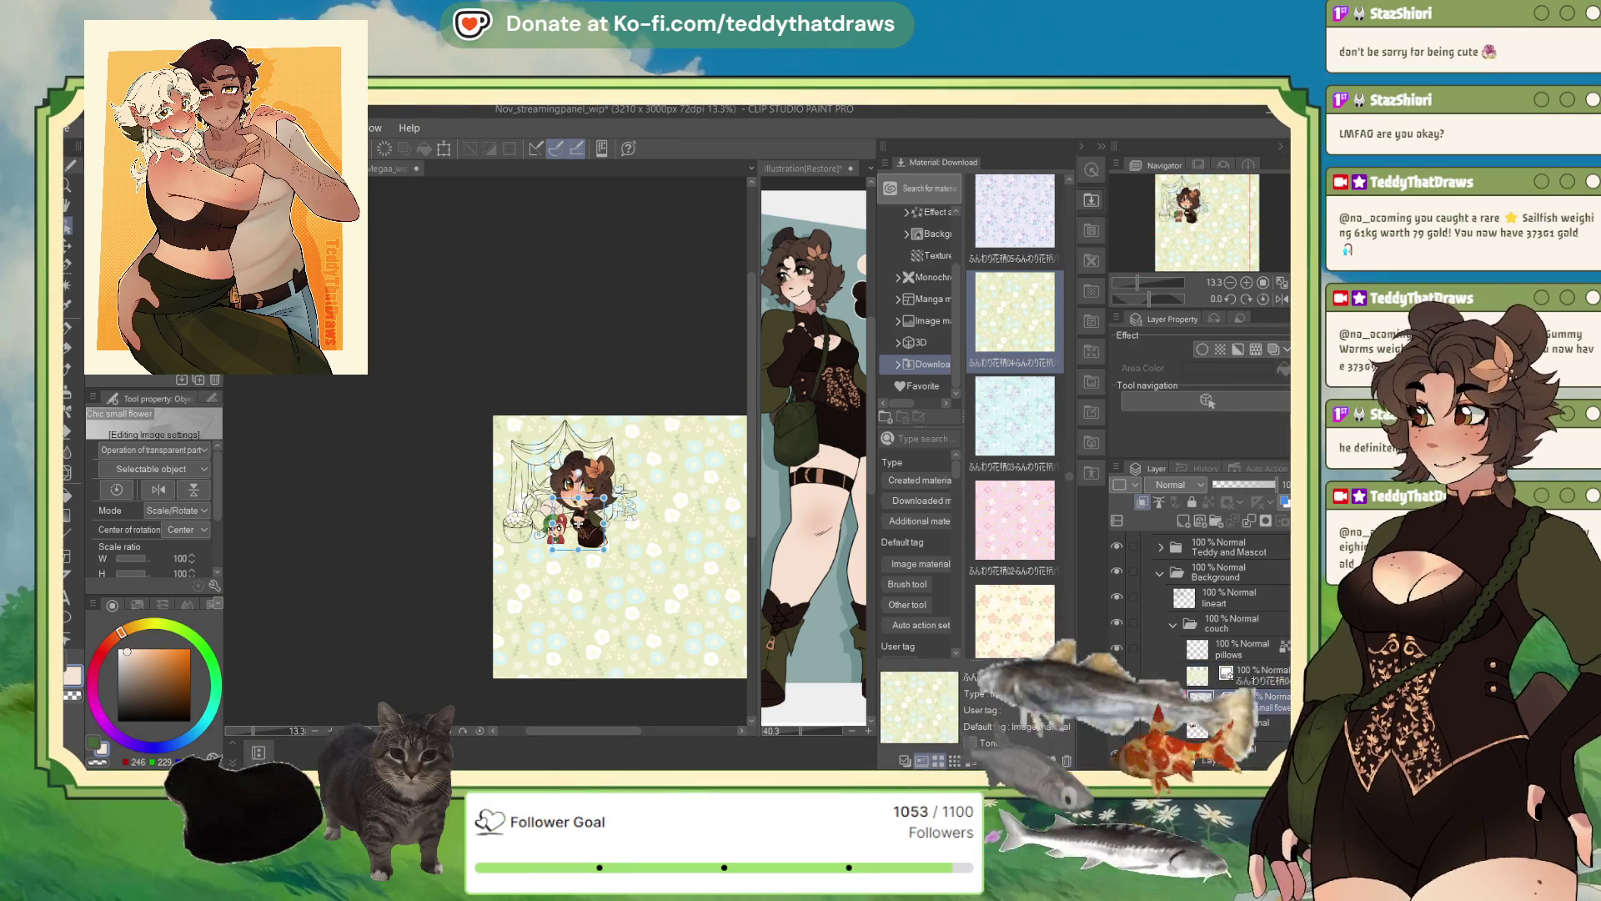
{"action": "left_click", "coordinate": [1247, 701]}
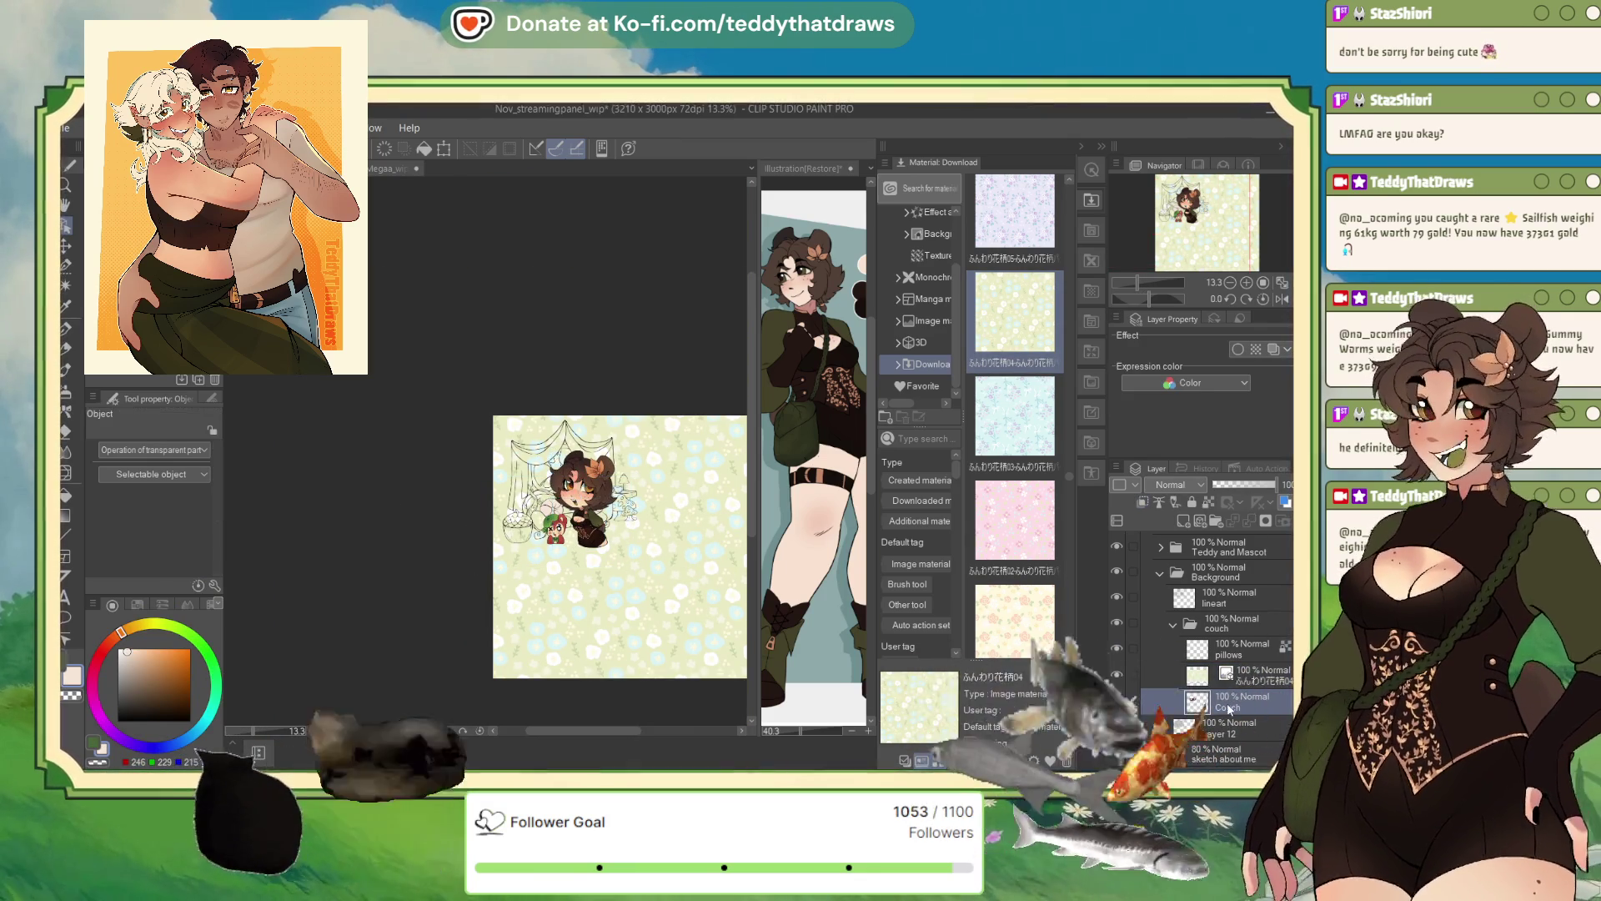
{"action": "left_click", "coordinate": [1266, 682]}
- Preview the blue floral material, then clip the yellow floral pattern to the couch layer with Ctrl+Alt+G
{"action": "scroll", "coordinate": [1037, 401], "scroll_direction": "down", "scroll_amount": 10}
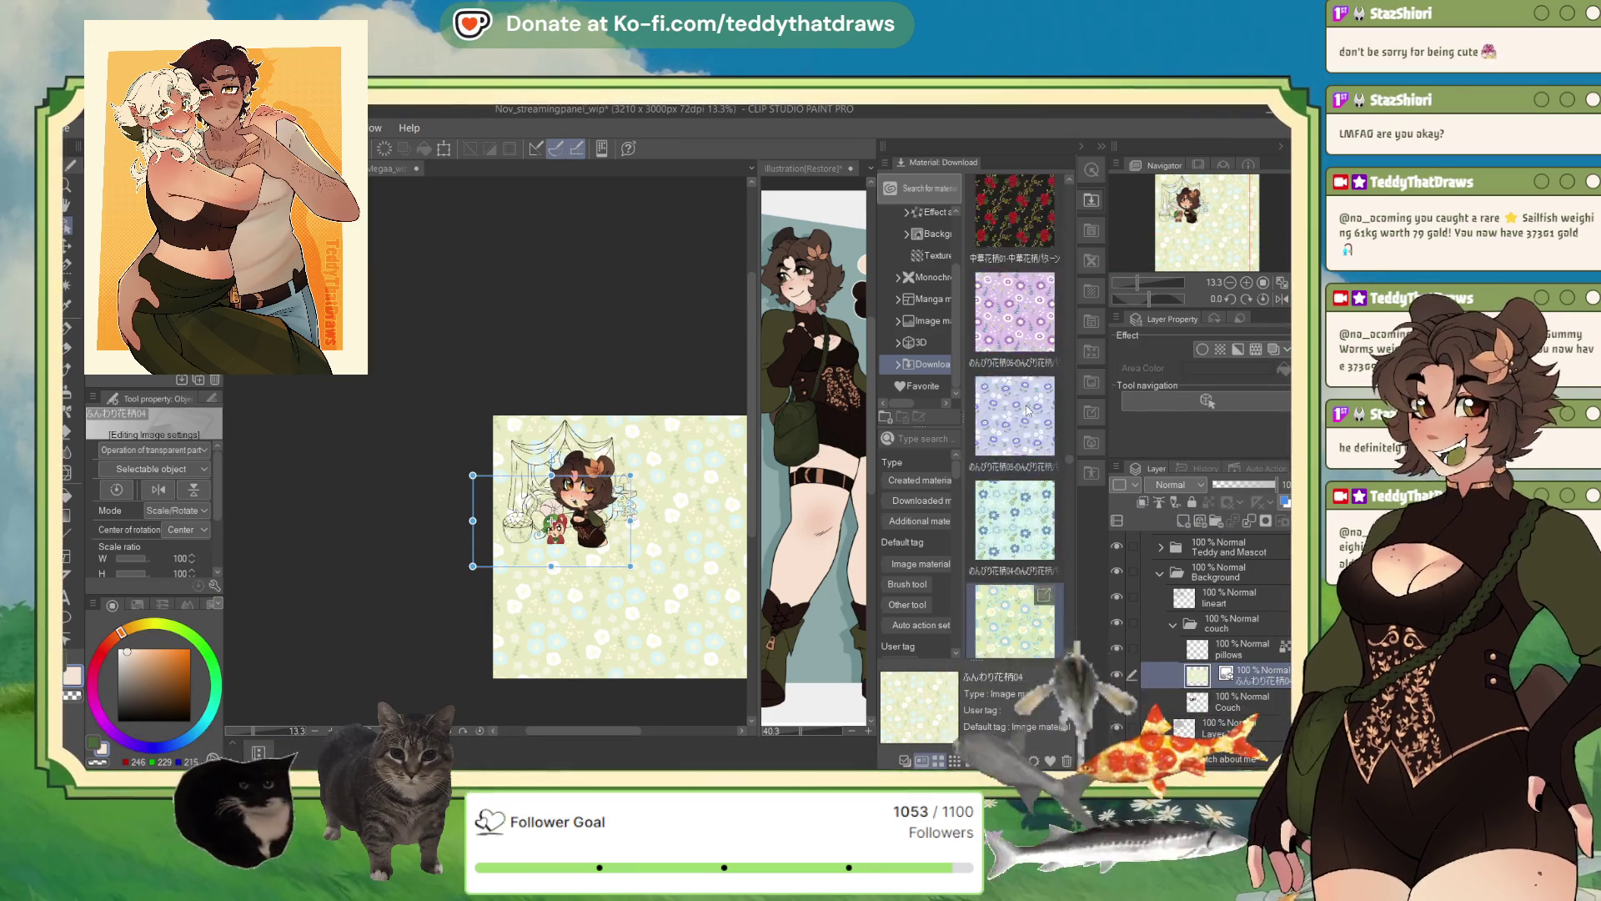
{"action": "scroll", "coordinate": [1037, 402], "scroll_direction": "down", "scroll_amount": 8}
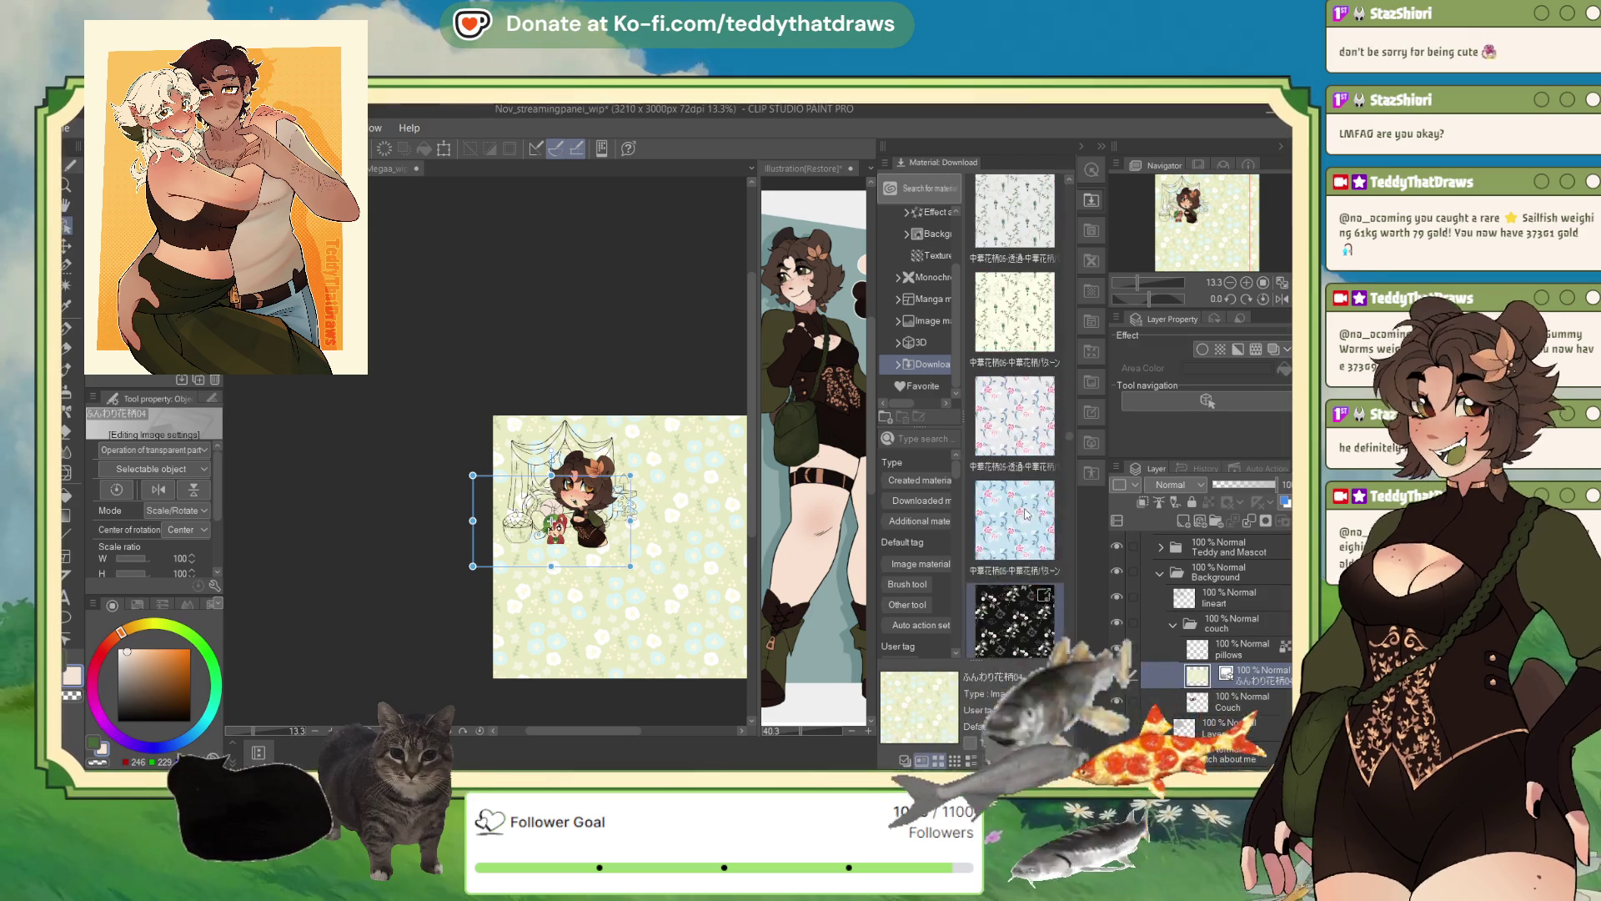
{"action": "scroll", "coordinate": [1024, 617], "scroll_direction": "down", "scroll_amount": 8}
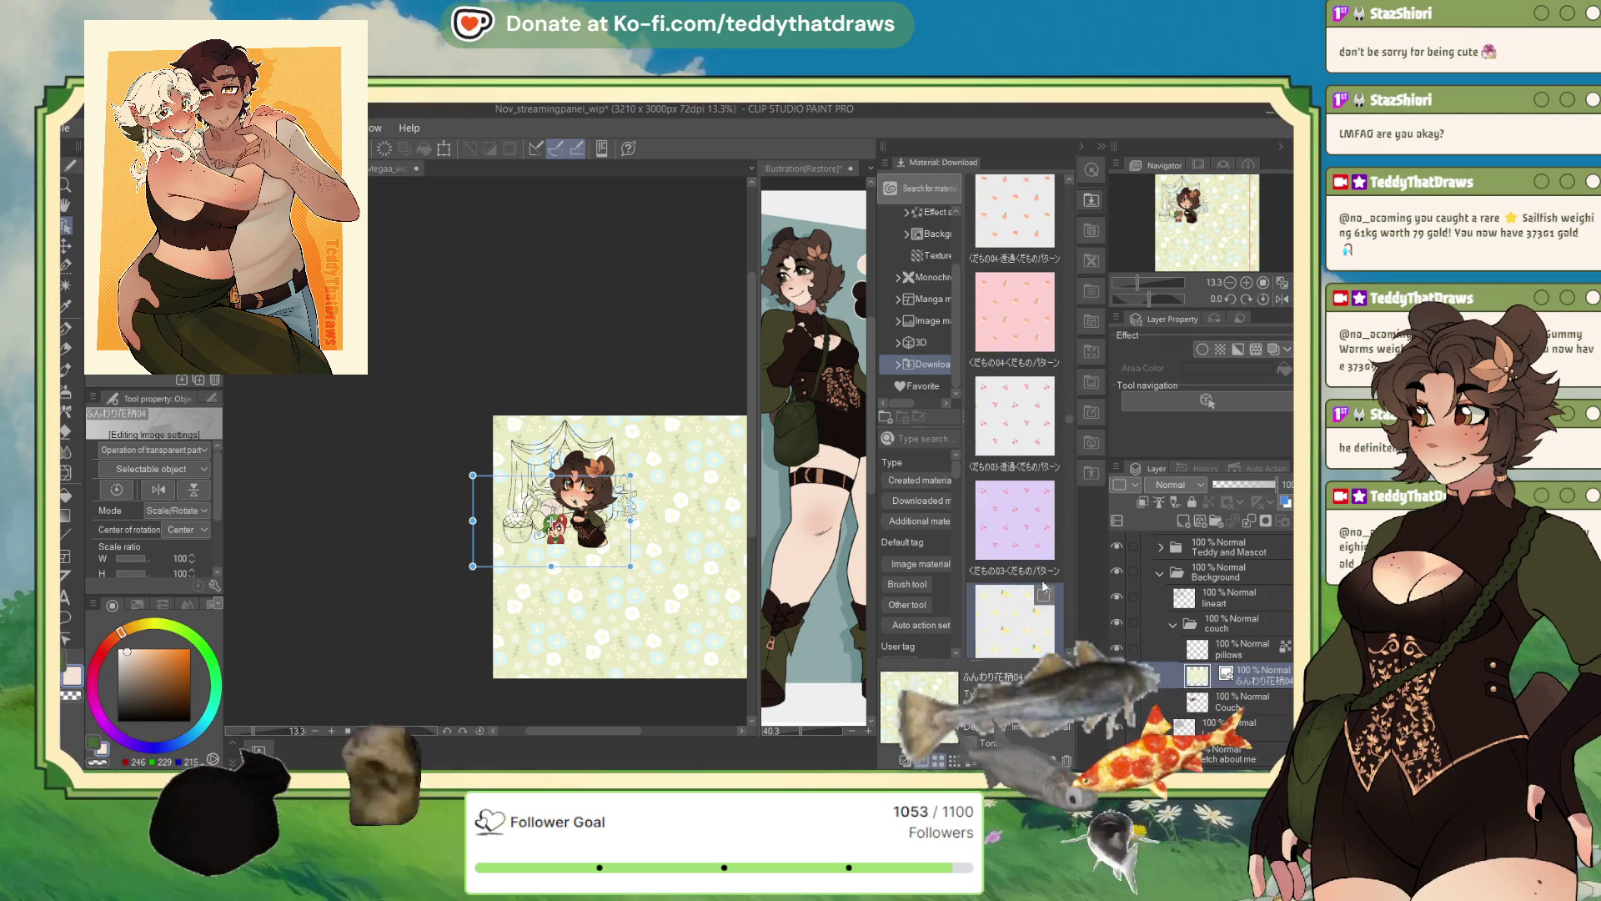
{"action": "scroll", "coordinate": [1028, 484], "scroll_direction": "up", "scroll_amount": 10}
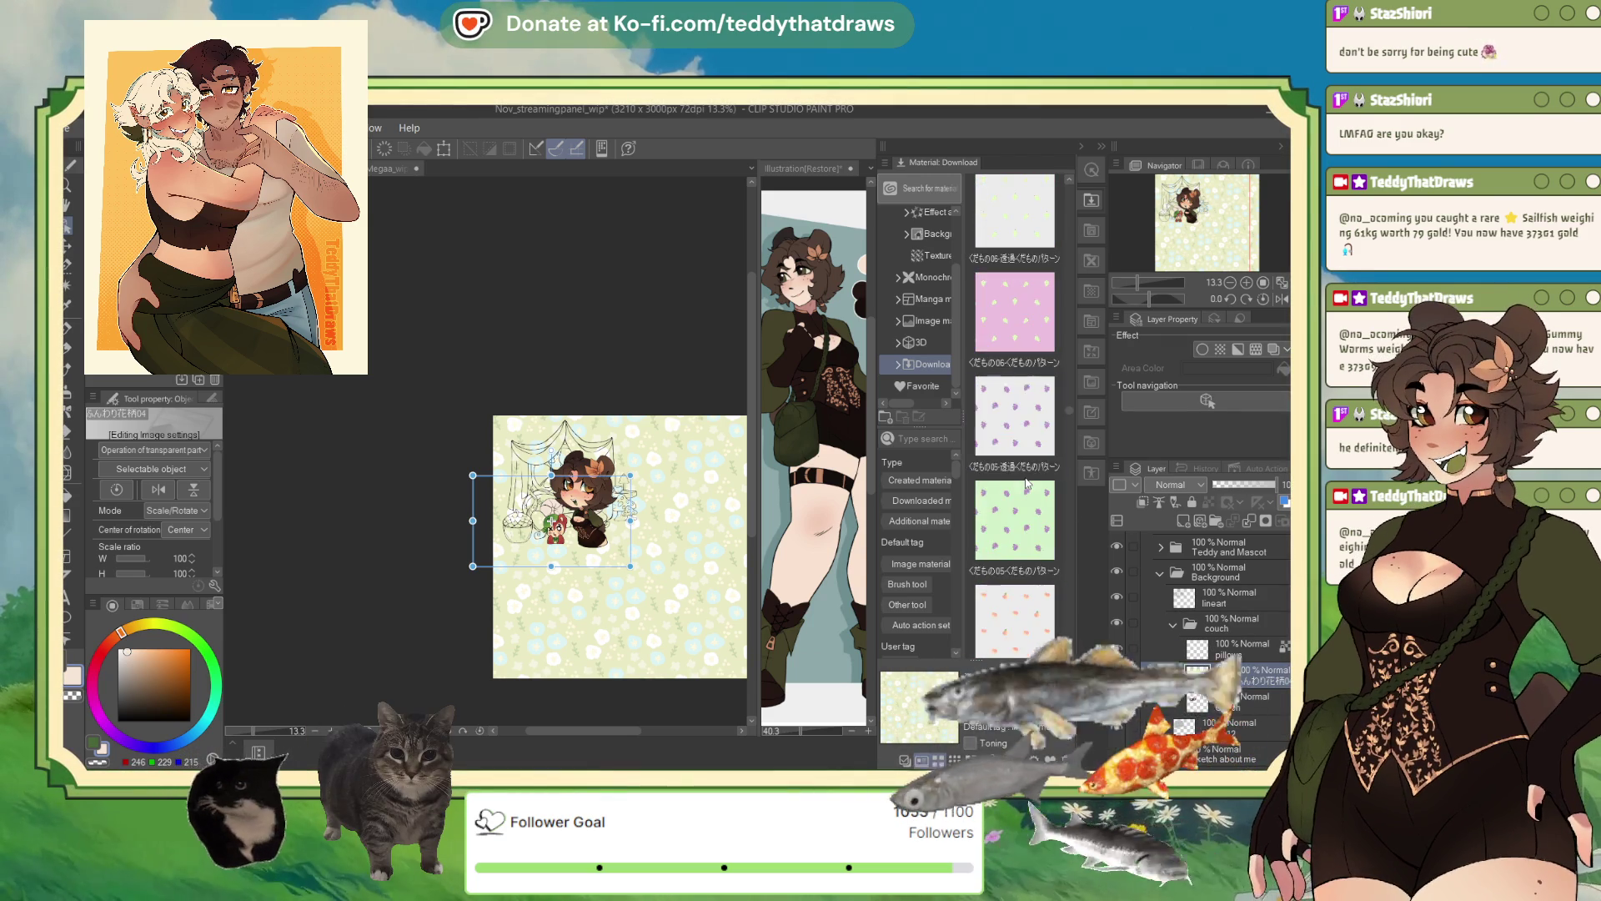
{"action": "scroll", "coordinate": [1026, 490], "scroll_direction": "down", "scroll_amount": 4}
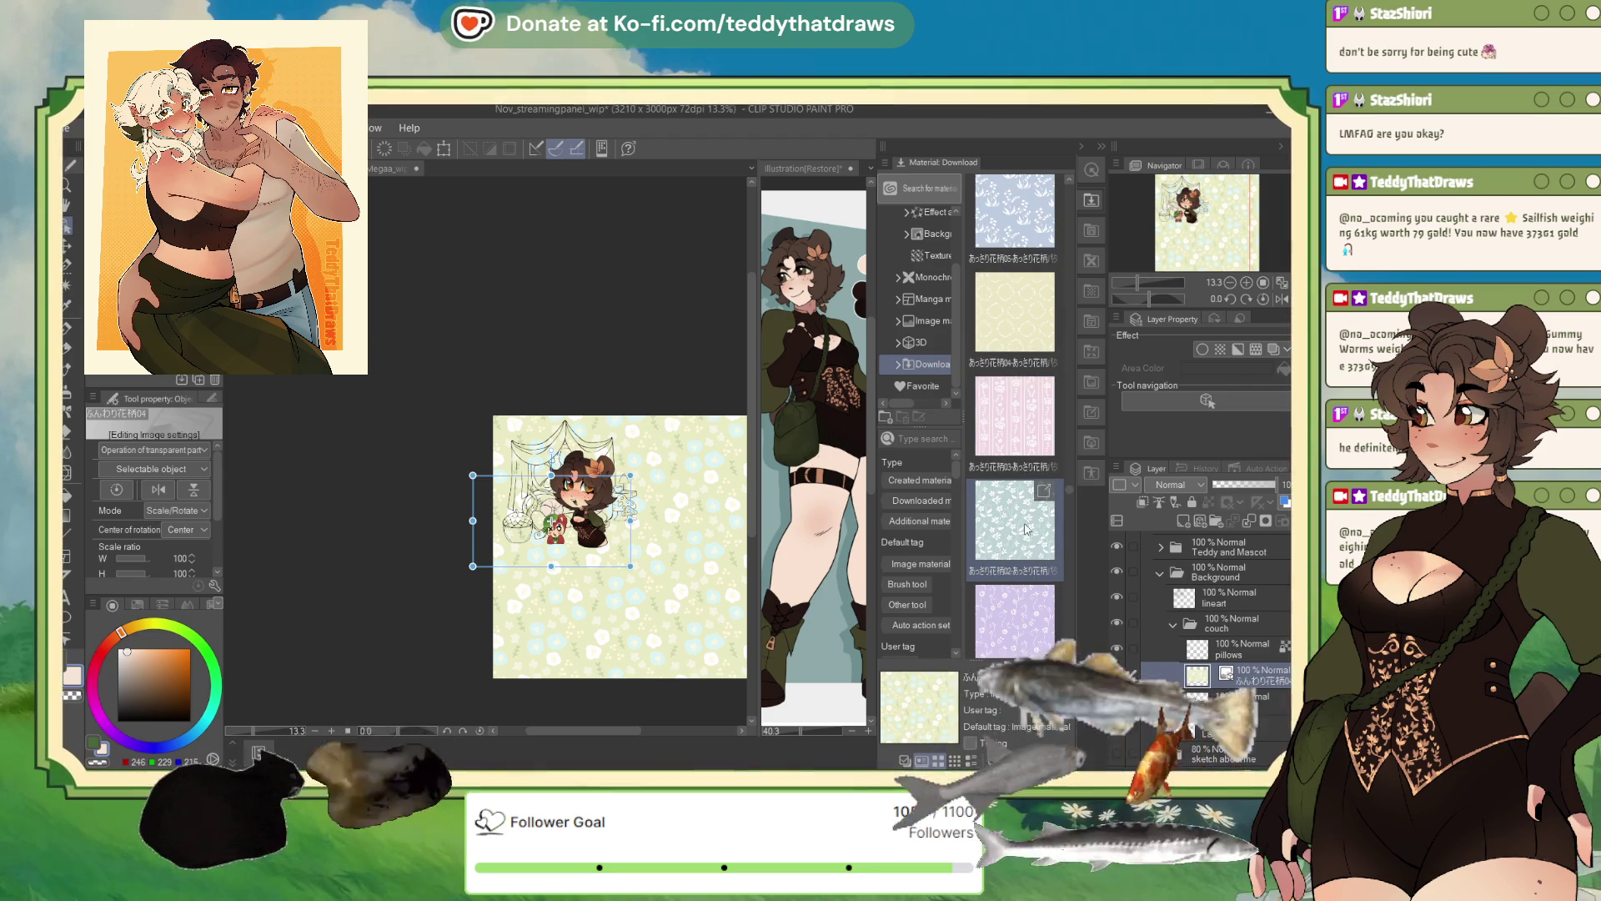
{"action": "left_click", "coordinate": [1025, 530]}
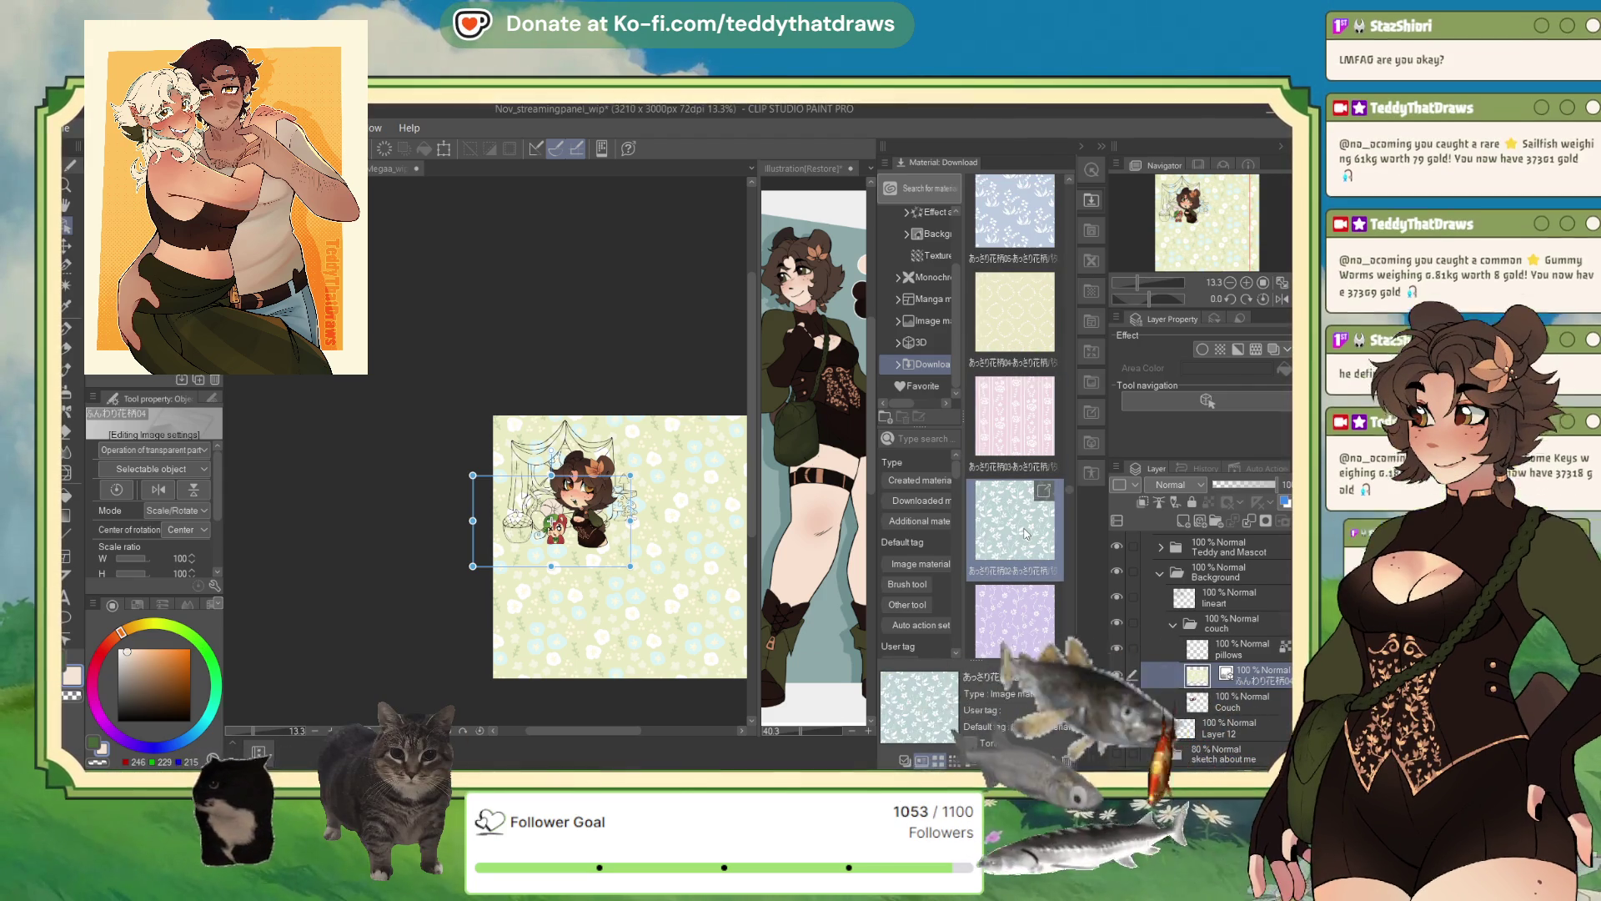
{"action": "scroll", "coordinate": [1026, 534], "scroll_direction": "down", "scroll_amount": 3}
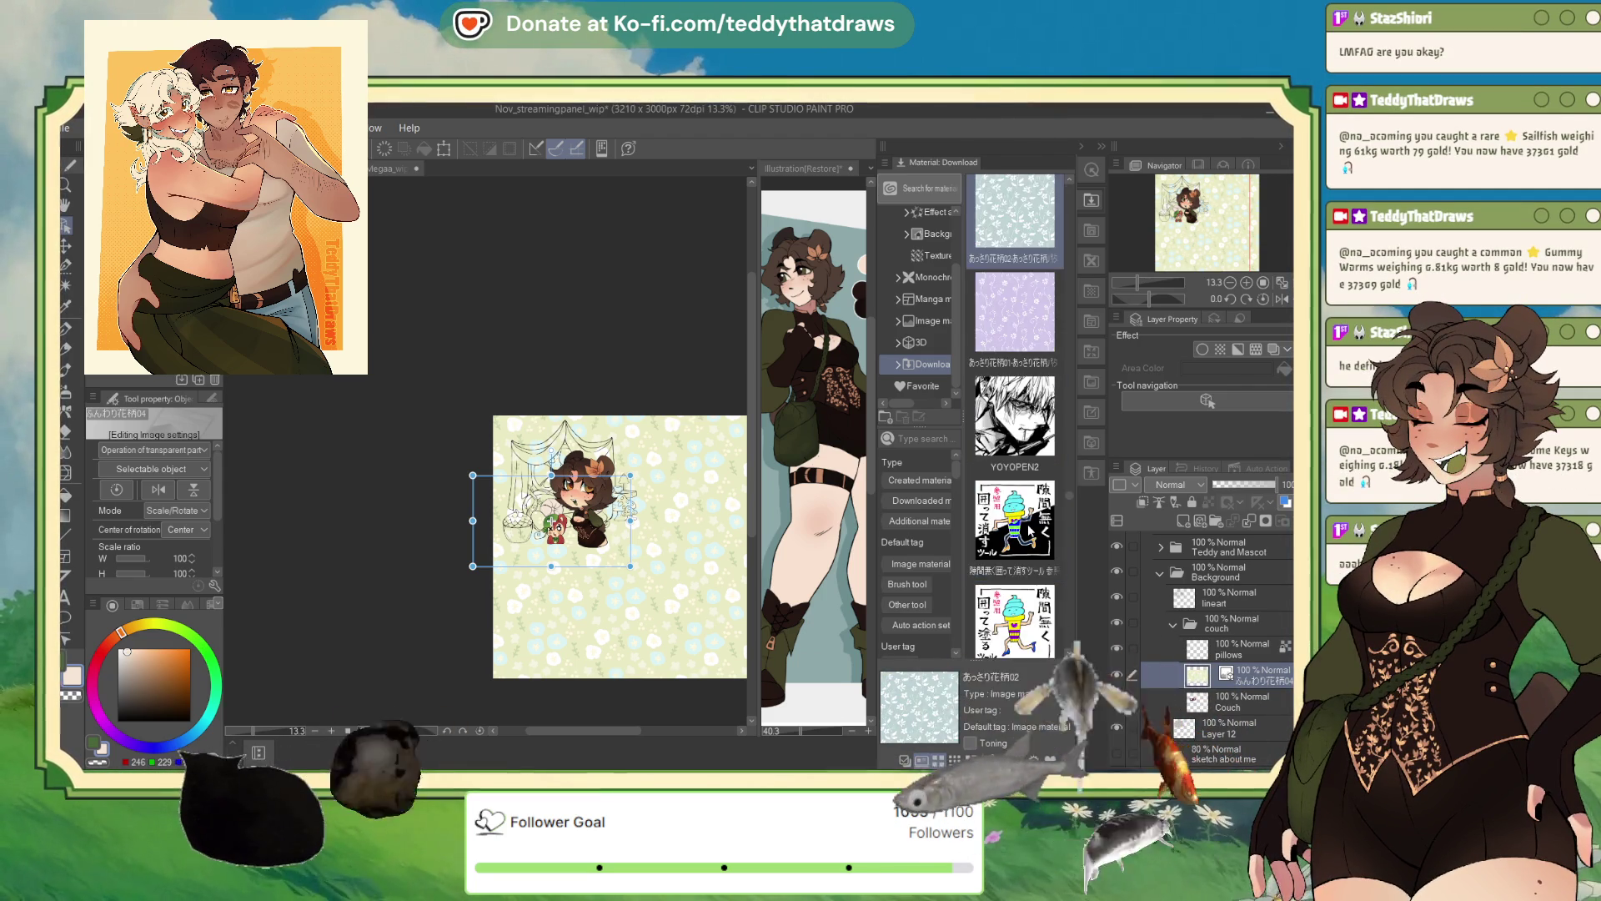
{"action": "scroll", "coordinate": [1031, 531], "scroll_direction": "up", "scroll_amount": 2}
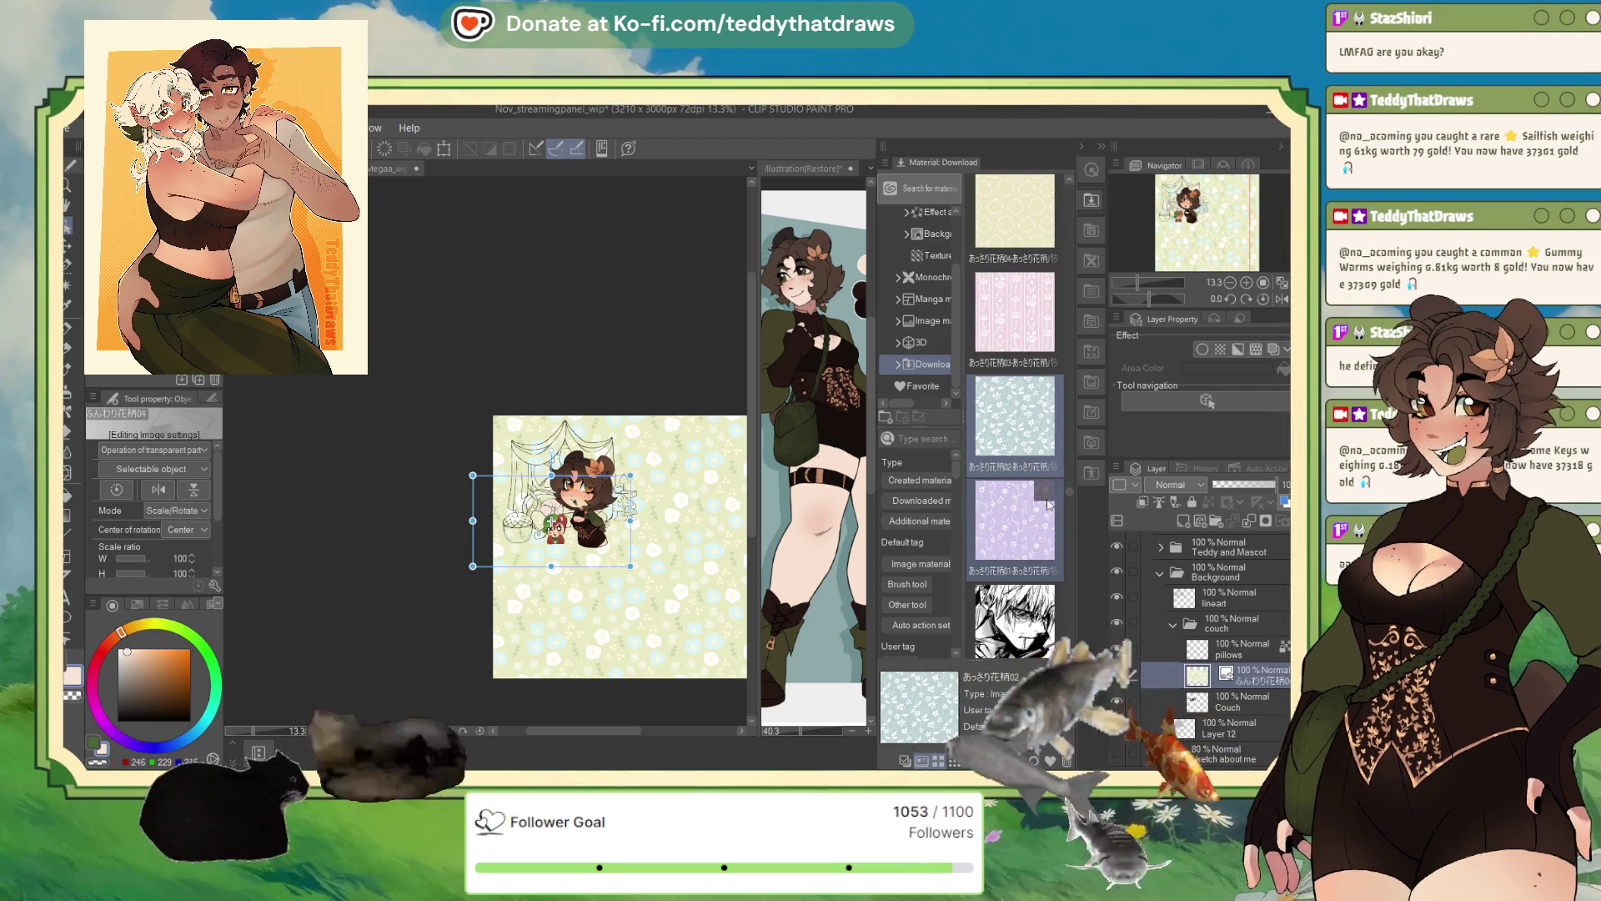
{"action": "key", "text": "ctrl+alt+g"}
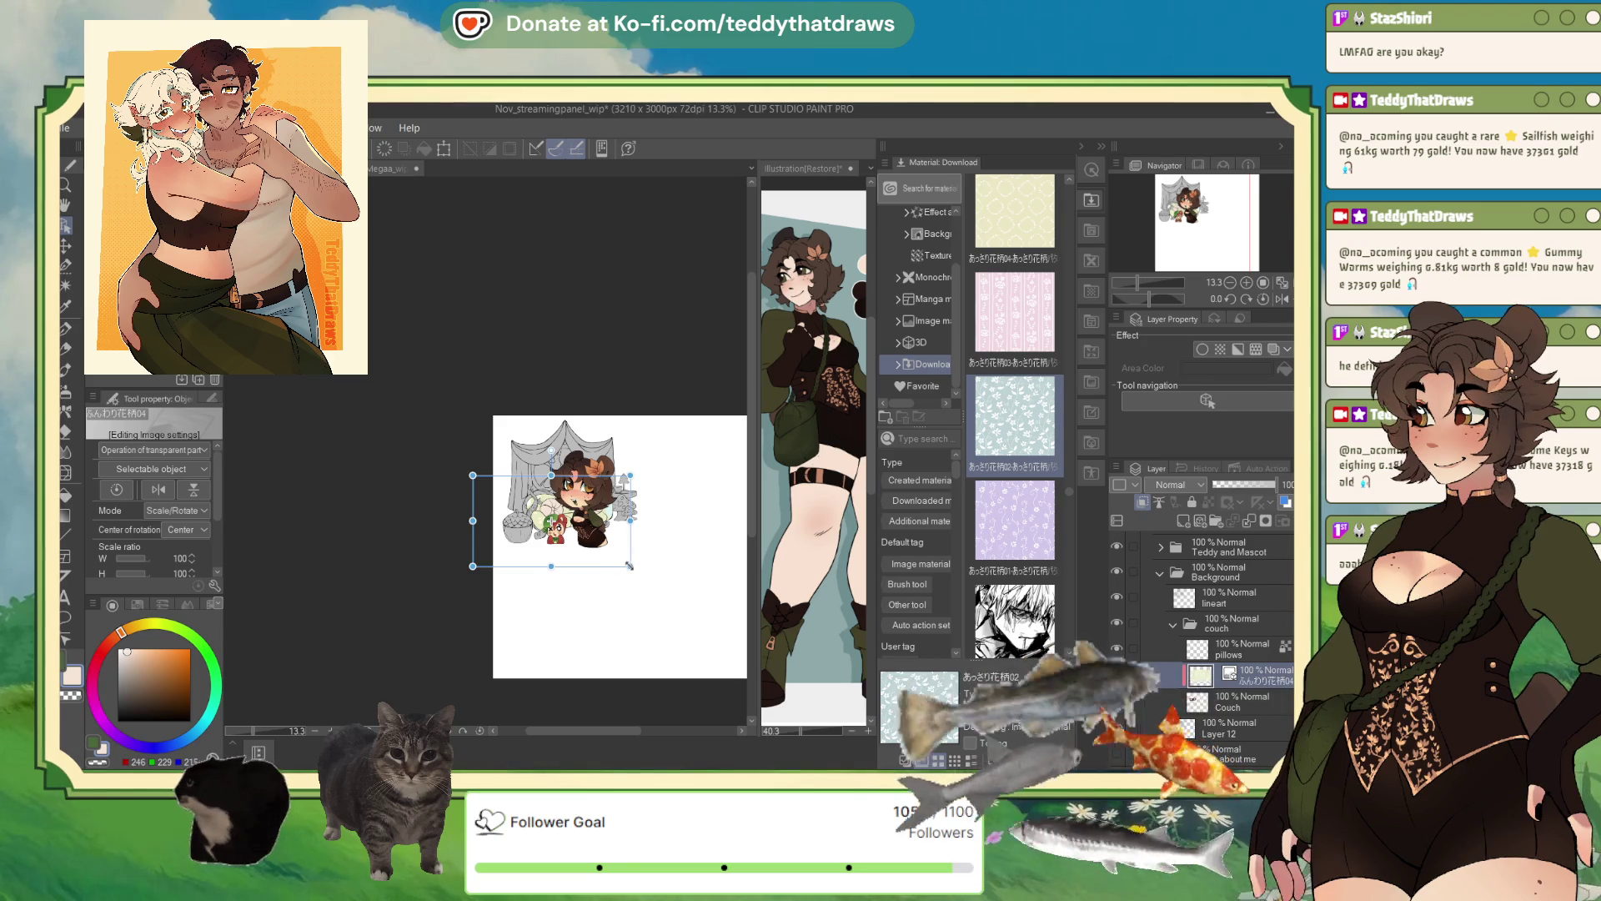
- Shrink the floral pattern to about 68%, shift it right over the couch, then shrink it further
{"action": "left_click_drag", "start_coordinate": [630, 565], "coordinate": [581, 536]}
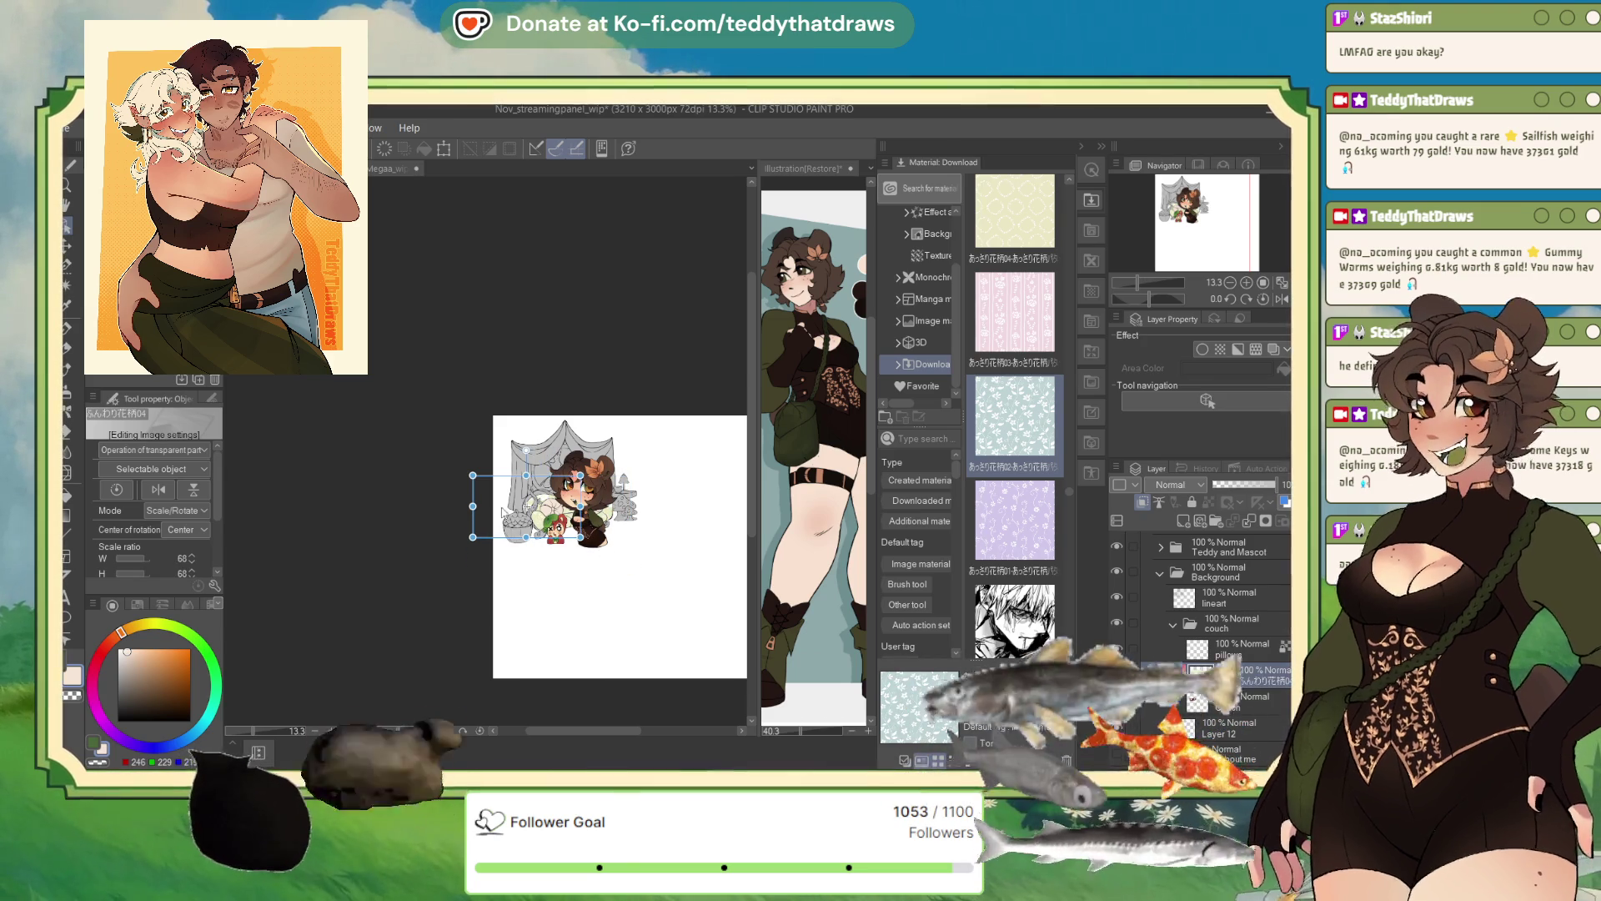
{"action": "scroll", "coordinate": [355, 521], "scroll_direction": "up", "scroll_amount": 1}
{"action": "scroll", "coordinate": [560, 486], "scroll_direction": "up", "scroll_amount": 4}
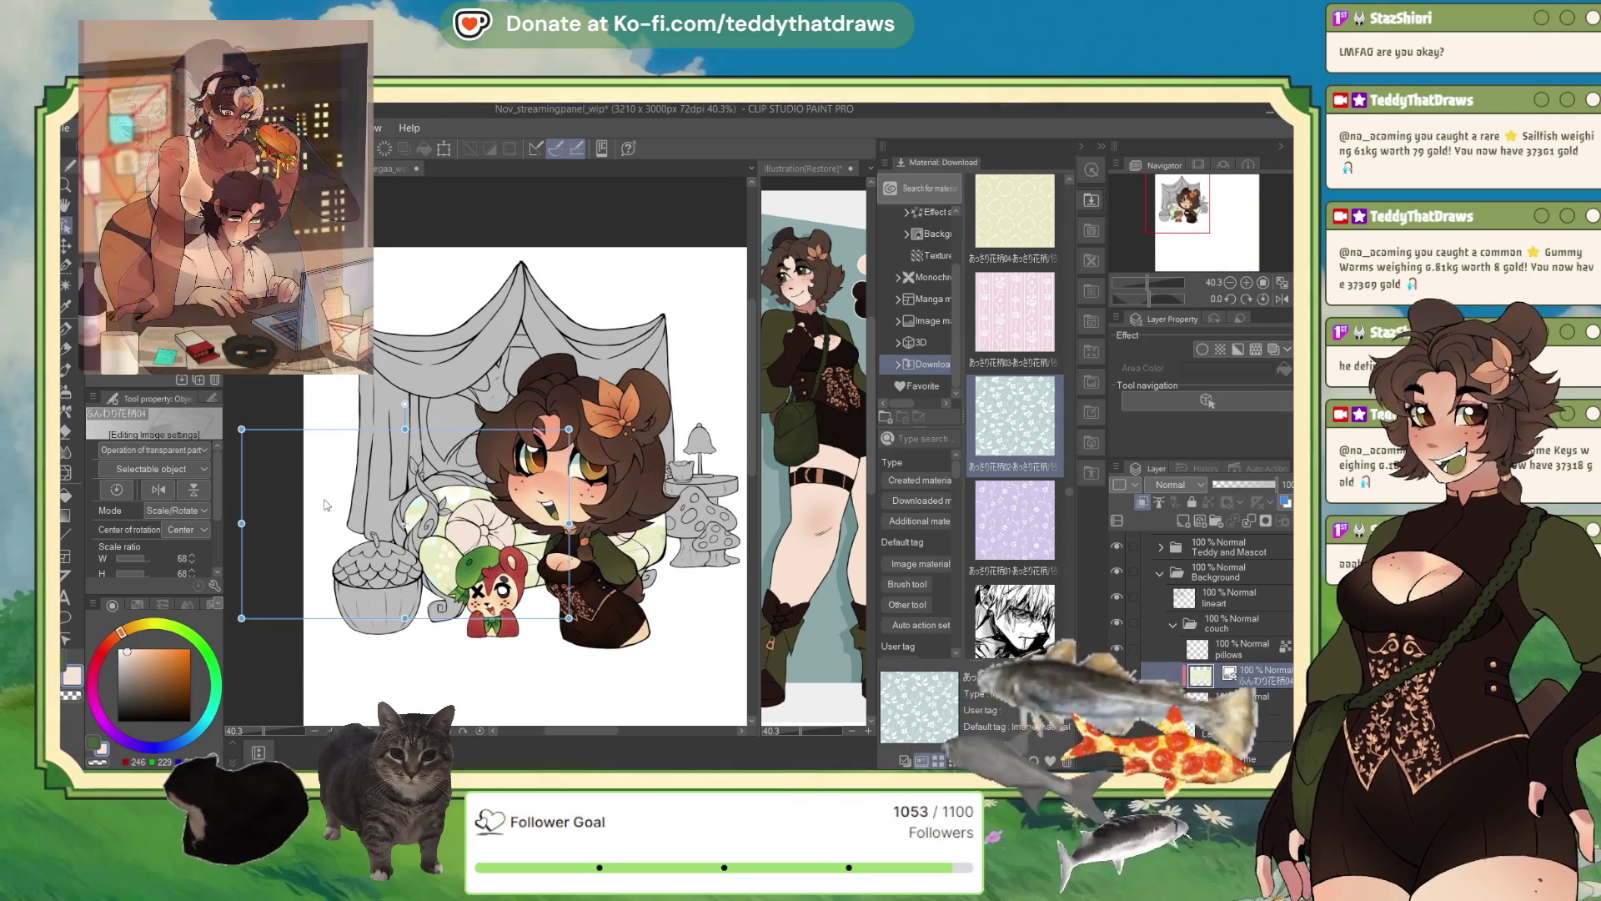
{"action": "left_click_drag", "start_coordinate": [455, 513], "coordinate": [607, 527]}
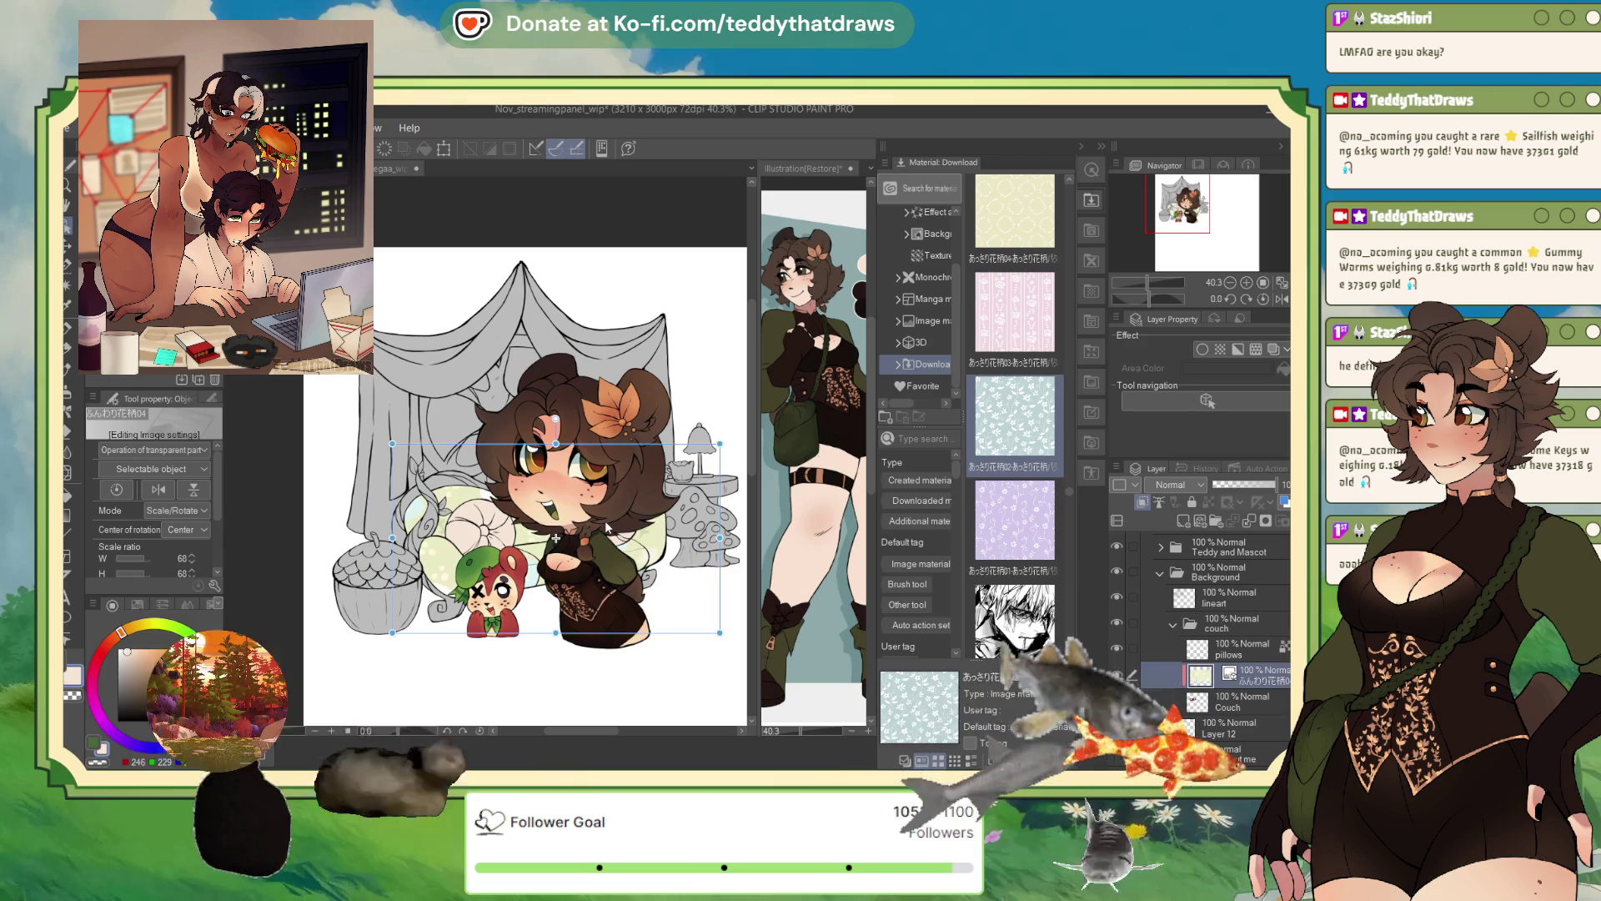
{"action": "left_click_drag", "start_coordinate": [719, 636], "coordinate": [503, 501]}
{"action": "scroll", "coordinate": [467, 517], "scroll_direction": "up", "scroll_amount": 3}
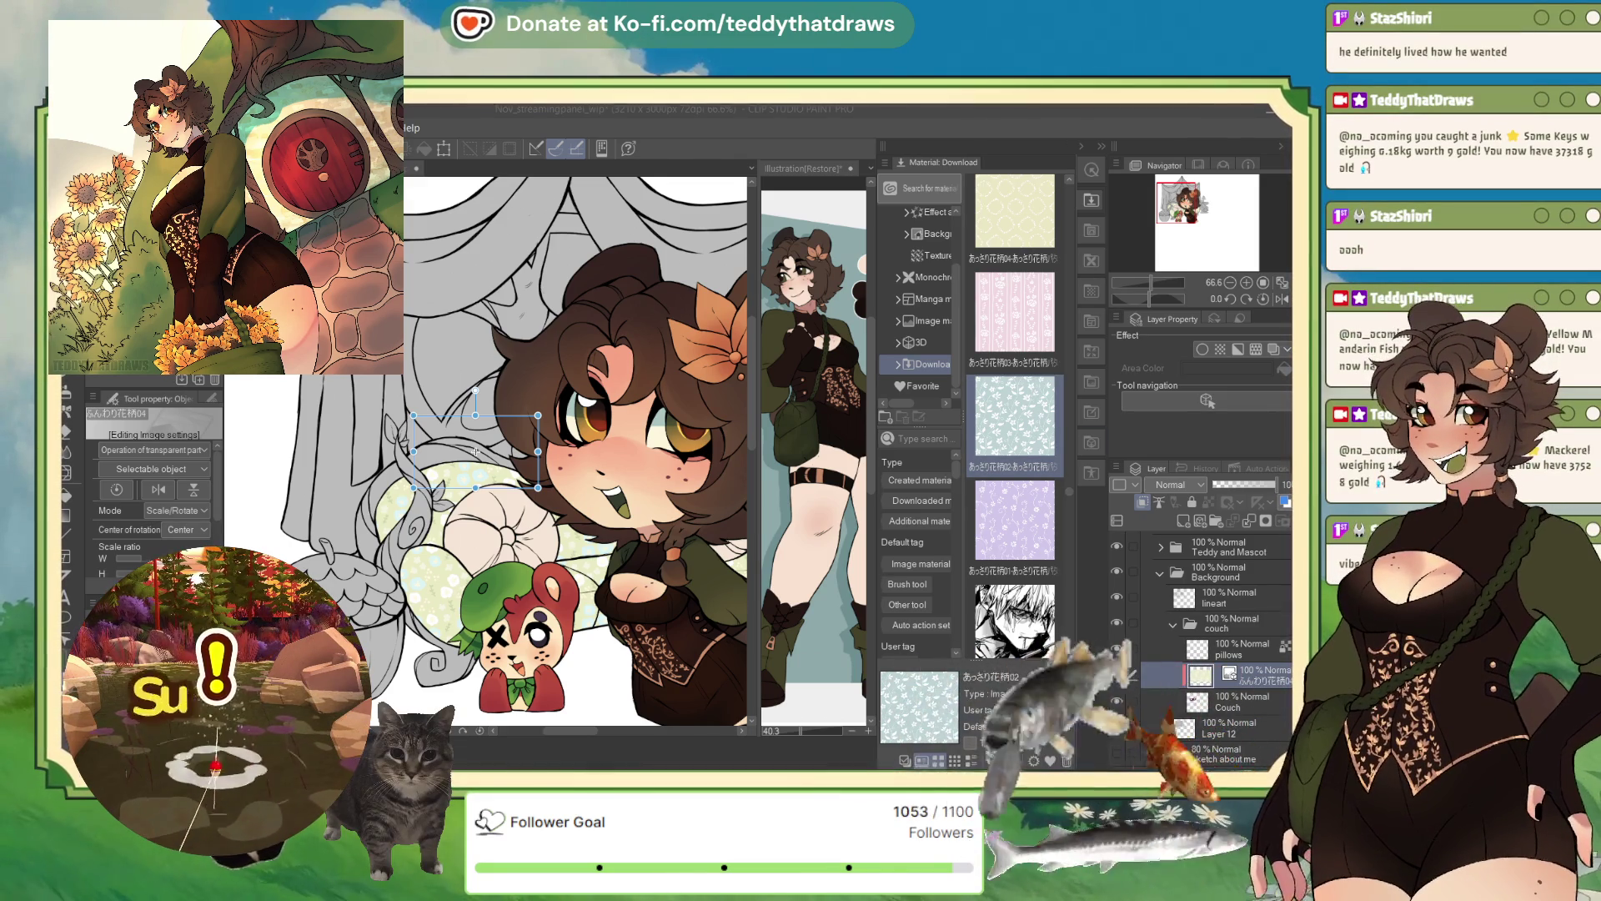
- Try the bamboo and lantern pattern from Material: Download on the canvas, then undo it
{"action": "scroll", "coordinate": [1015, 521], "scroll_direction": "up", "scroll_amount": 4}
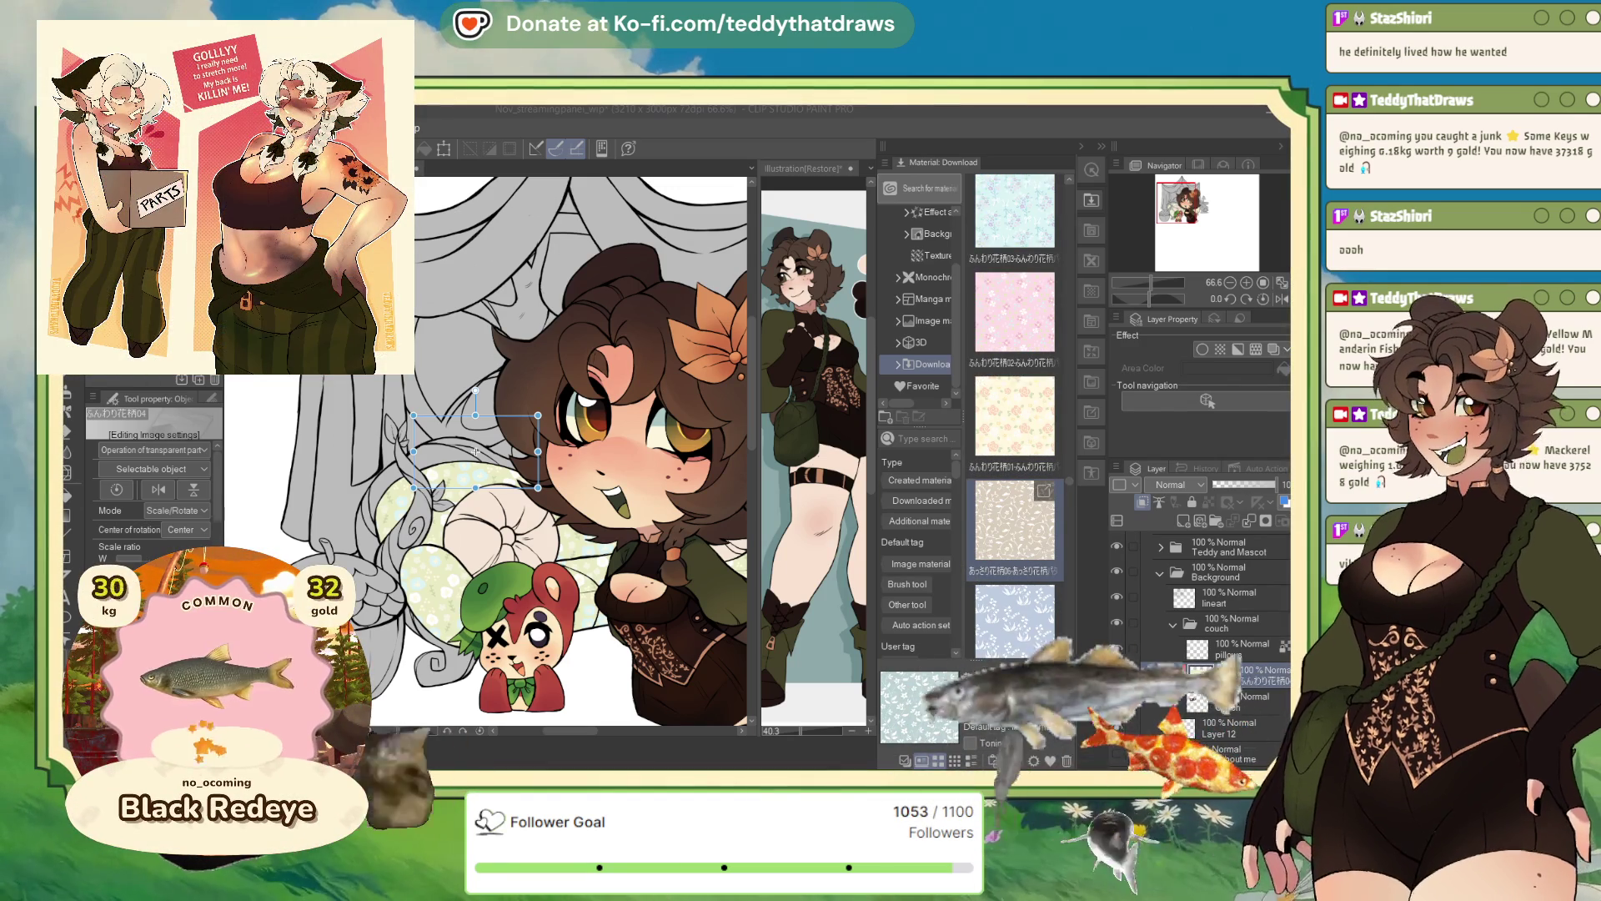
{"action": "scroll", "coordinate": [1015, 417], "scroll_direction": "up", "scroll_amount": 1}
{"action": "scroll", "coordinate": [1015, 467], "scroll_direction": "up", "scroll_amount": 4}
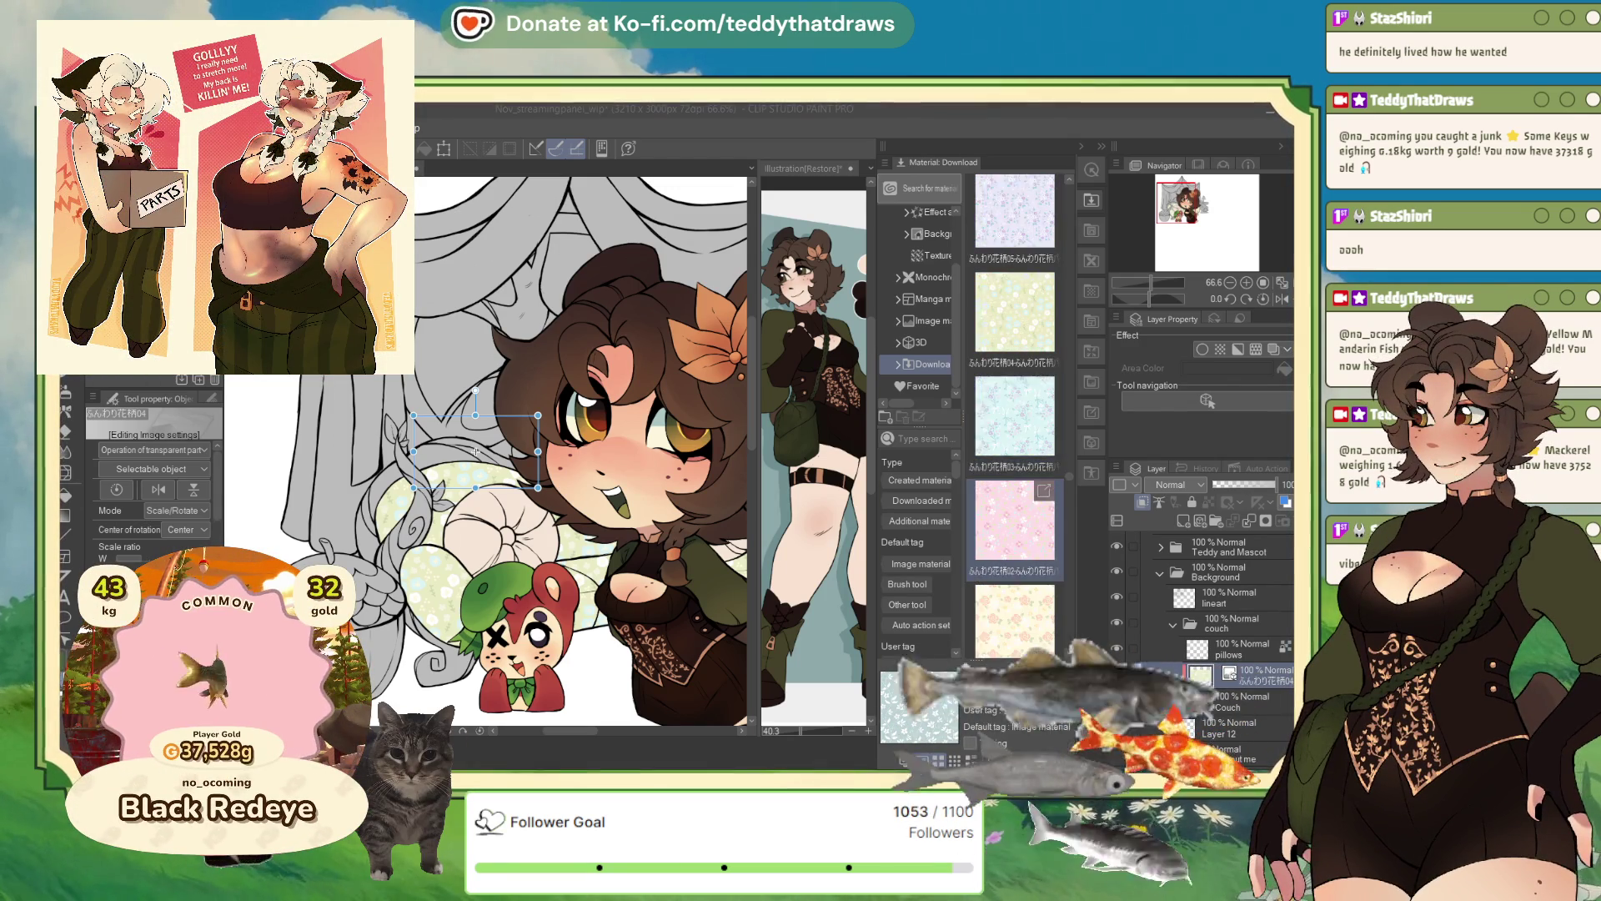
{"action": "scroll", "coordinate": [1015, 521], "scroll_direction": "up", "scroll_amount": 2}
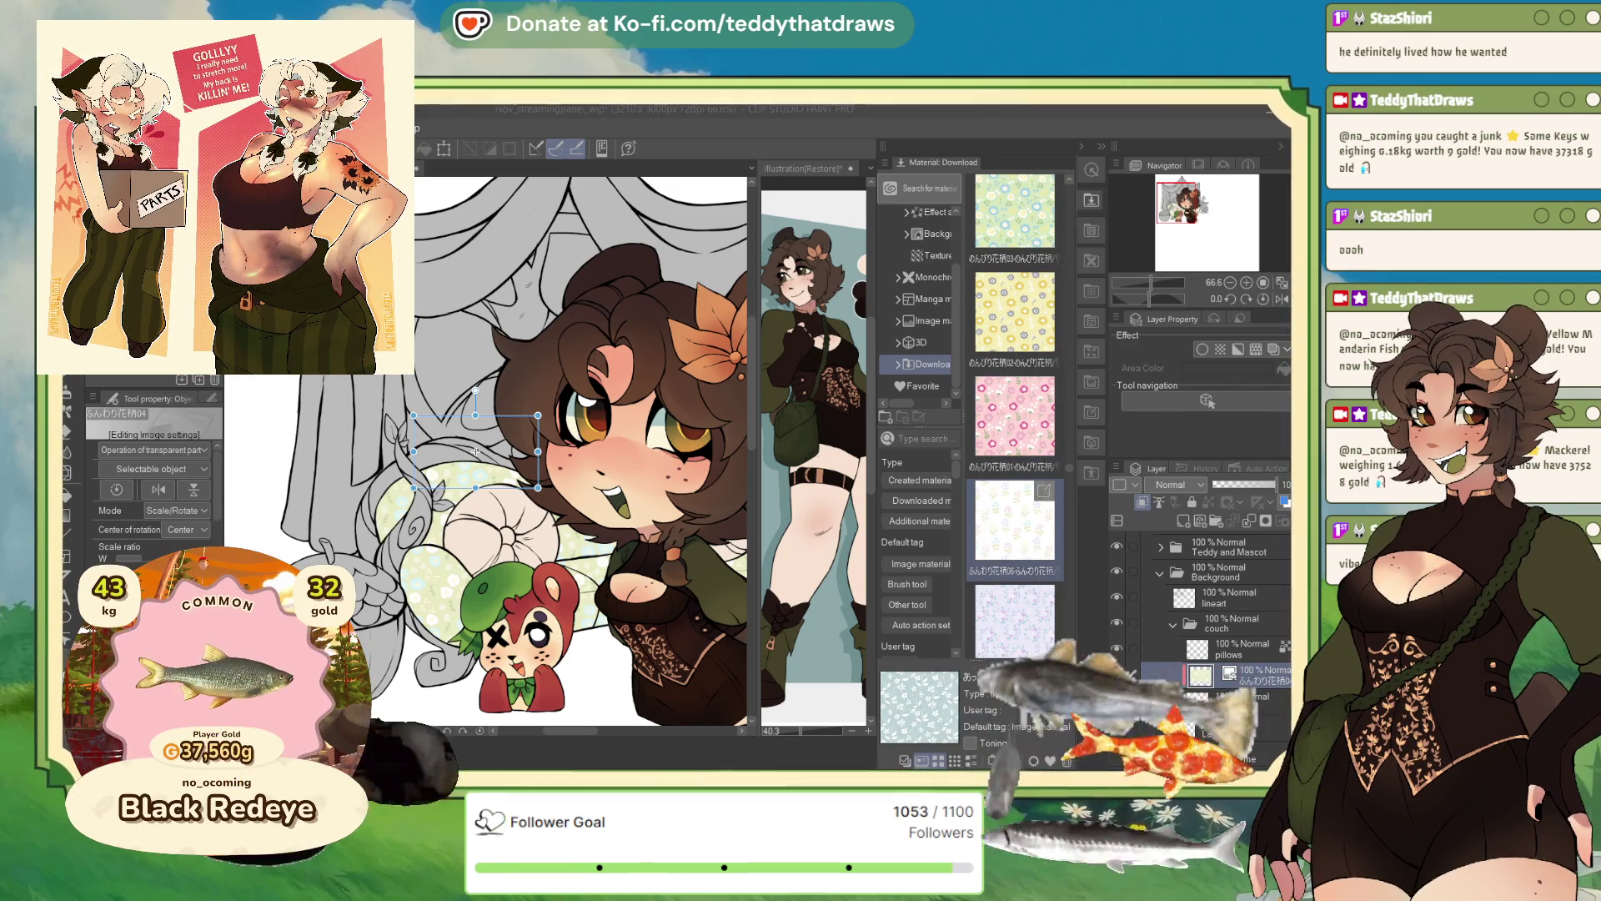
{"action": "scroll", "coordinate": [1015, 522], "scroll_direction": "up", "scroll_amount": 5}
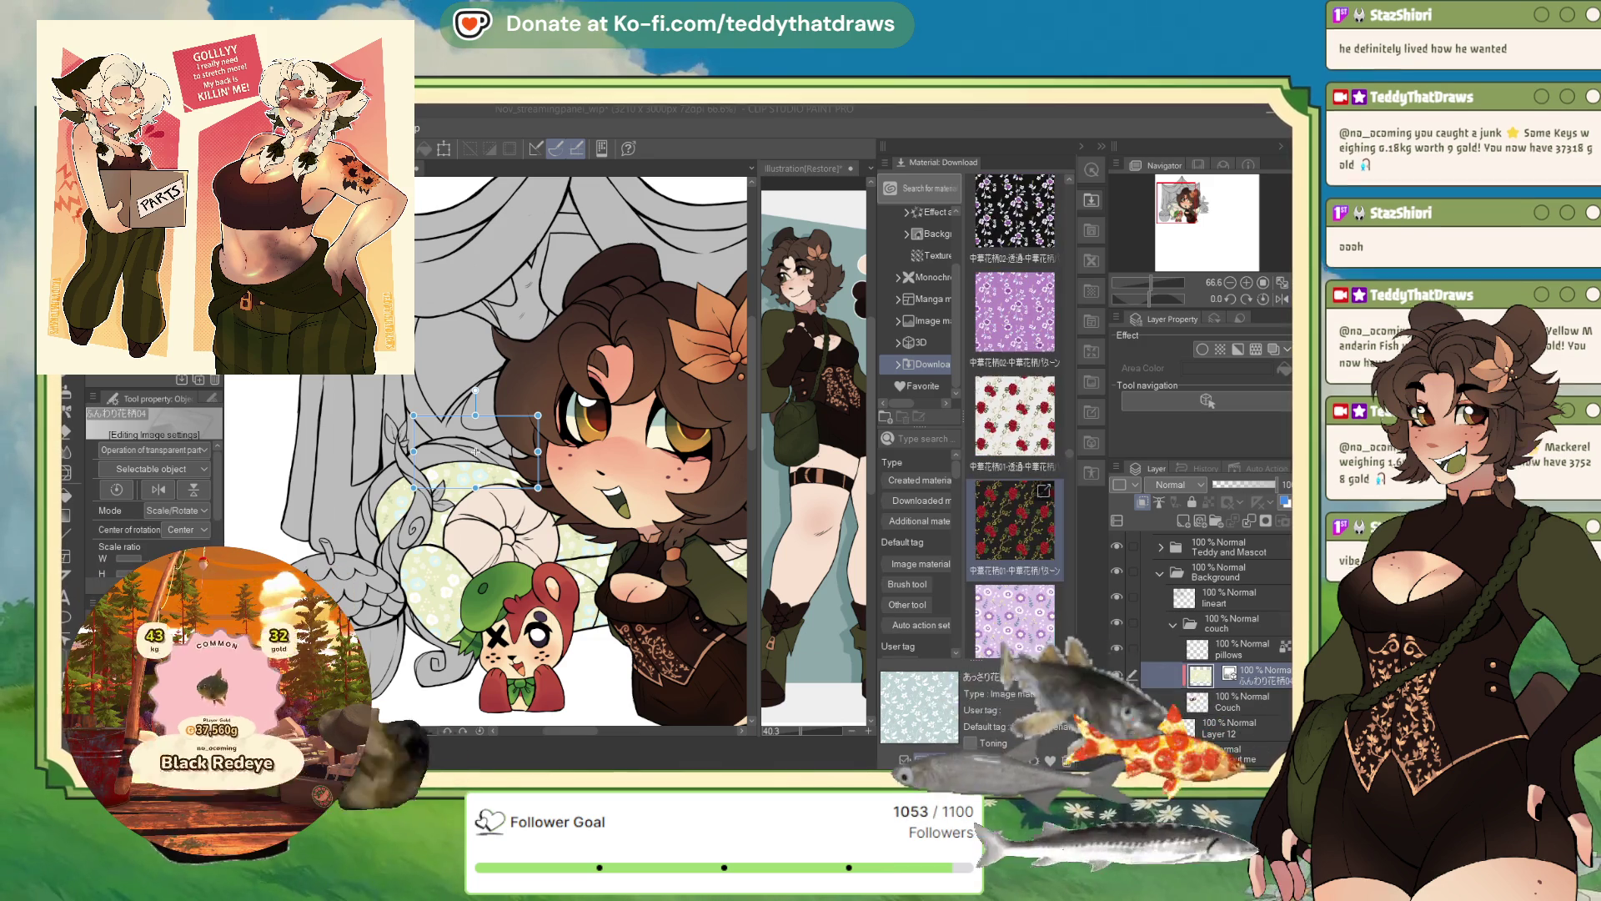
{"action": "scroll", "coordinate": [1015, 521], "scroll_direction": "up", "scroll_amount": 4}
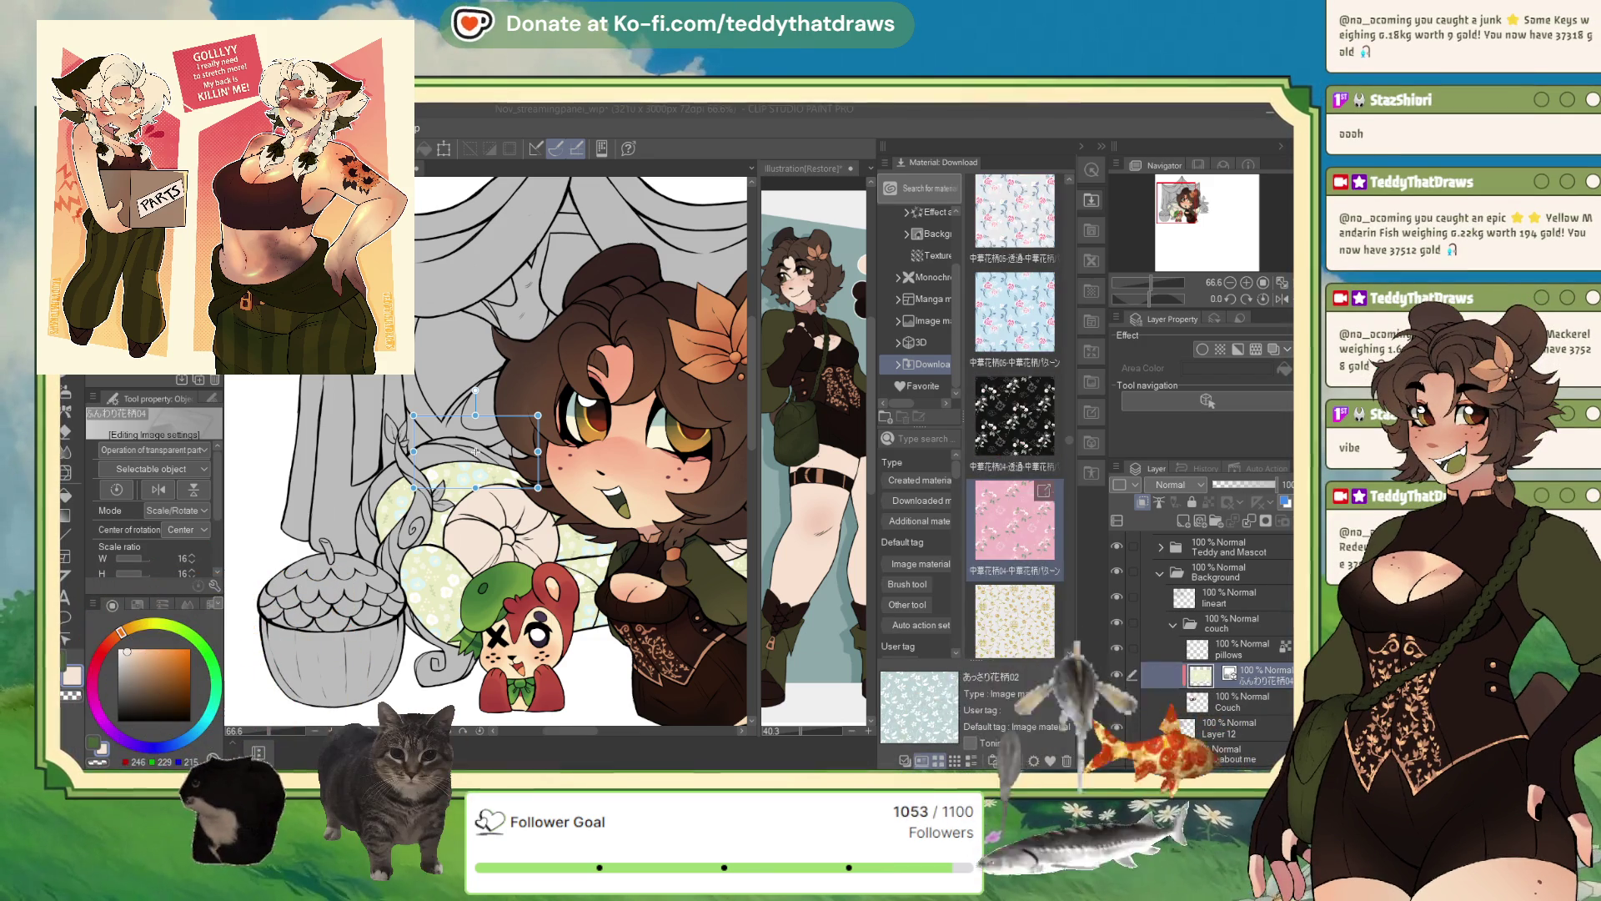
{"action": "scroll", "coordinate": [1016, 522], "scroll_direction": "up", "scroll_amount": 3}
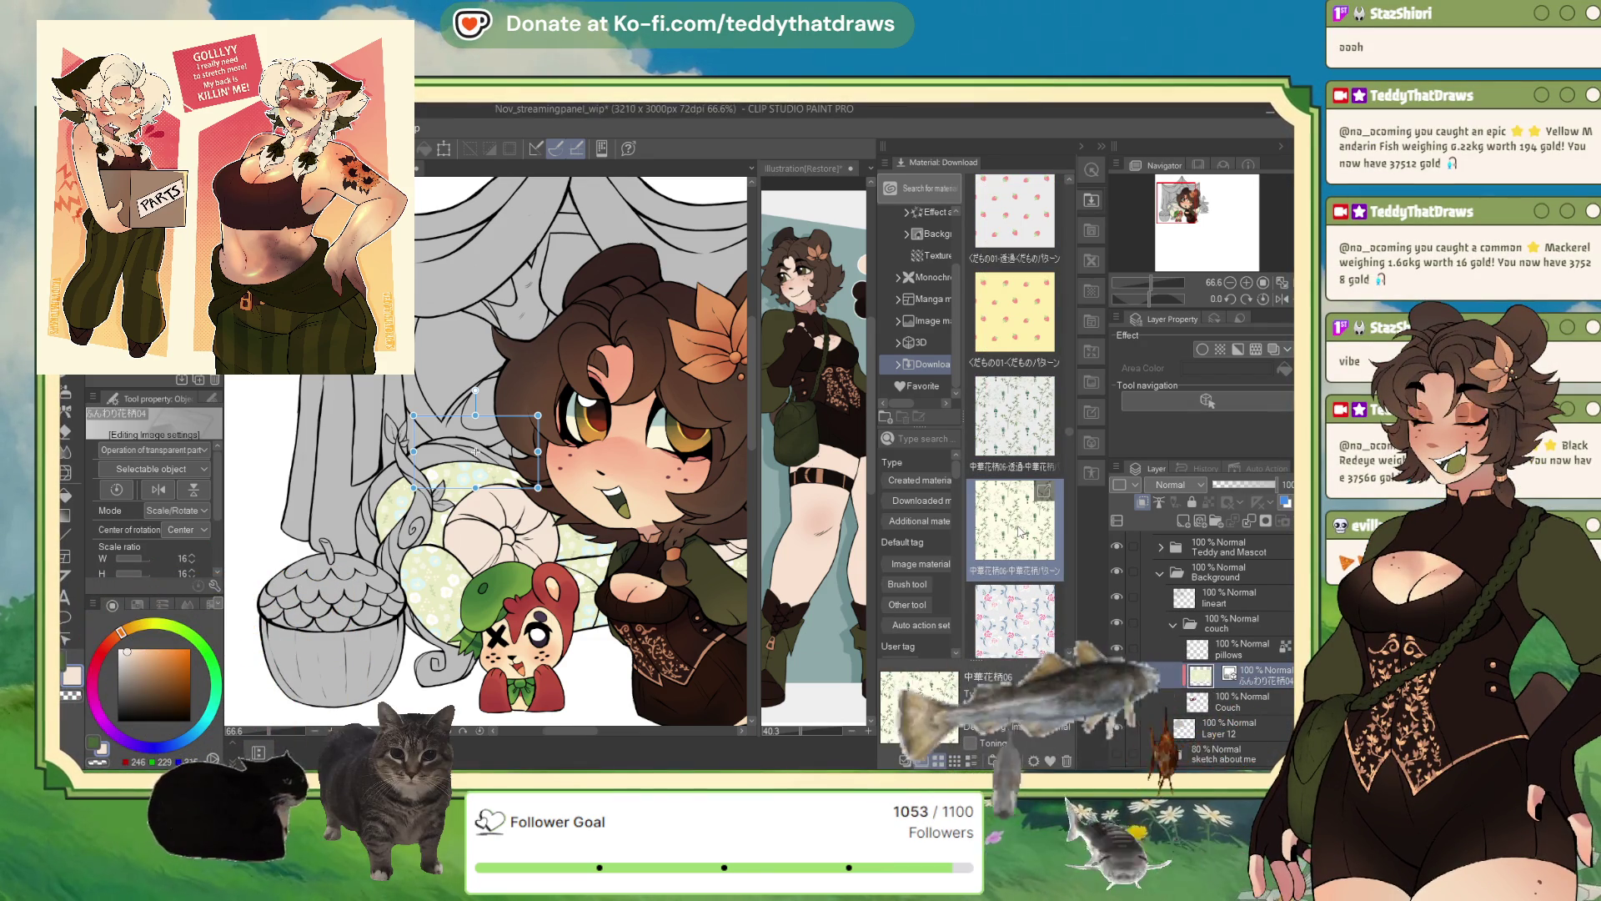
{"action": "left_click_drag", "start_coordinate": [1019, 532], "coordinate": [457, 501]}
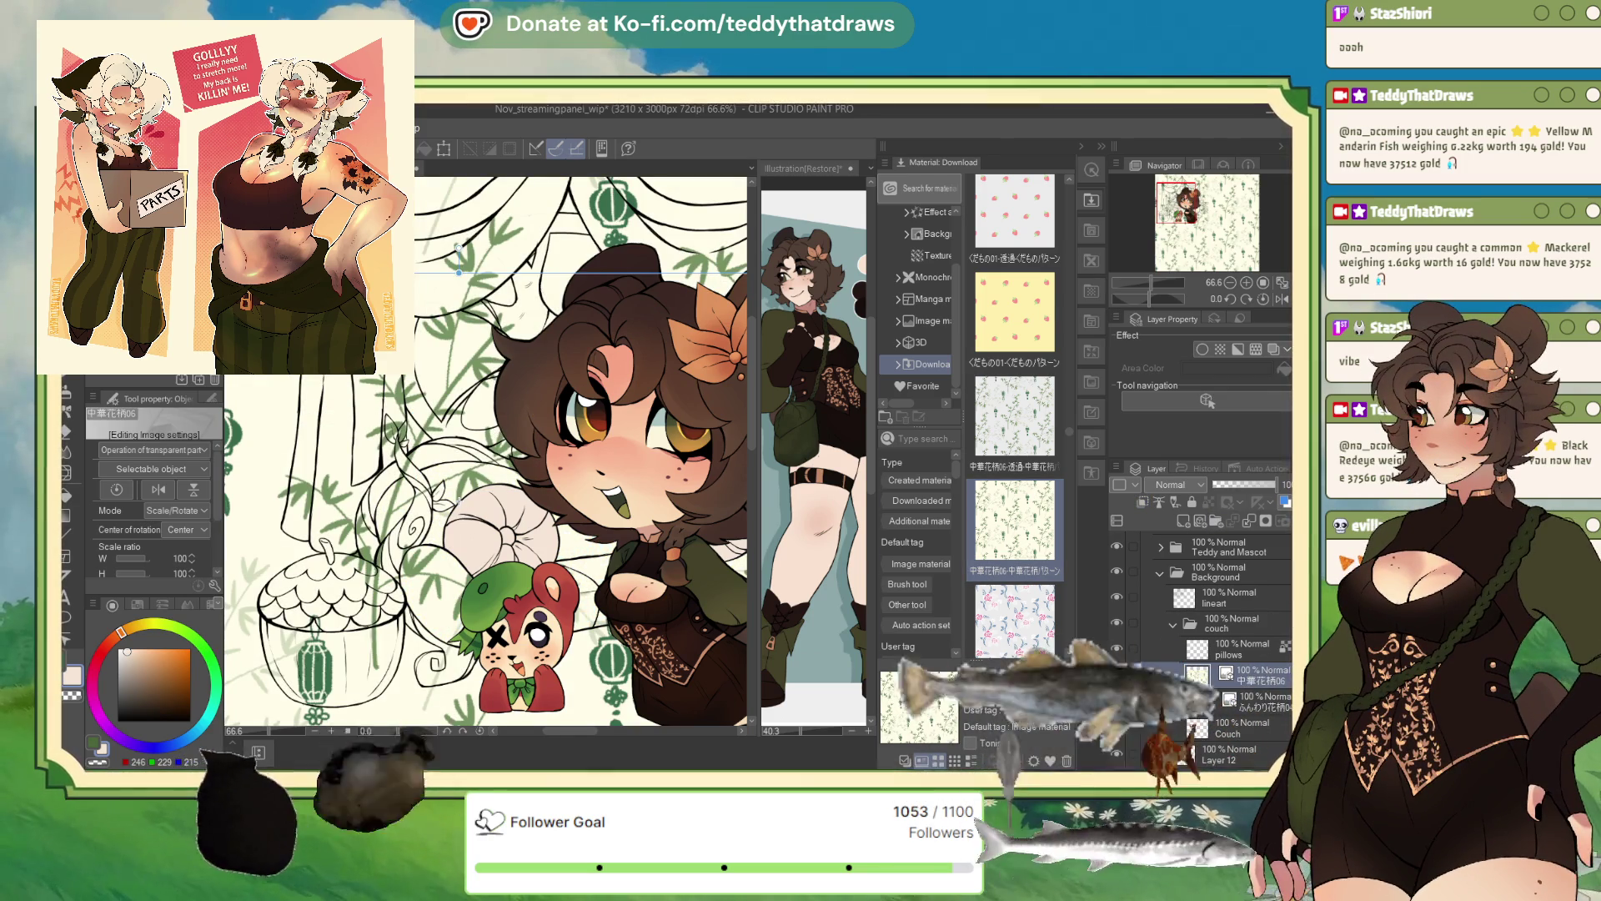
{"action": "key", "text": "ctrl+z"}
- Add a new layer above the floral pattern and collapse the Material palette
{"action": "scroll", "coordinate": [459, 517], "scroll_direction": "up", "scroll_amount": 3}
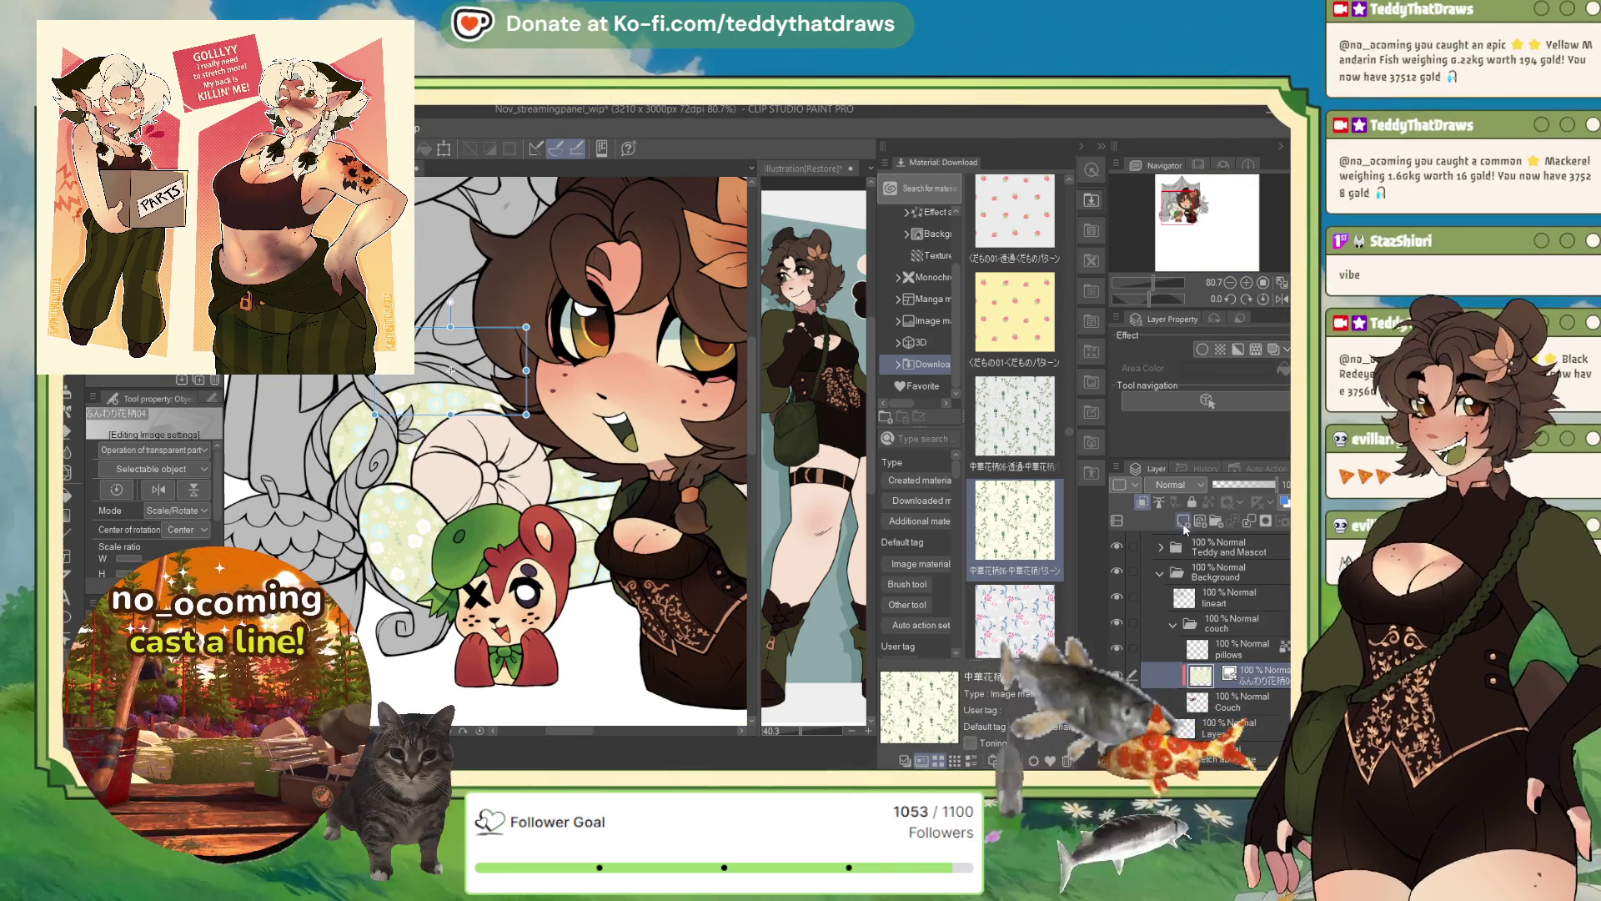
{"action": "left_click", "coordinate": [1143, 502]}
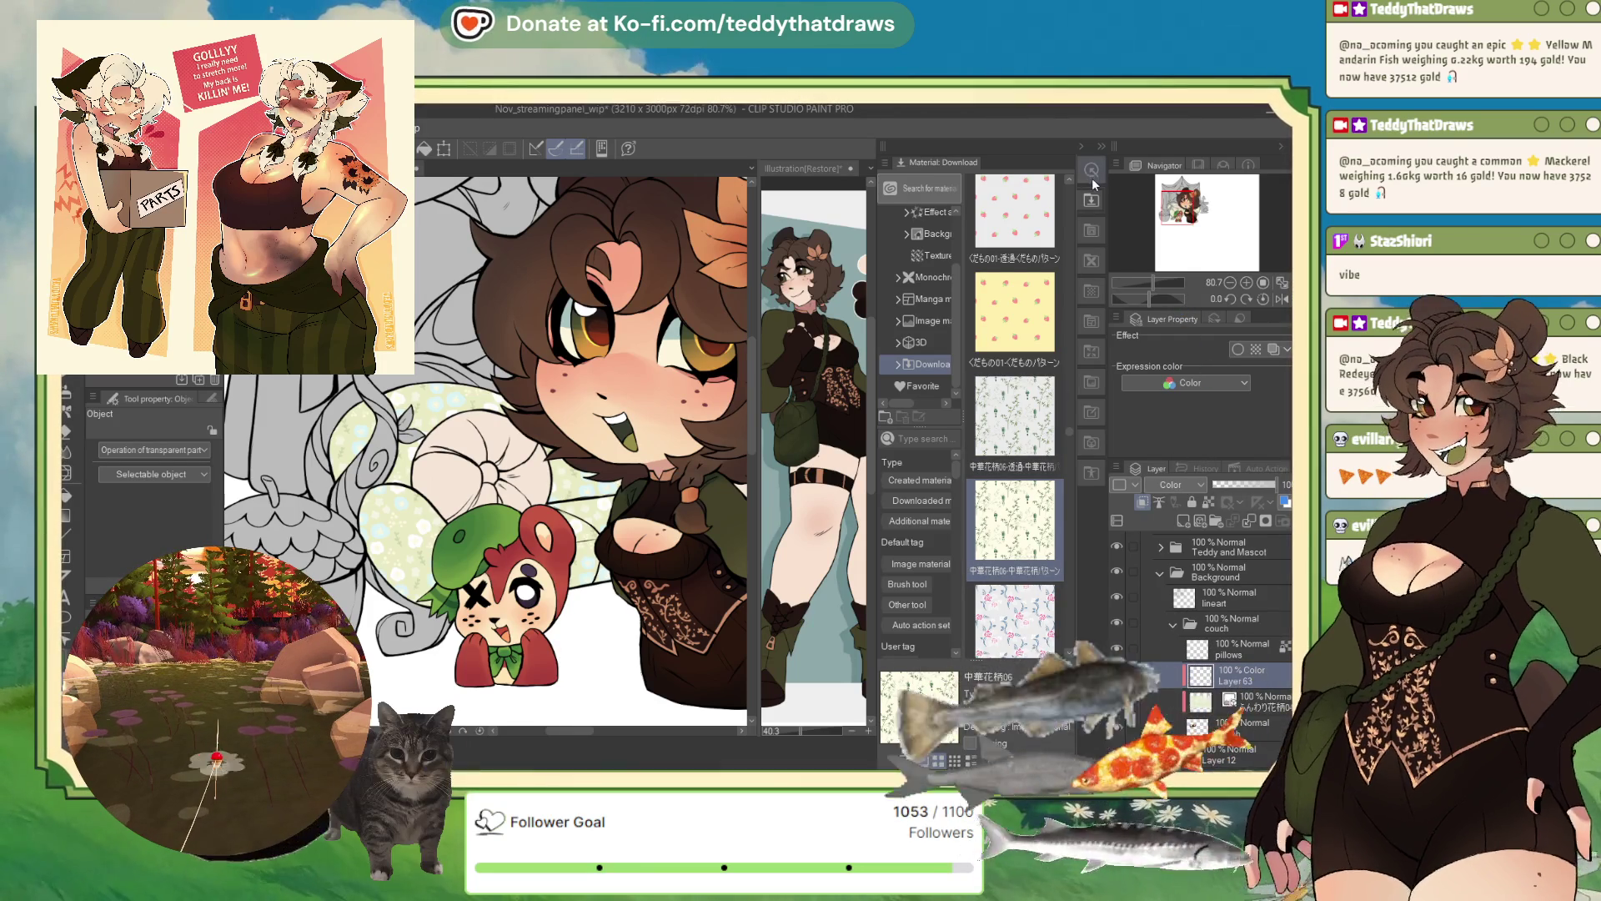
{"action": "left_click", "coordinate": [1103, 147]}
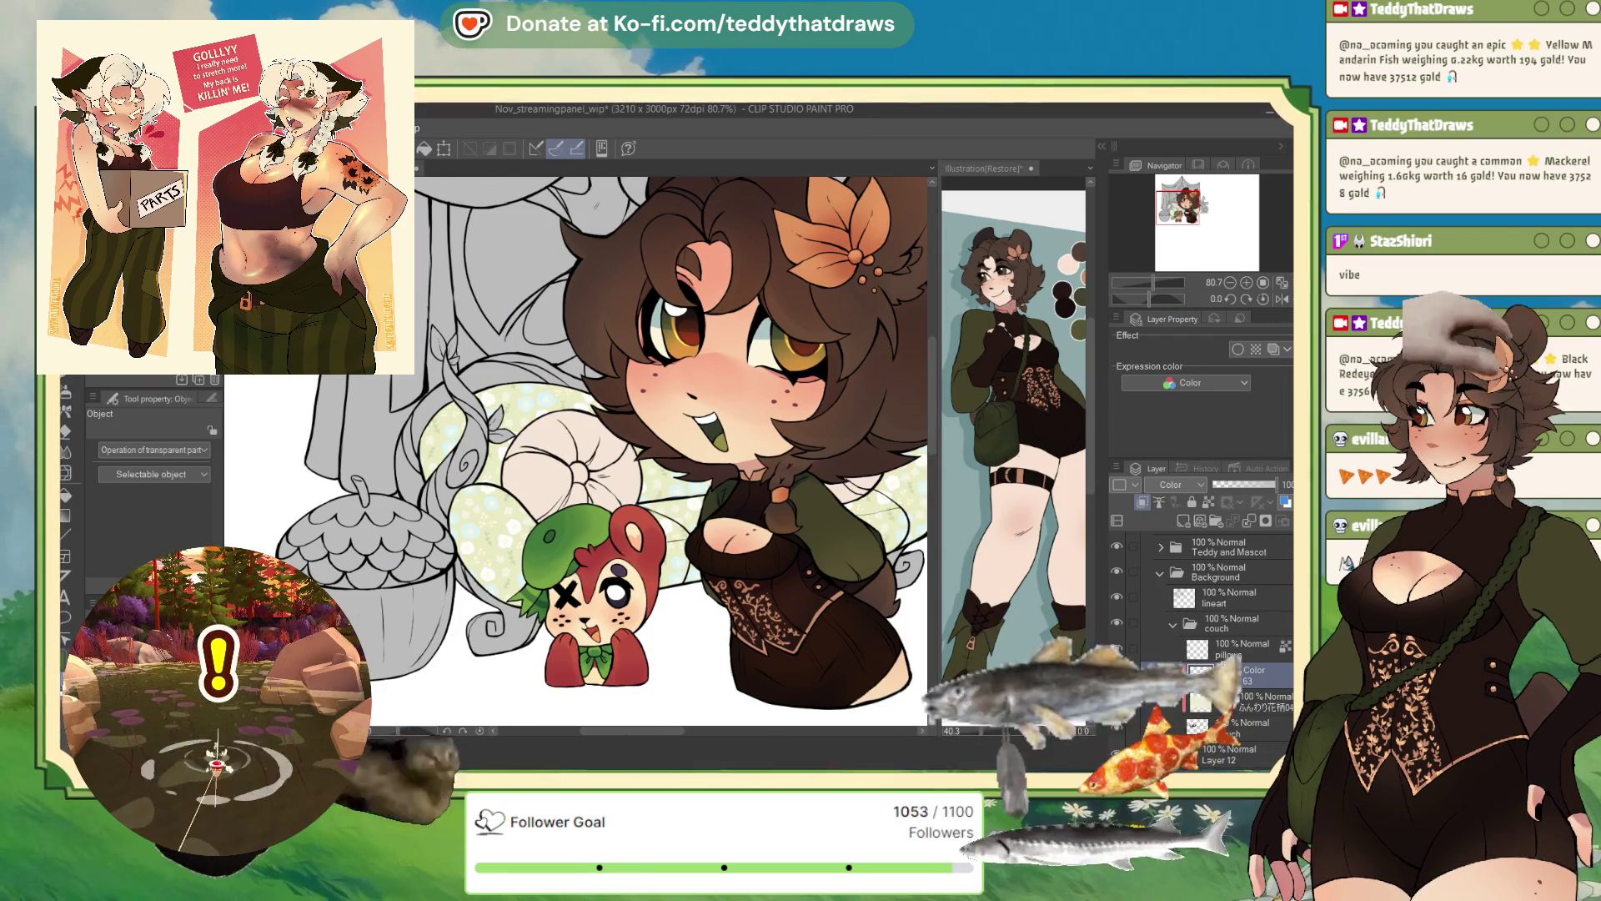
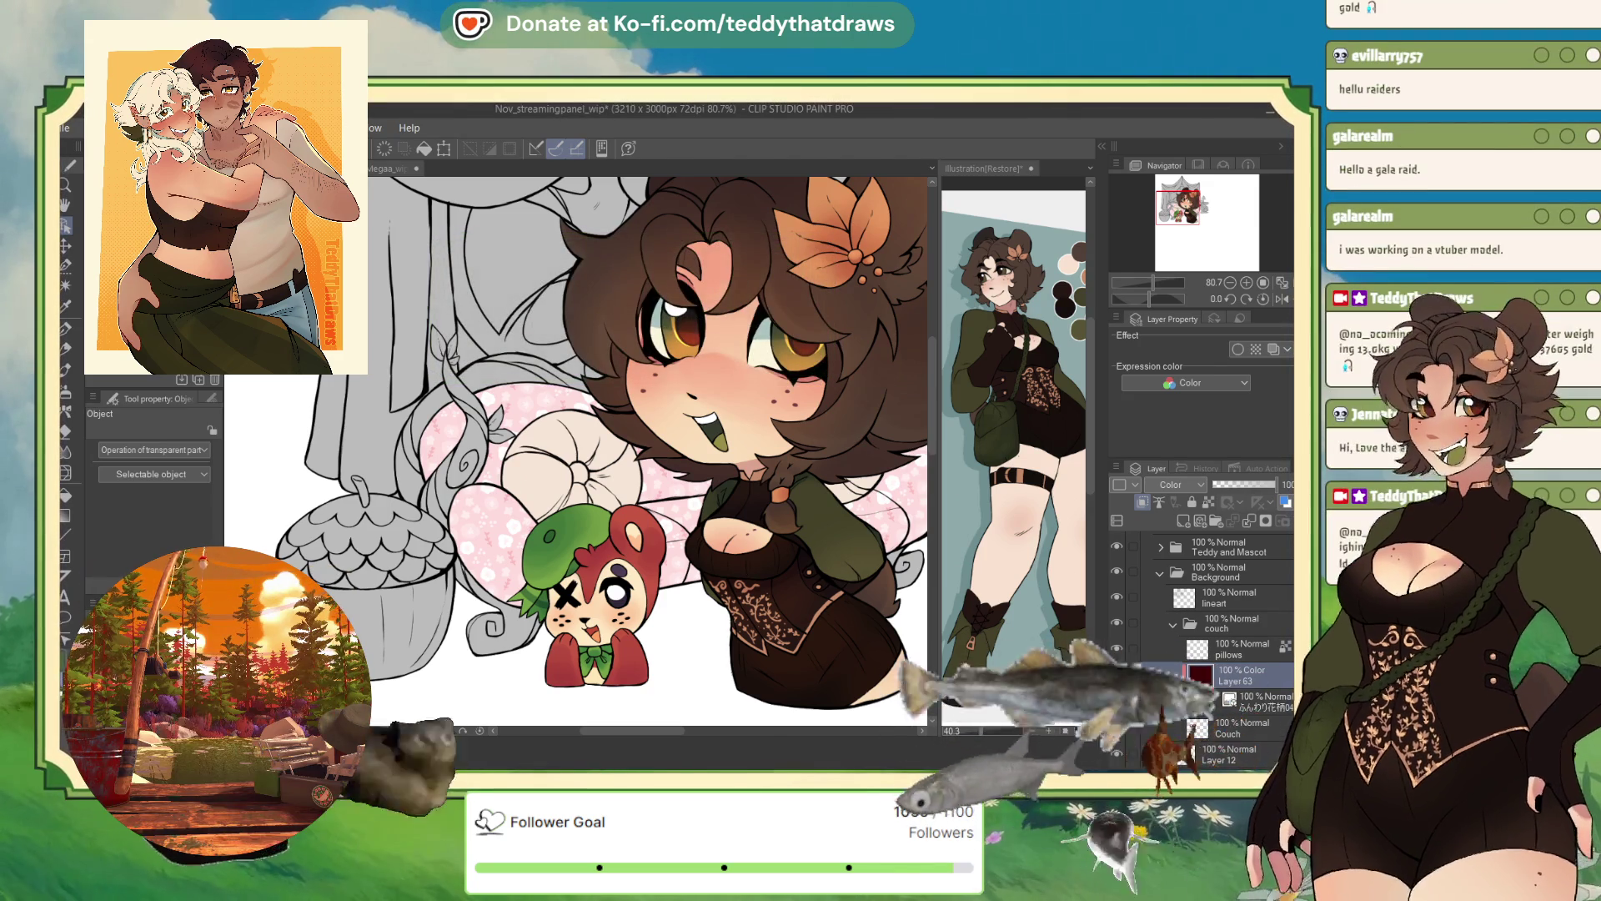
- Fill the tint layer green and set it to Overlay over the pillow pattern
{"action": "left_click", "coordinate": [424, 149]}
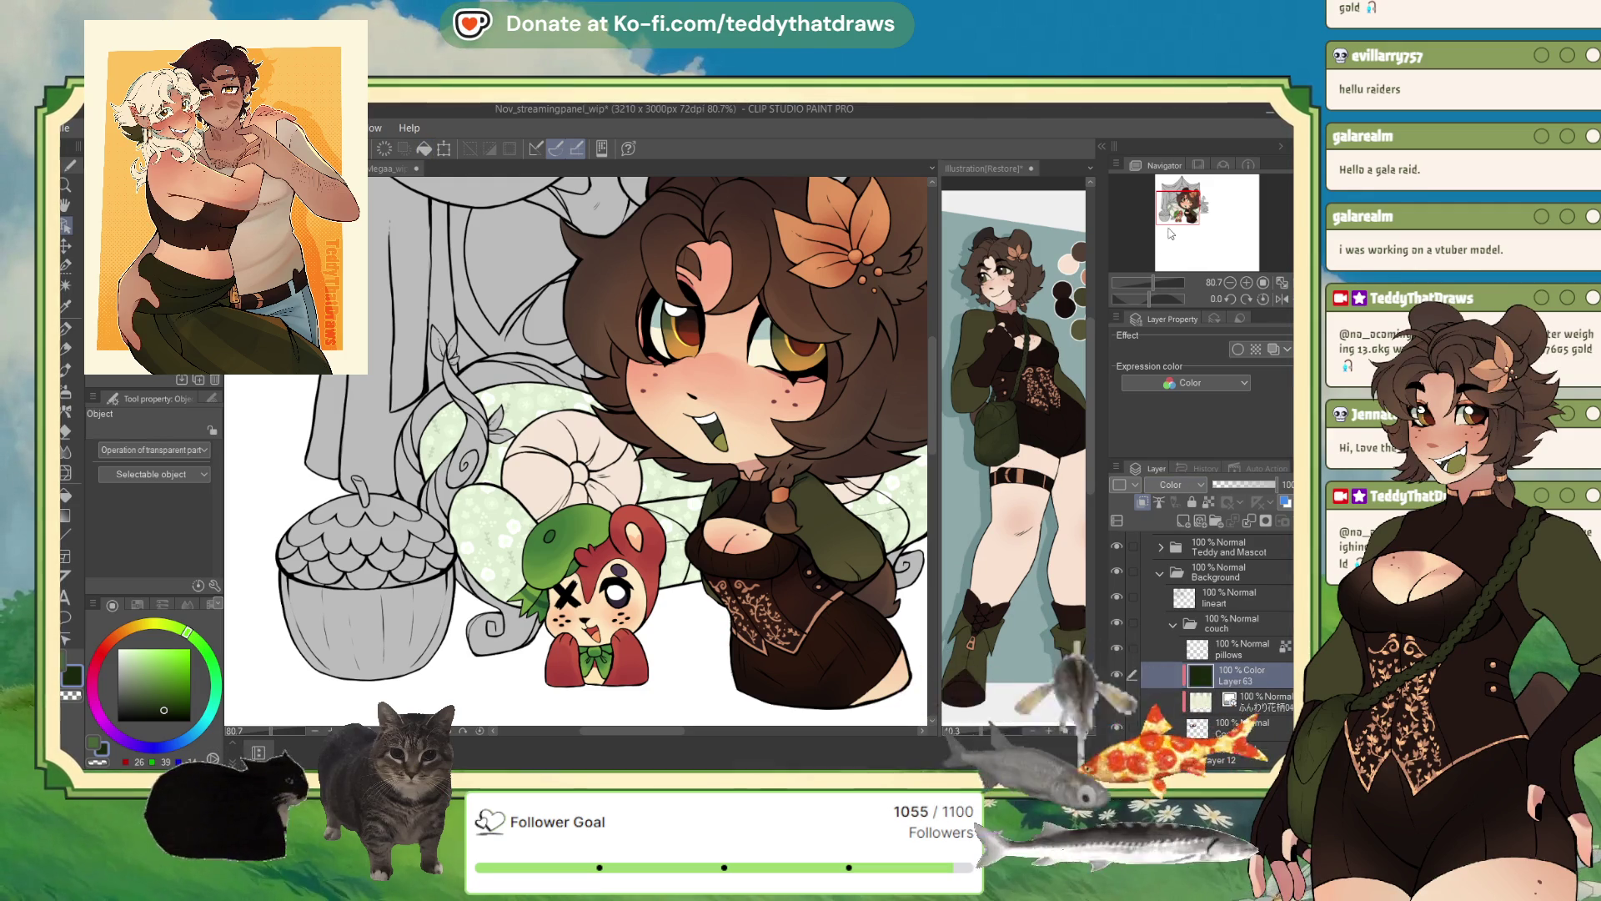
{"action": "left_click", "coordinate": [1172, 485]}
{"action": "left_click", "coordinate": [1172, 501]}
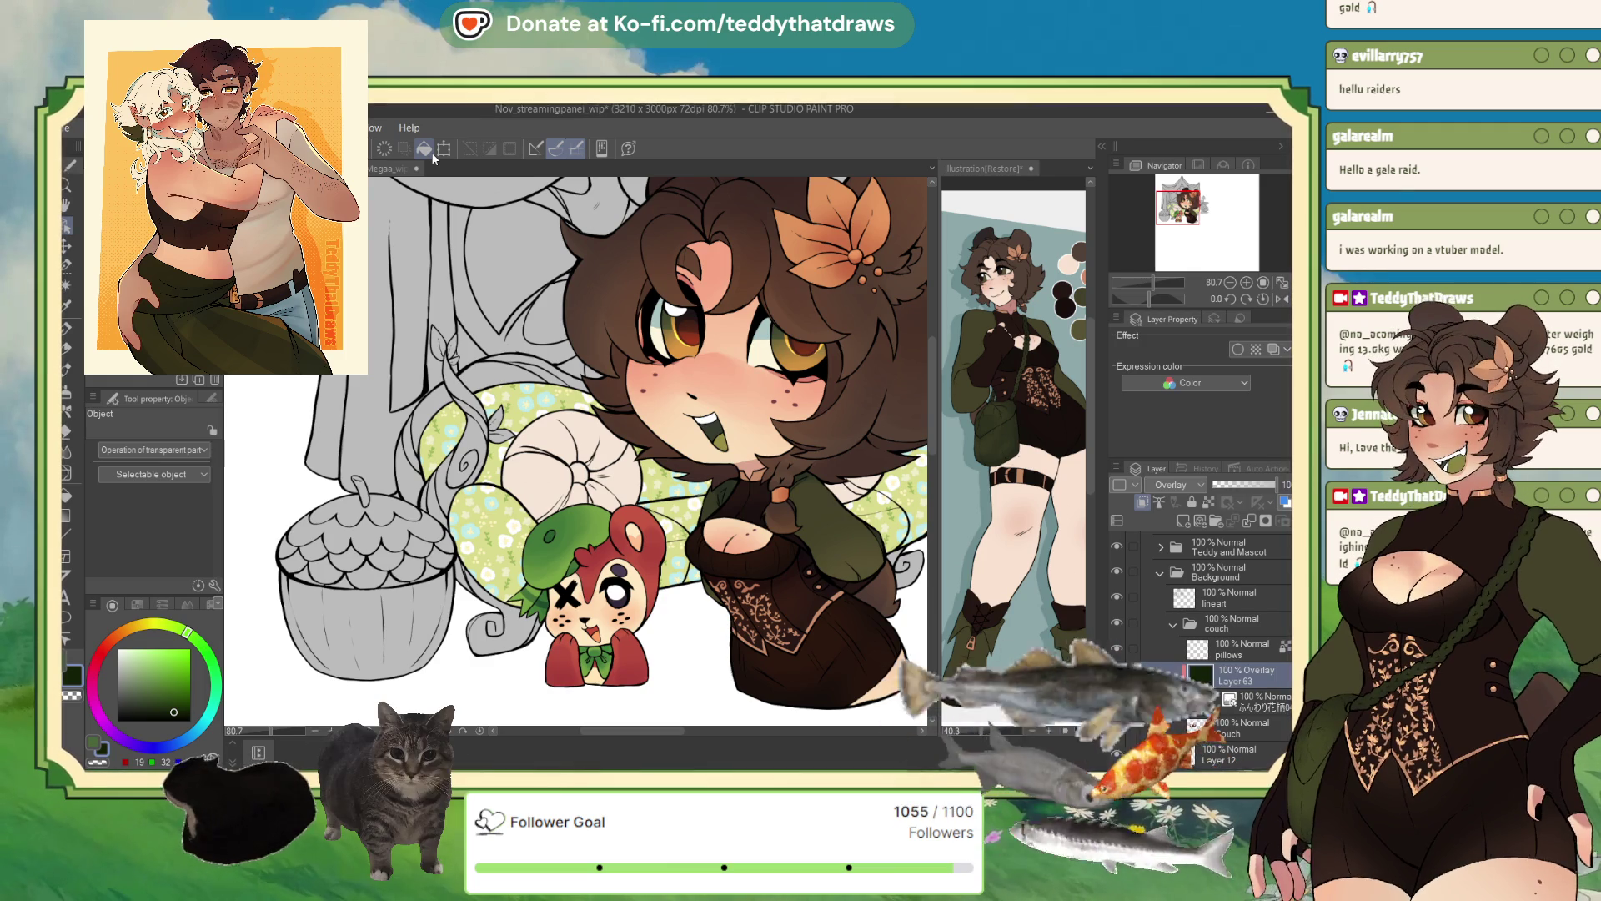
{"action": "scroll", "coordinate": [600, 347], "scroll_direction": "down", "scroll_amount": 3}
{"action": "scroll", "coordinate": [600, 347], "scroll_direction": "up", "scroll_amount": 1}
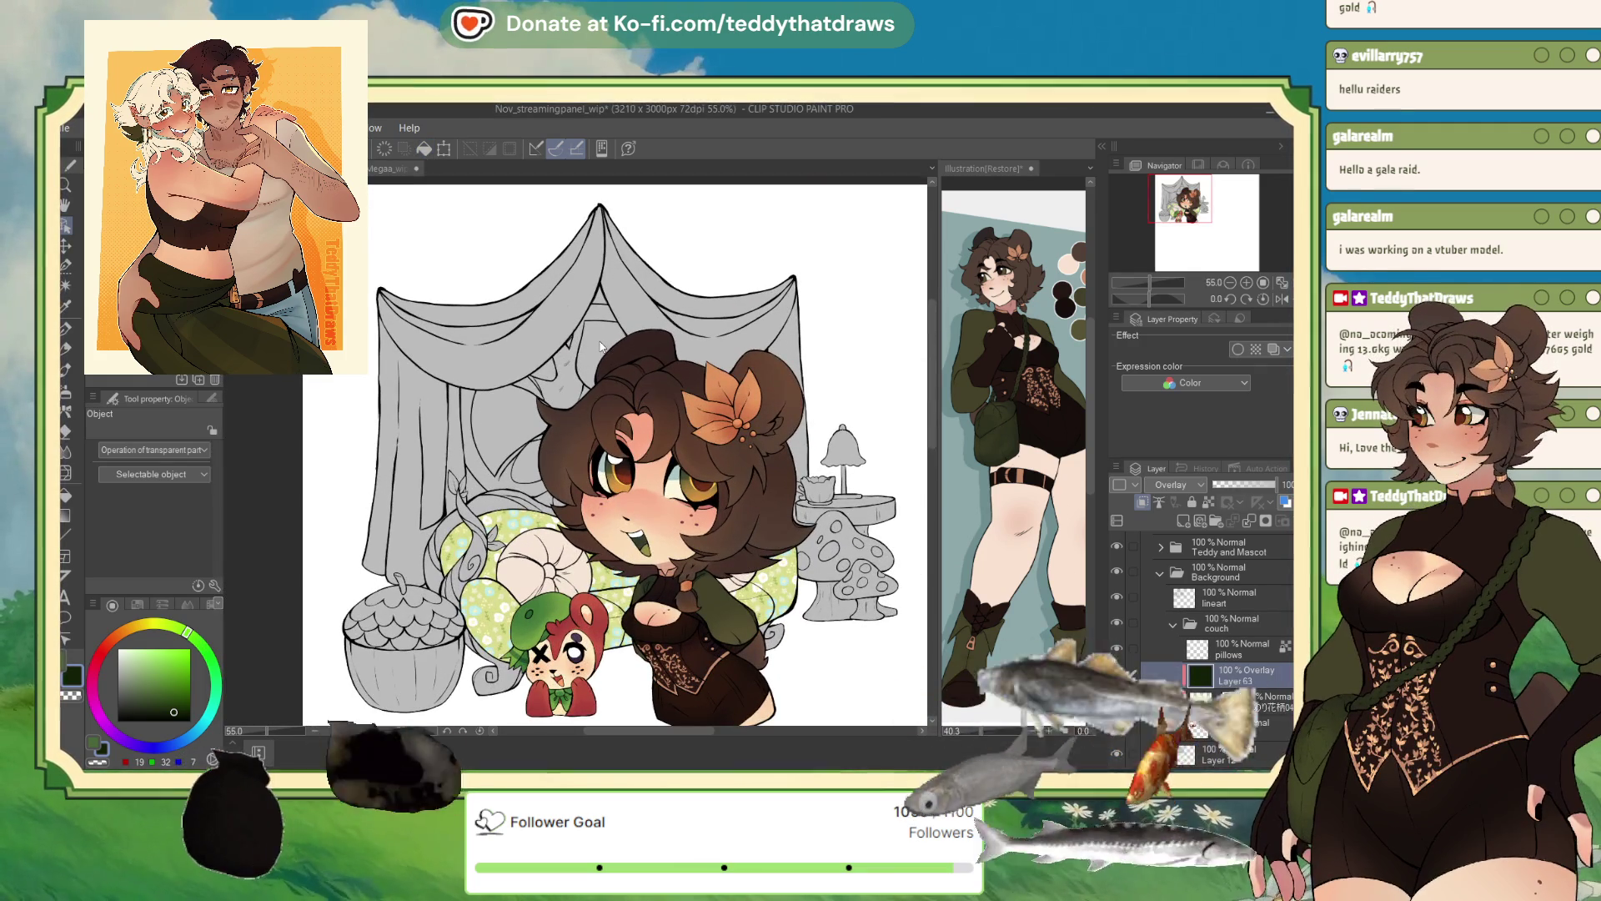
- Pick a dark red, refill the tint layer with it, then undo to discard the tint
{"action": "left_click", "coordinate": [101, 654]}
{"action": "left_click", "coordinate": [177, 691]}
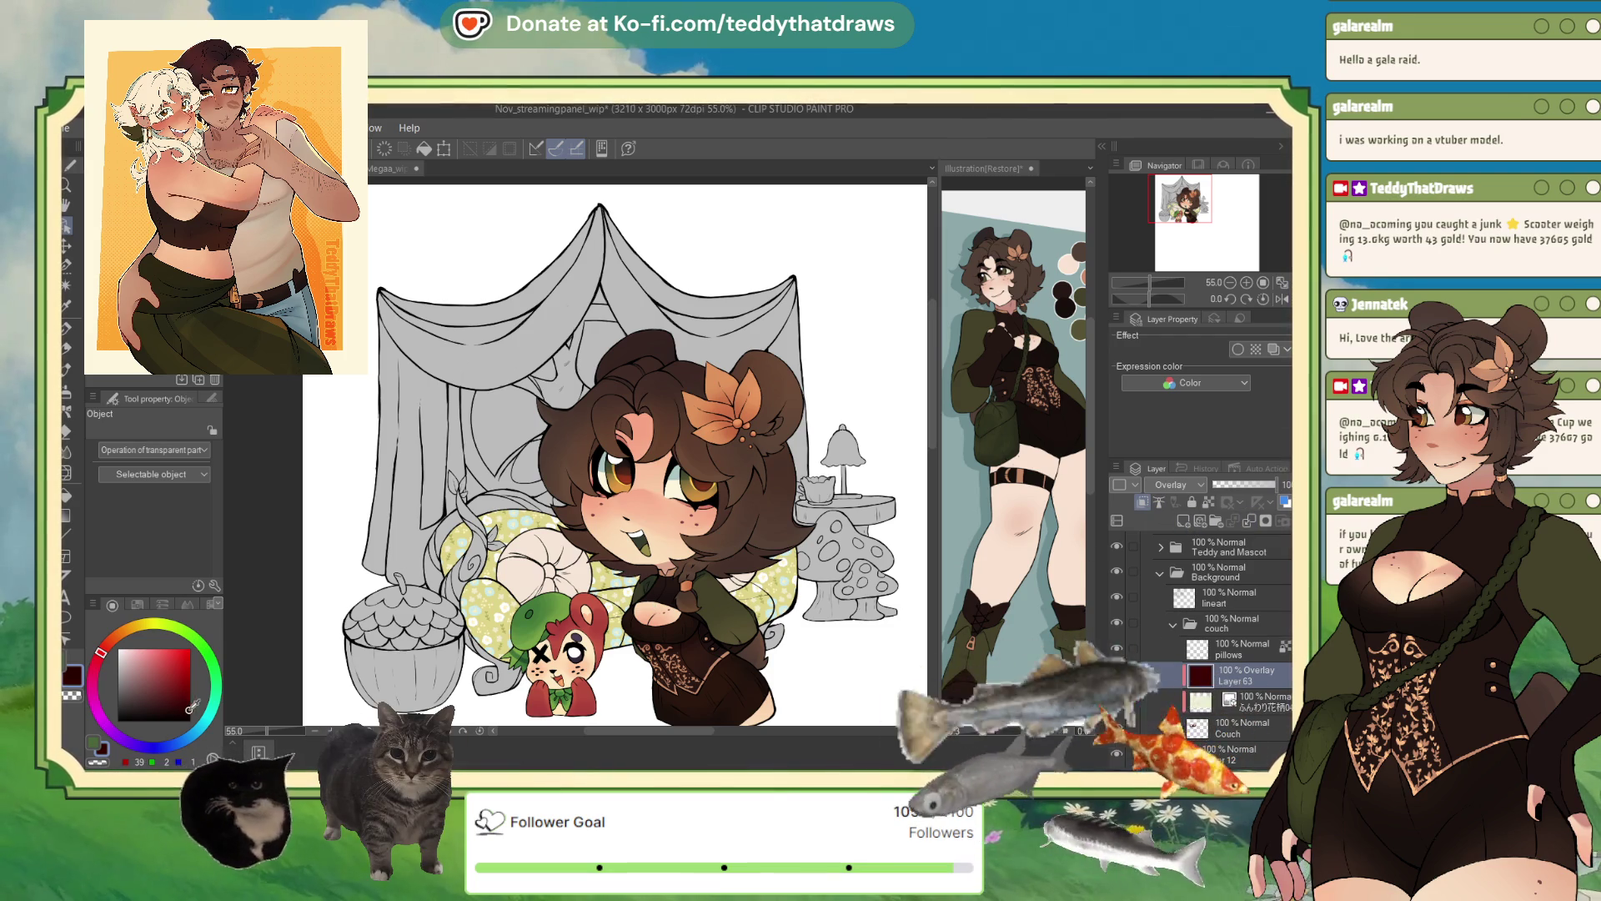
{"action": "left_click", "coordinate": [427, 151]}
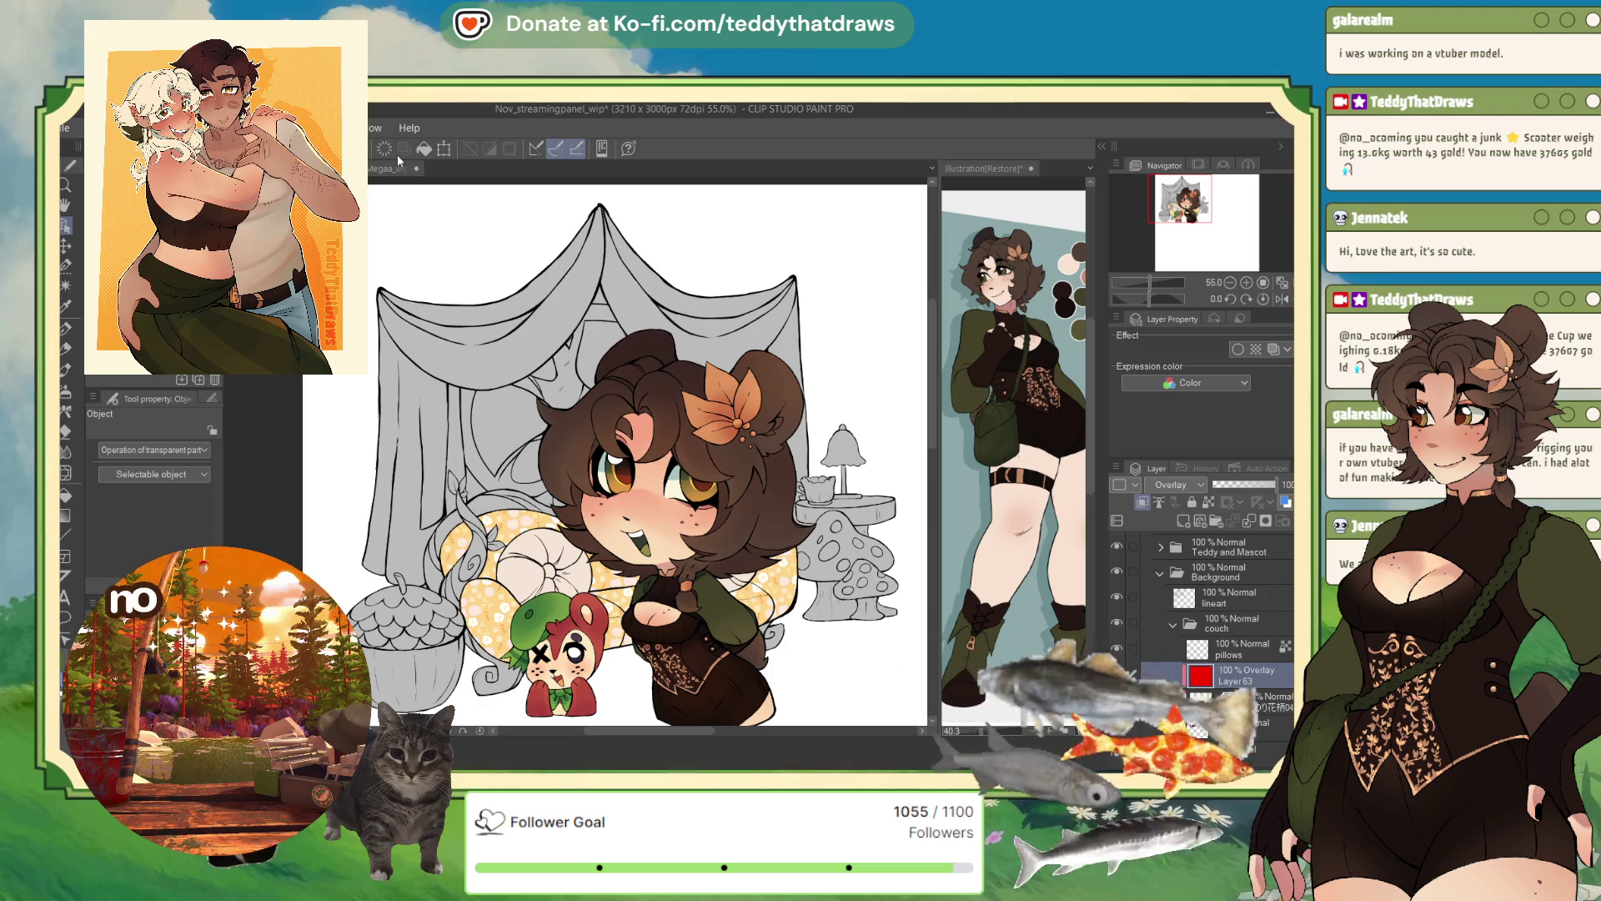
{"action": "left_click", "coordinate": [425, 151]}
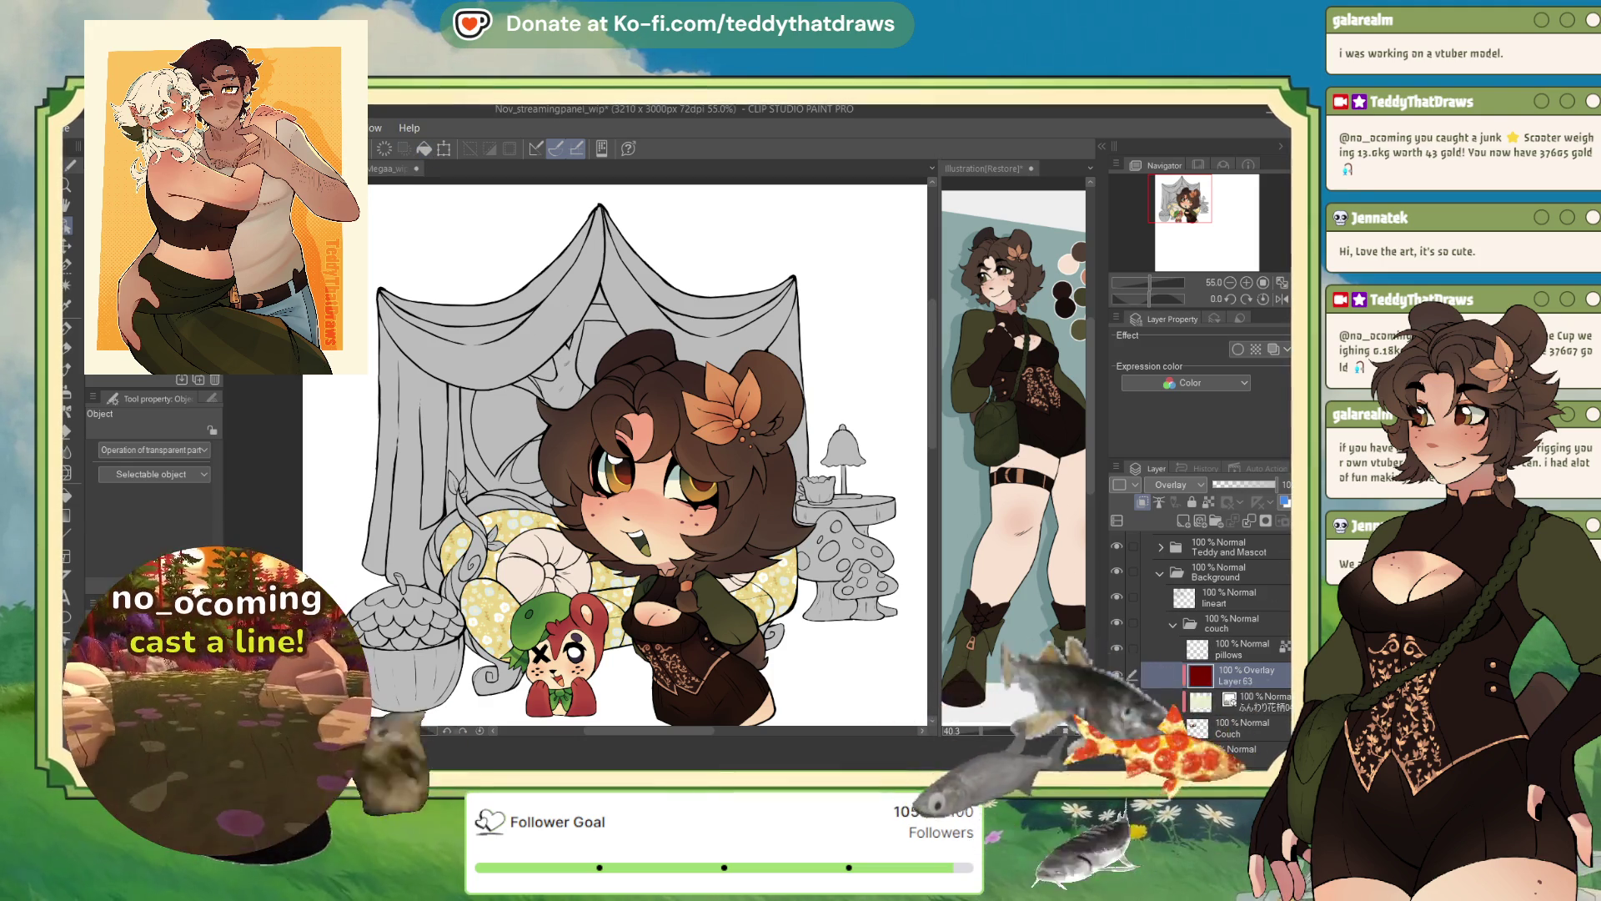
{"action": "key", "text": "ctrl+z"}
{"action": "key", "text": "ctrl+z"}
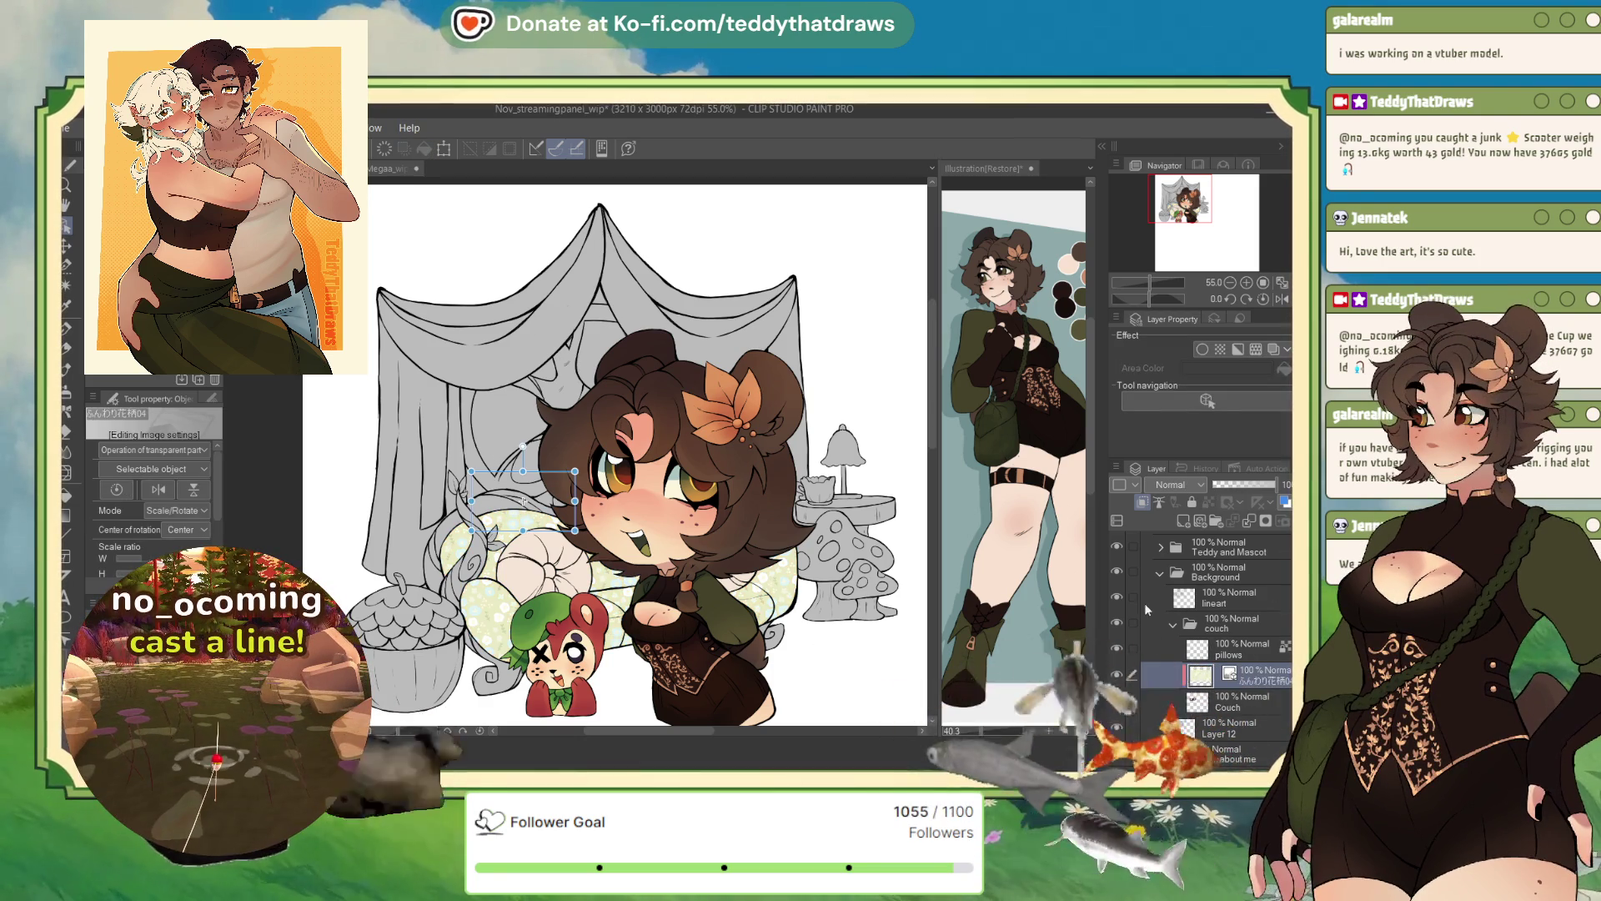
- Delete the ふんわり花柄04 floral pattern layer, then undo to restore it above the Couch layer
{"action": "left_click", "coordinate": [1186, 520]}
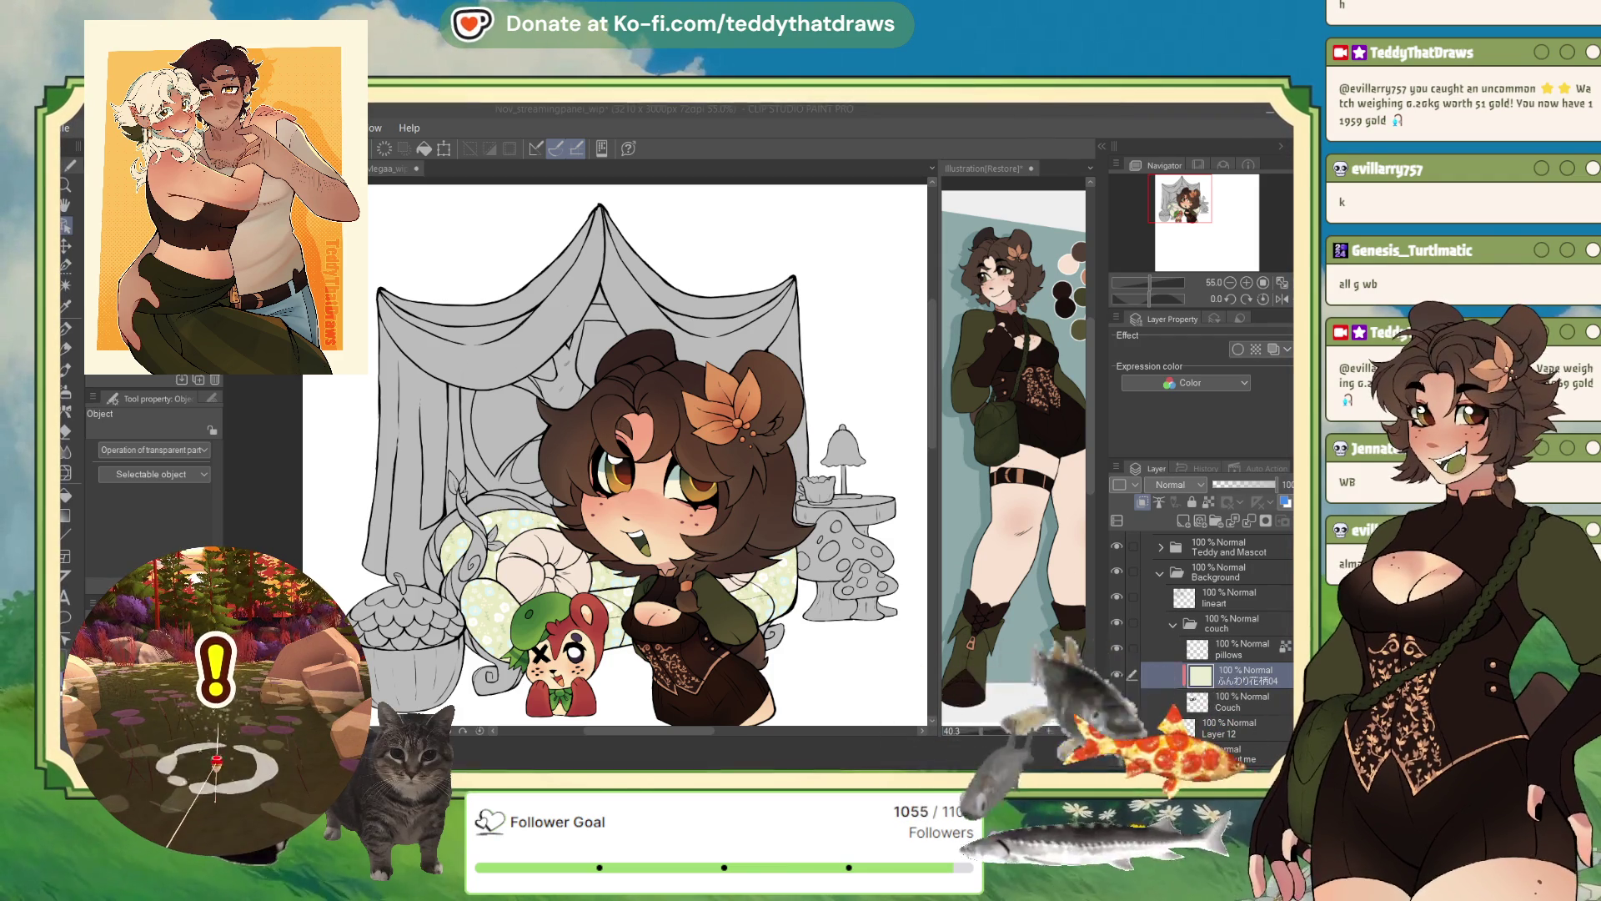
{"action": "left_click", "coordinate": [1265, 522]}
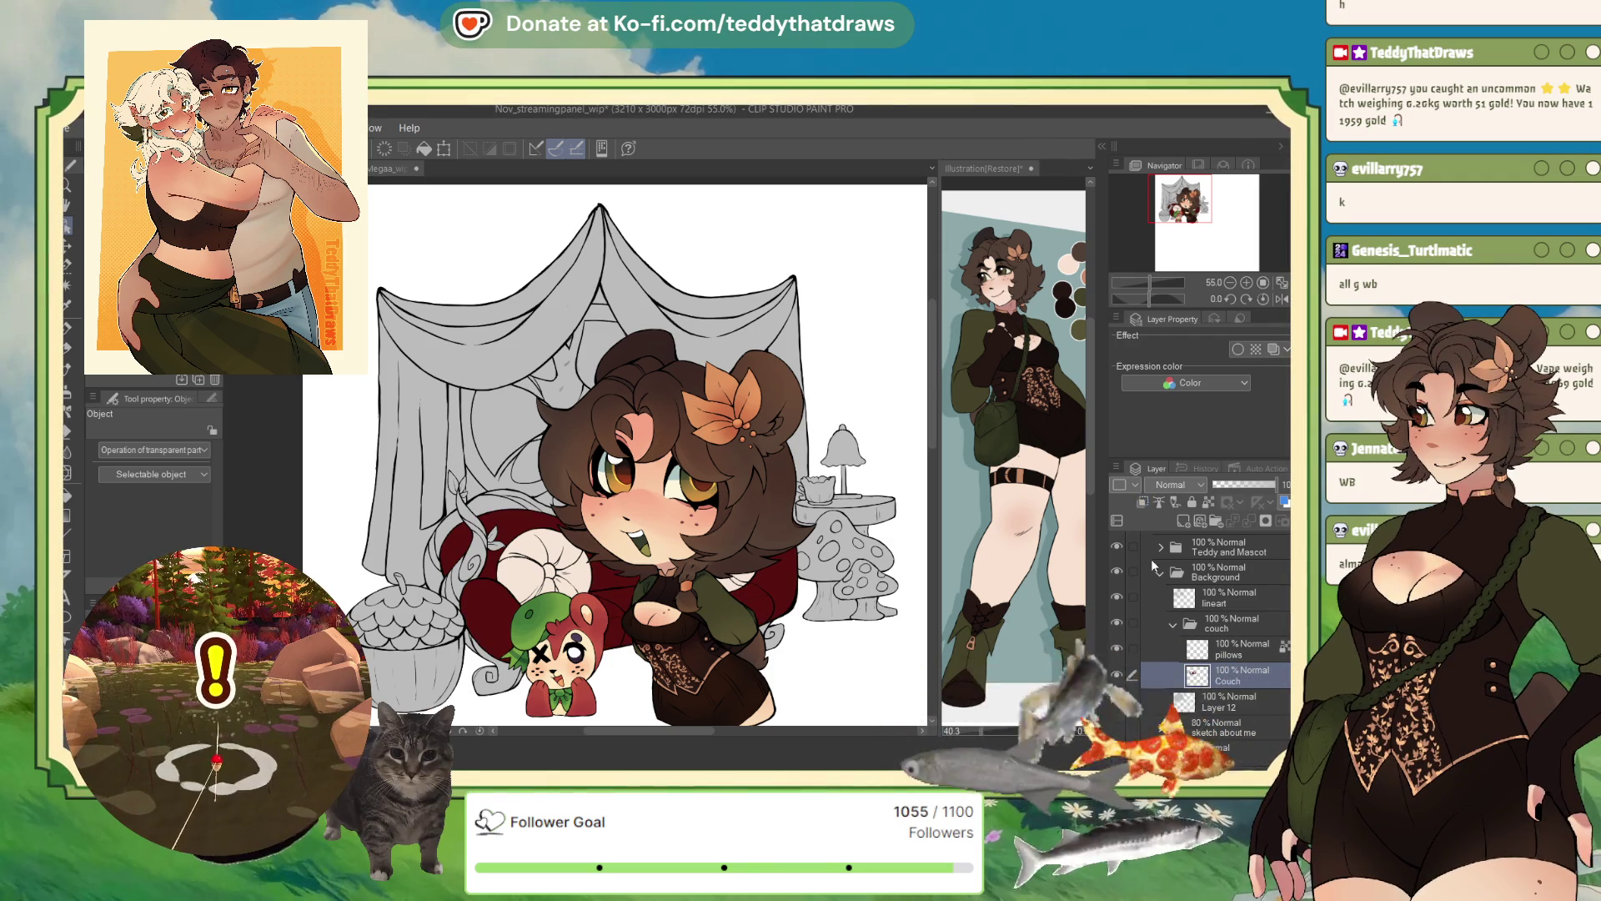
{"action": "scroll", "coordinate": [604, 442], "scroll_direction": "up", "scroll_amount": 2}
{"action": "key", "text": "ctrl+z"}
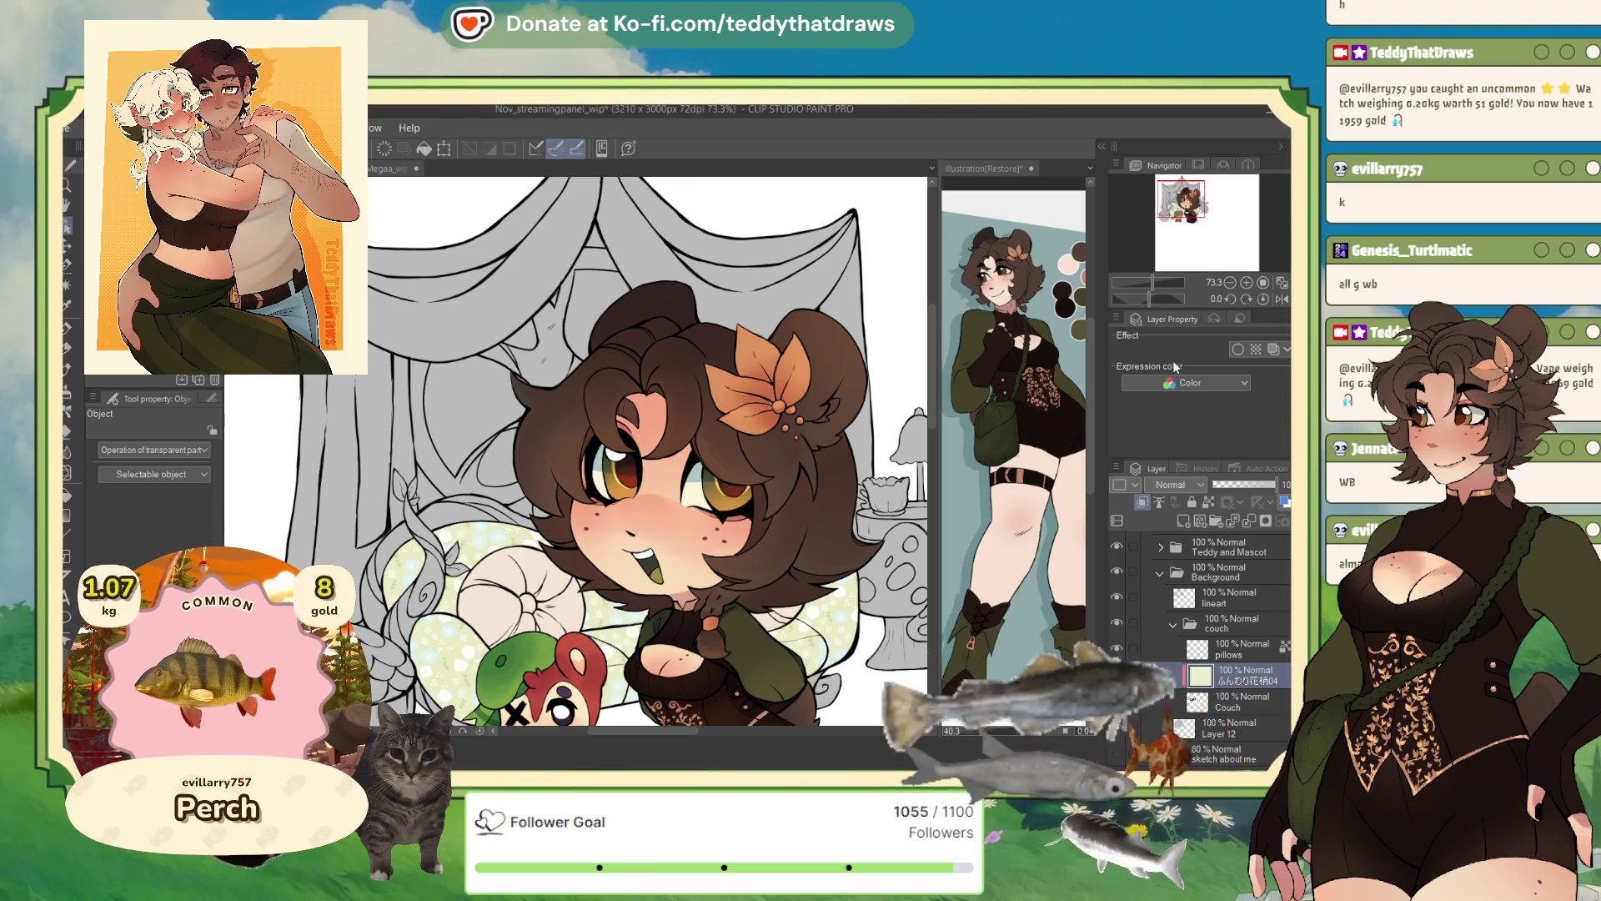
{"action": "left_click", "coordinate": [1174, 484]}
{"action": "left_click", "coordinate": [1174, 717]}
{"action": "scroll", "coordinate": [622, 567], "scroll_direction": "up", "scroll_amount": 2}
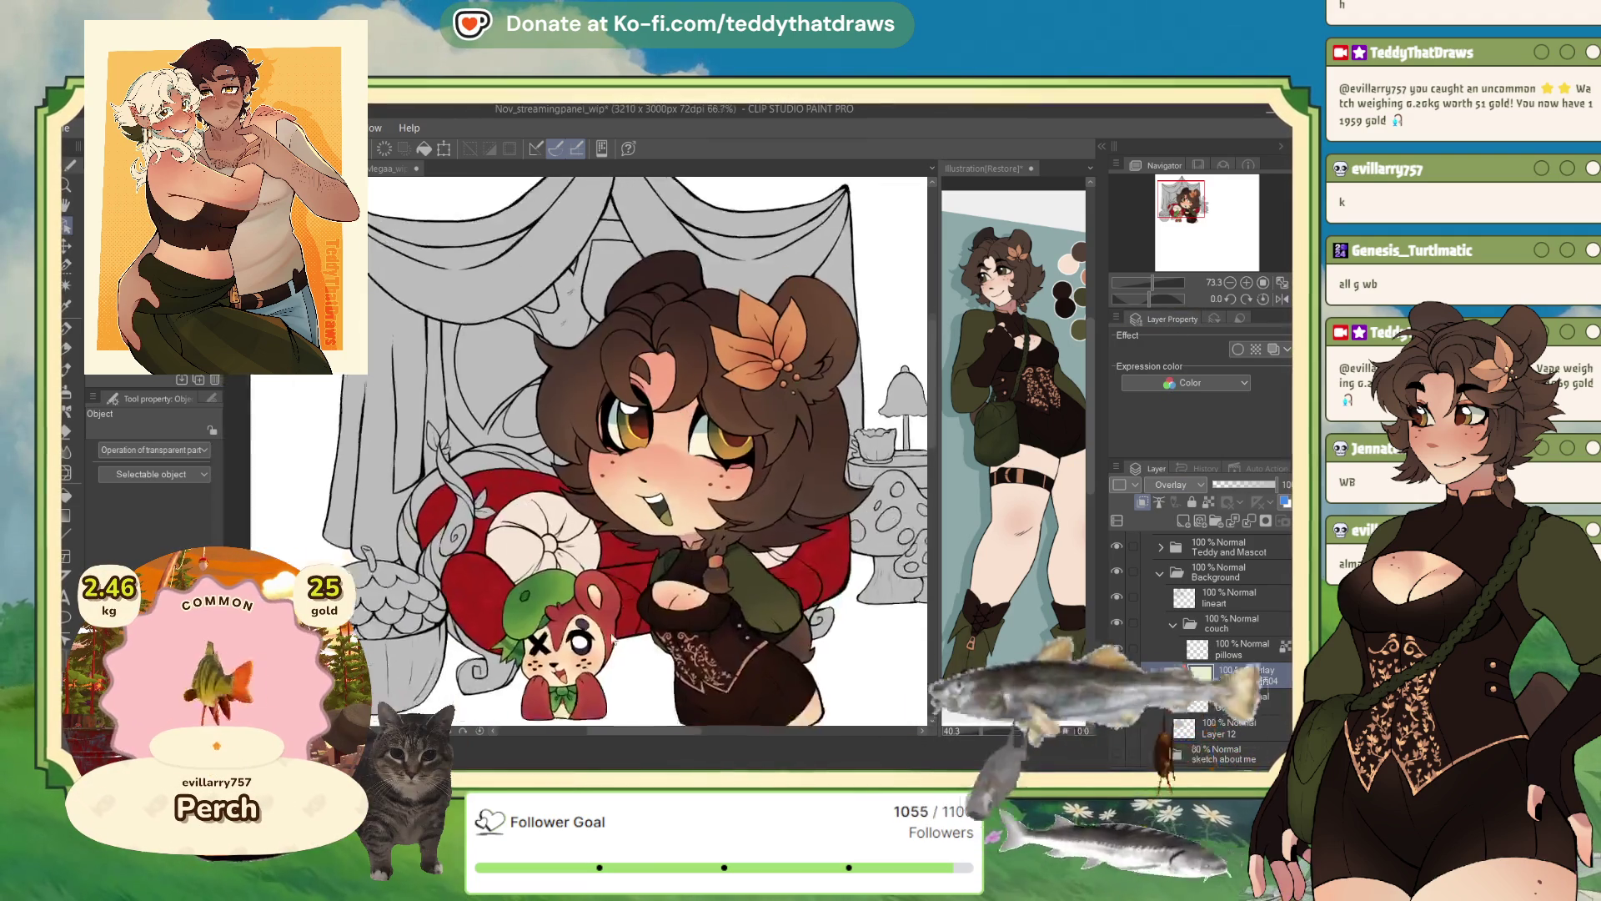
{"action": "left_click", "coordinate": [1272, 484]}
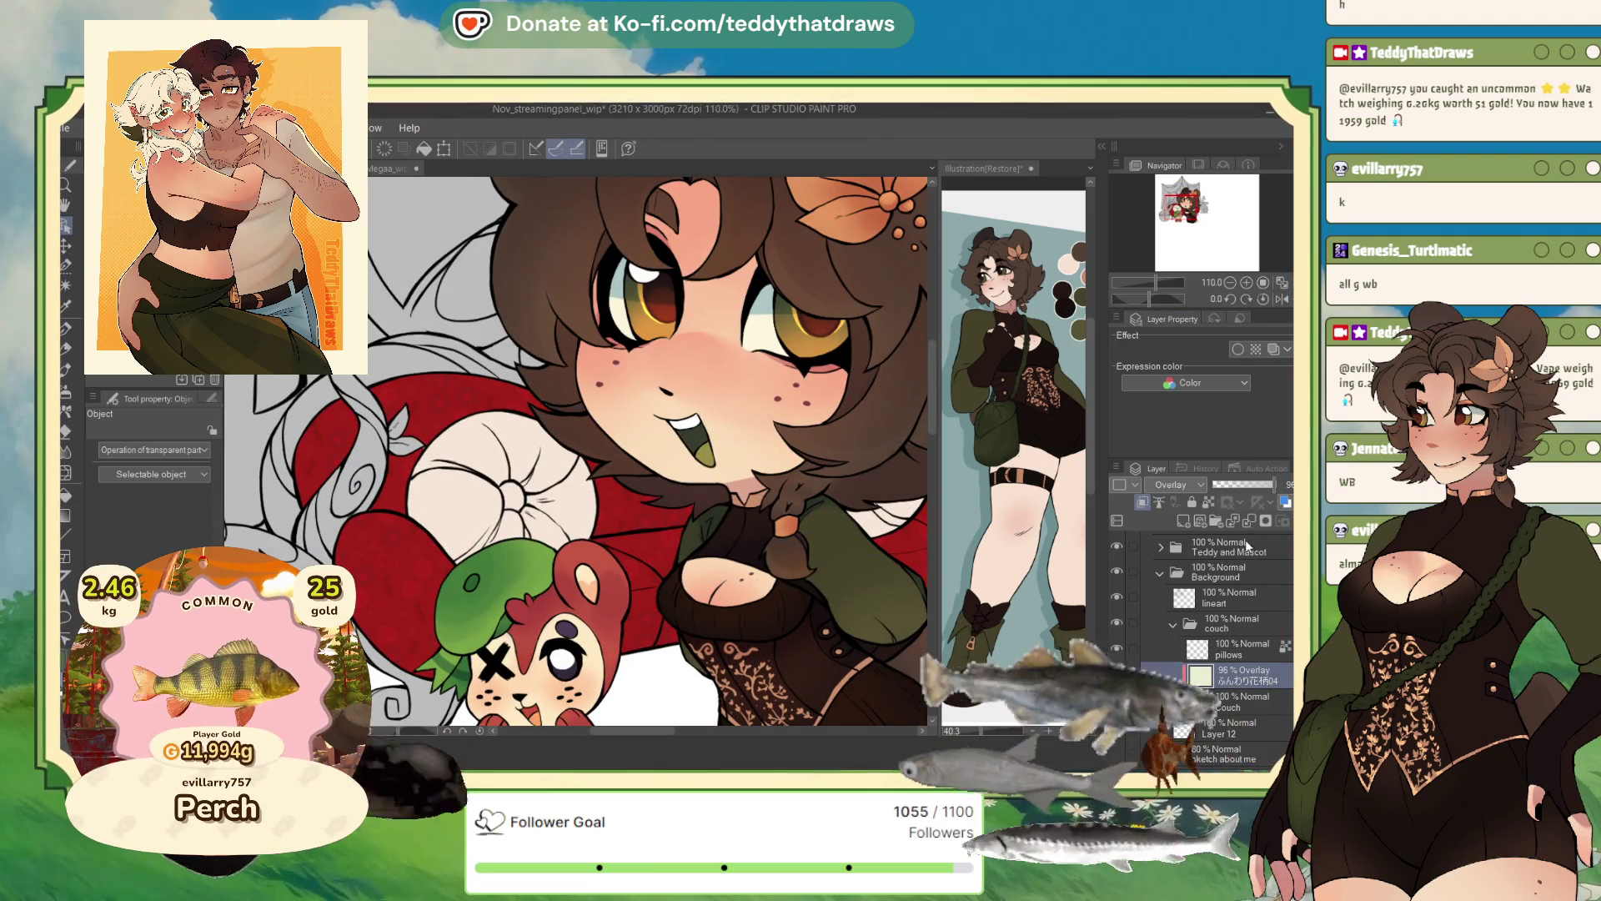
{"action": "left_click", "coordinate": [1241, 524]}
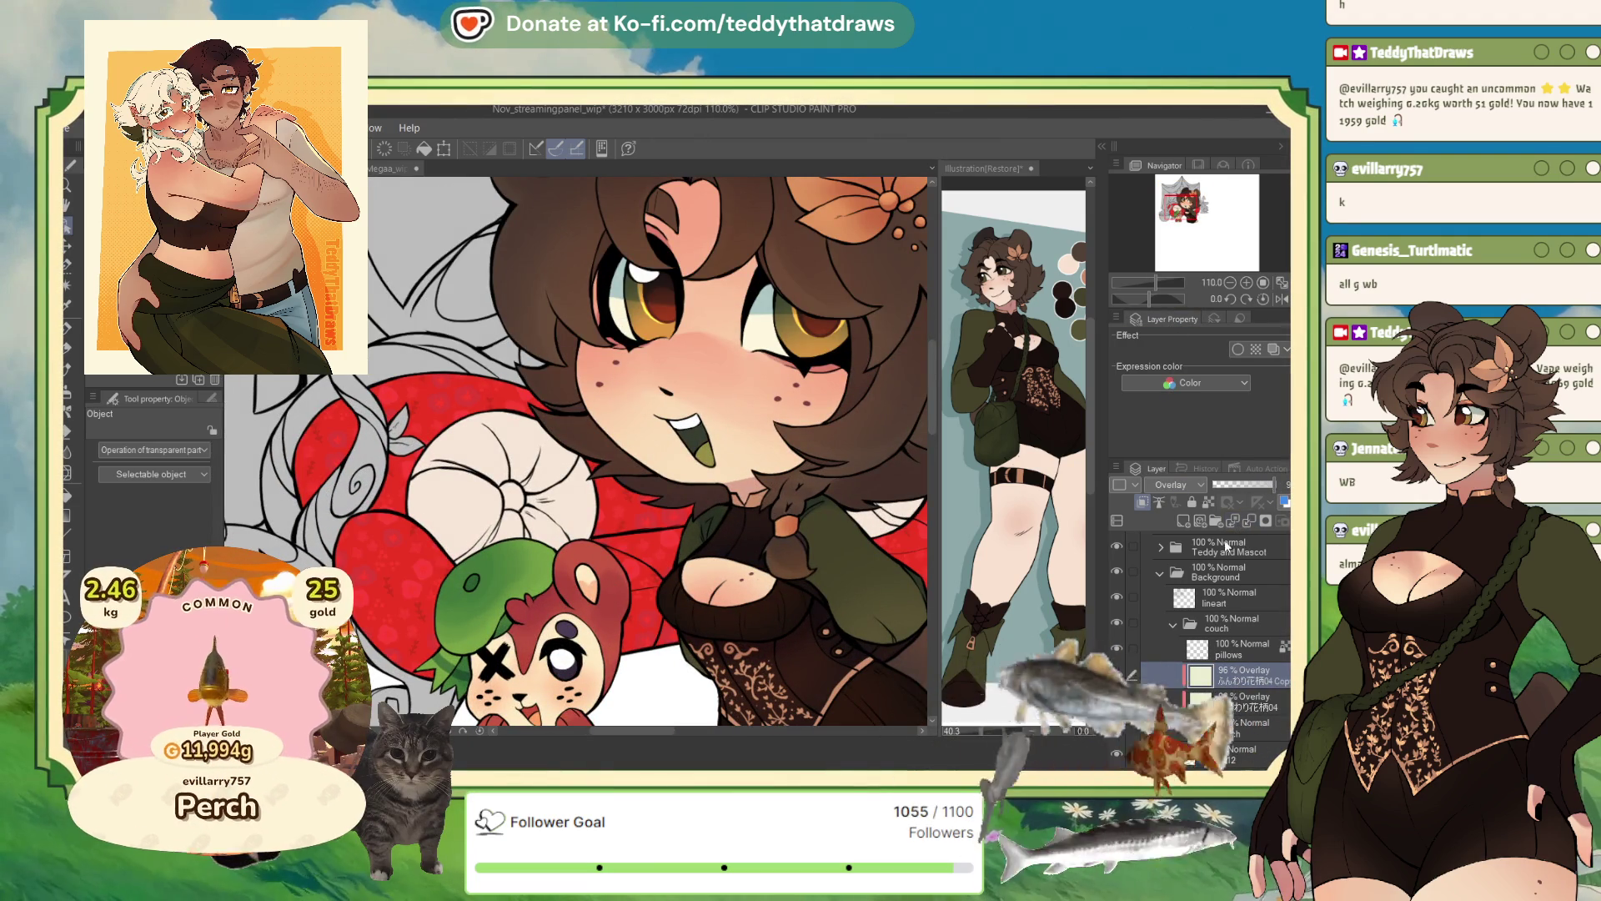
{"action": "key", "text": "ctrl+z"}
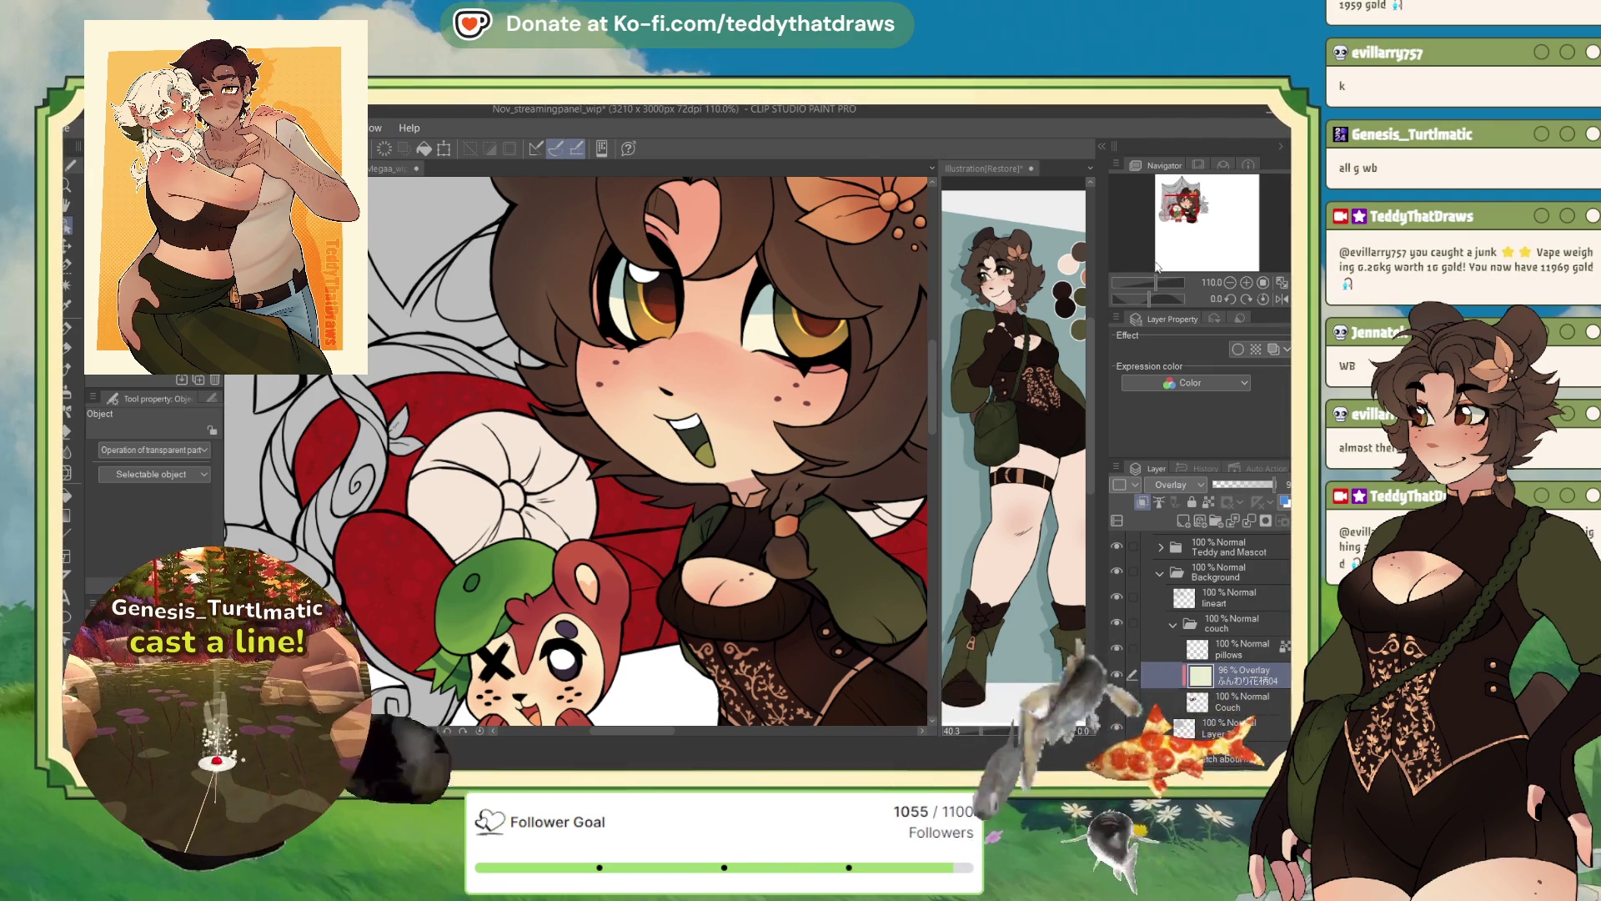
{"action": "key", "text": "Up"}
{"action": "key", "text": "Up"}
{"action": "key", "text": "Up"}
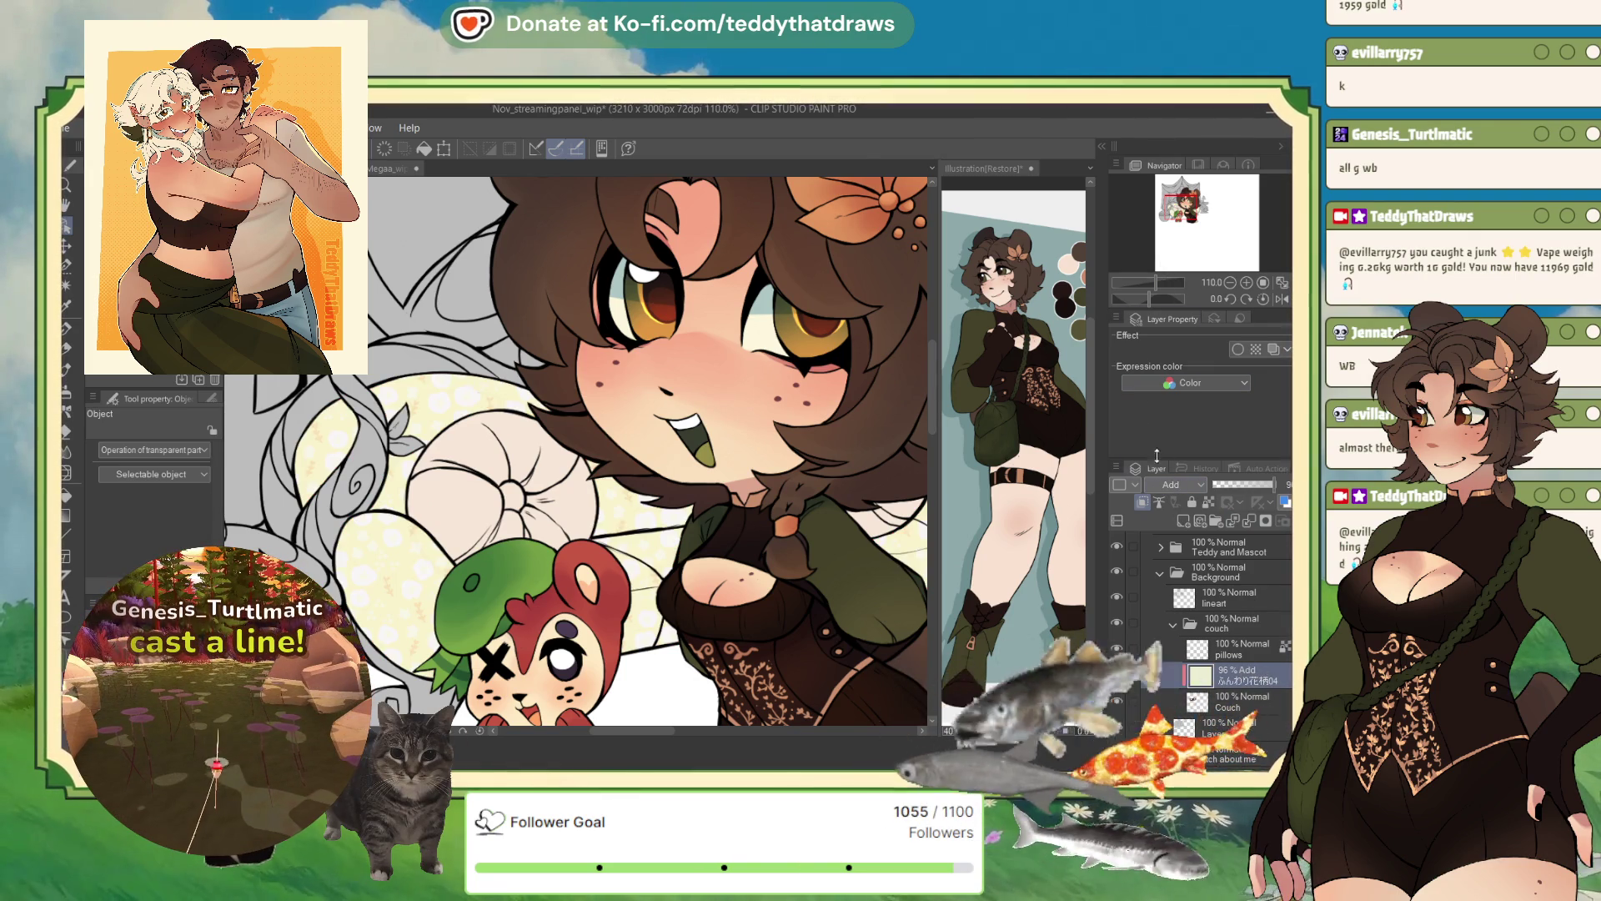
{"action": "key", "text": "Up"}
{"action": "key", "text": "Up"}
{"action": "key", "text": "Up"}
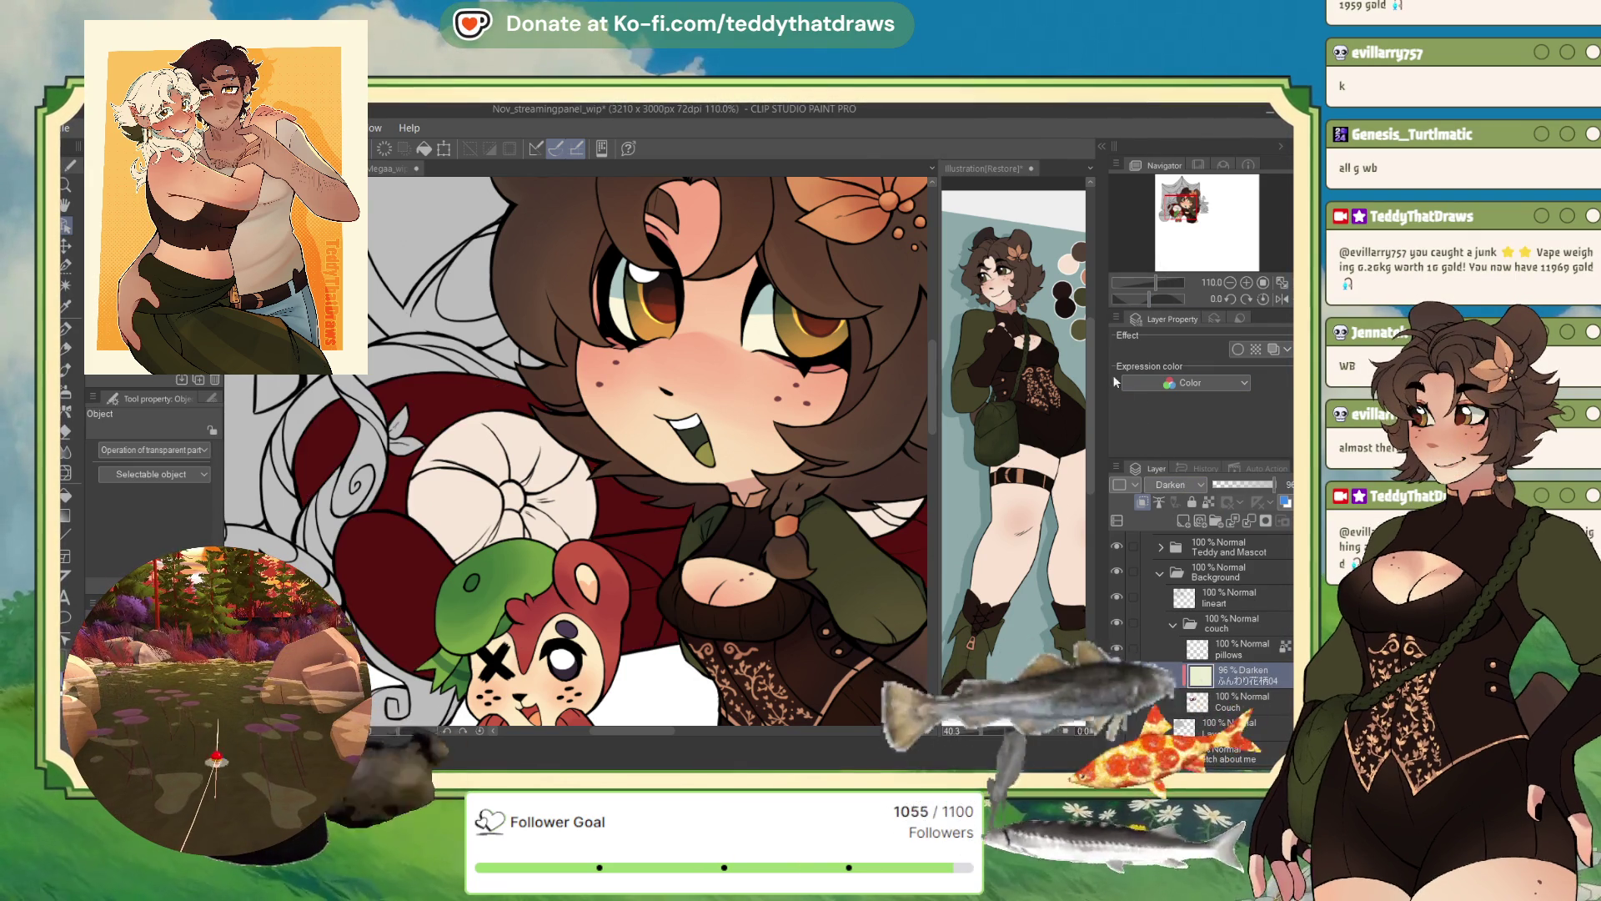
{"action": "key", "text": "Down"}
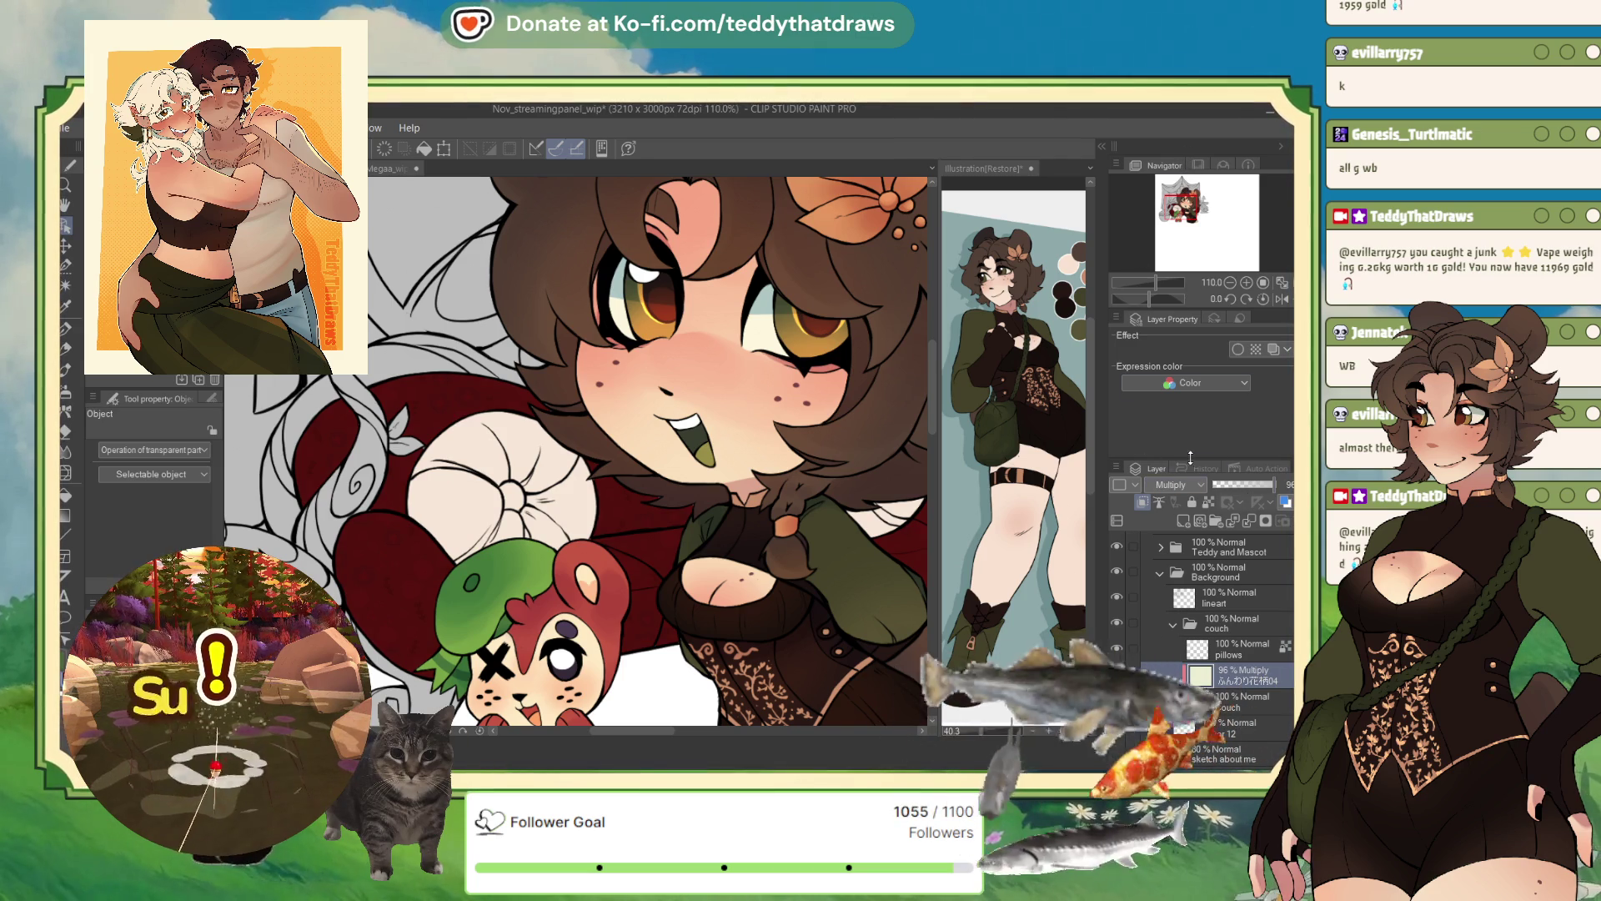
{"action": "key", "text": "Down"}
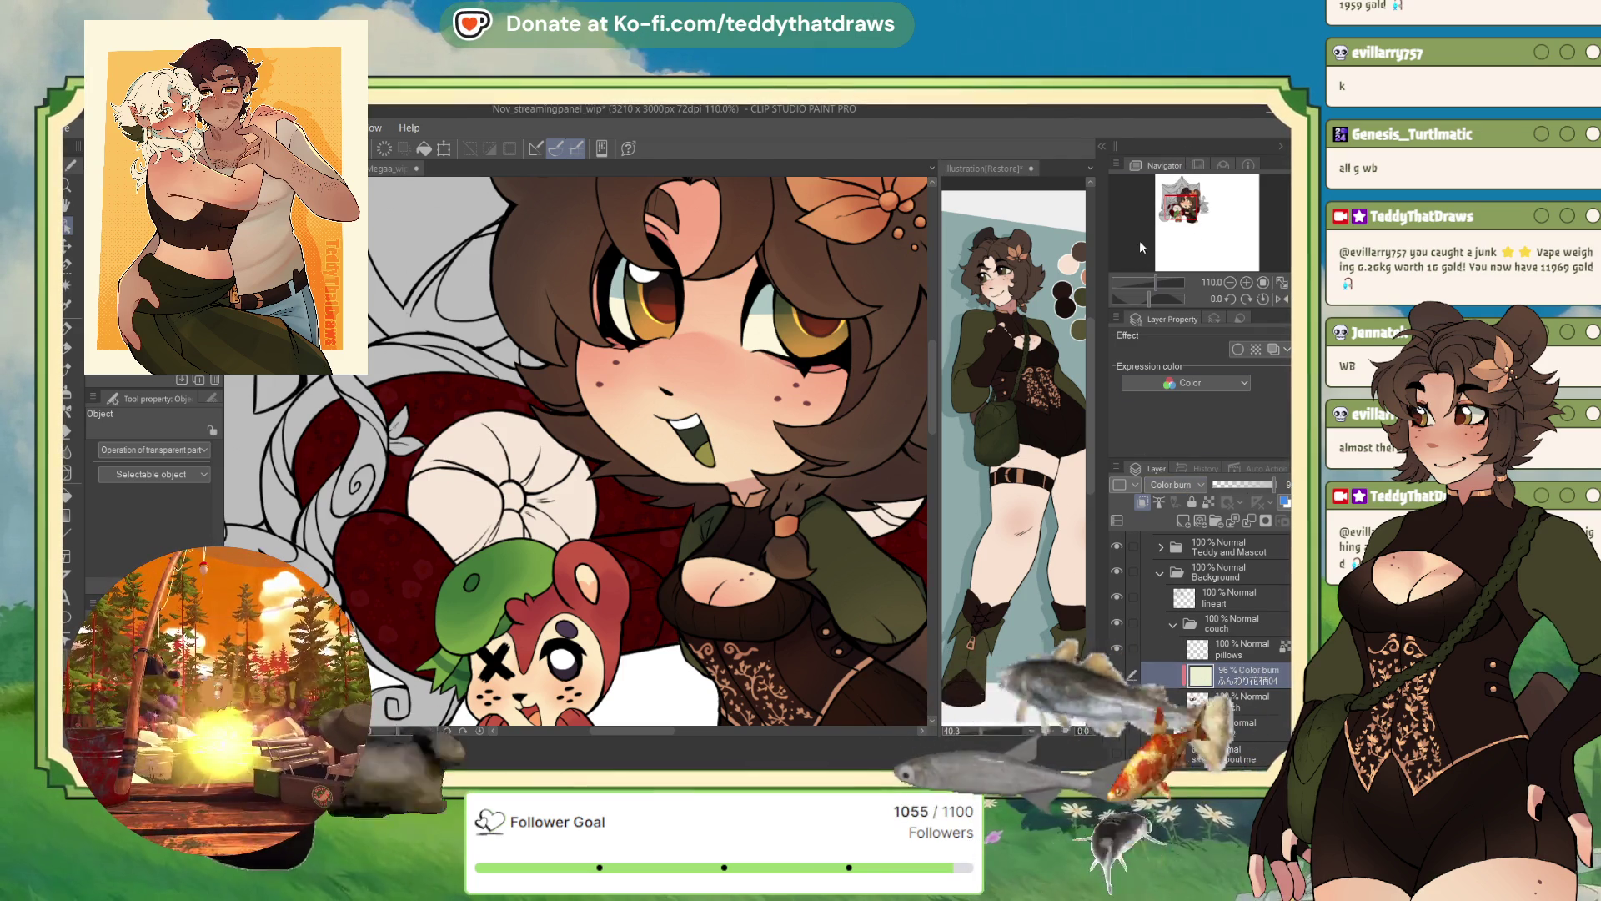
{"action": "scroll", "coordinate": [563, 478], "scroll_direction": "down", "scroll_amount": 4}
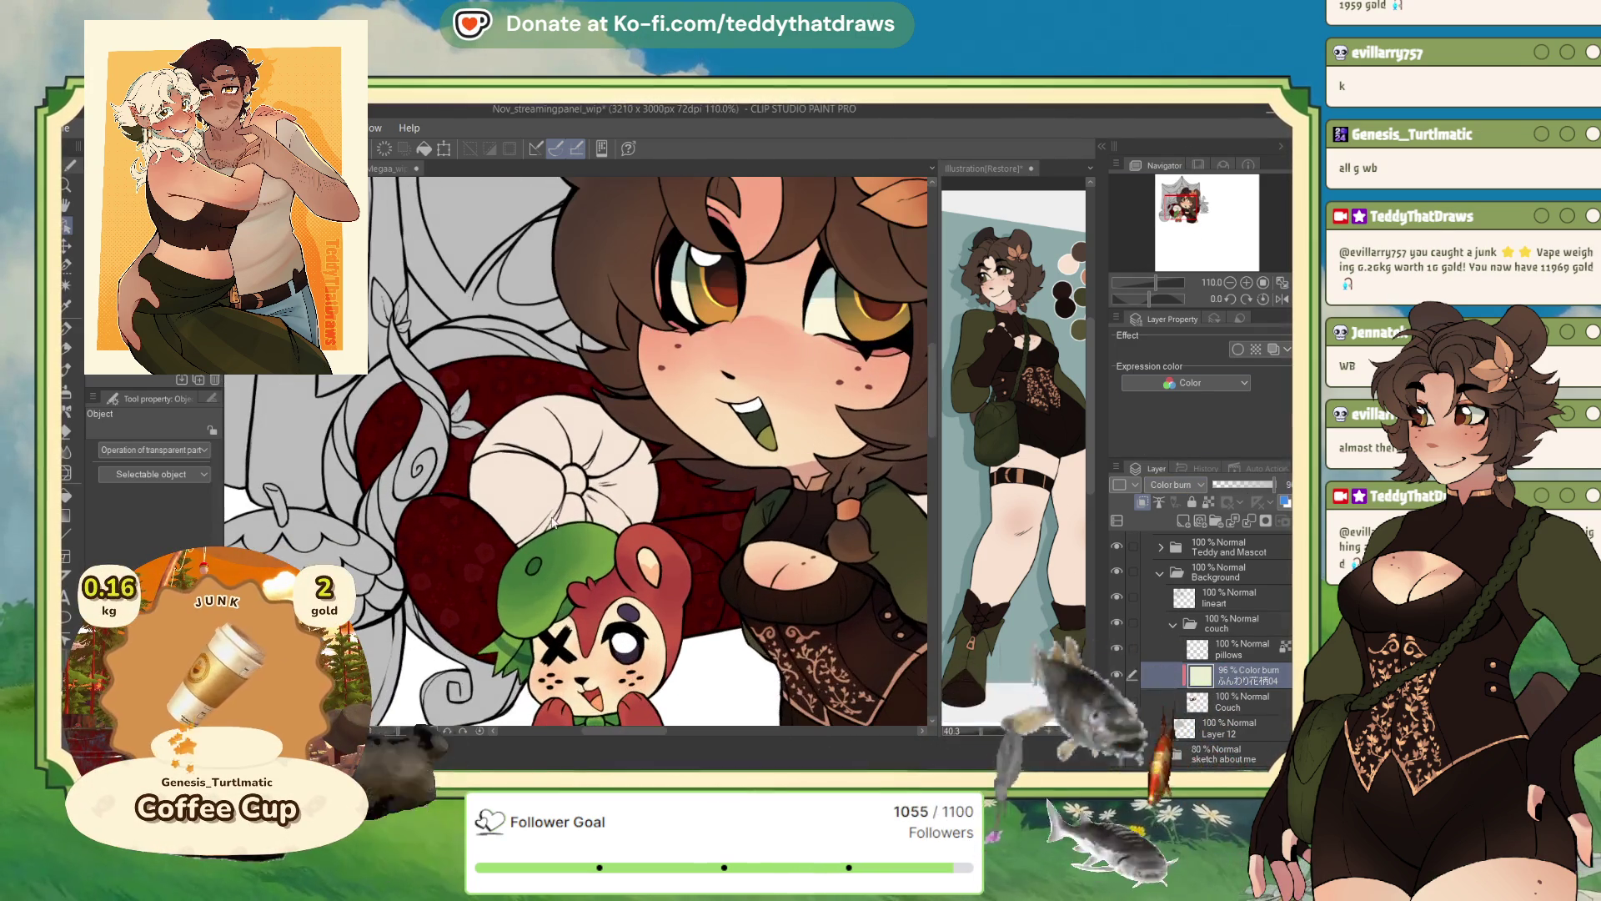
{"action": "scroll", "coordinate": [563, 479], "scroll_direction": "up", "scroll_amount": 3}
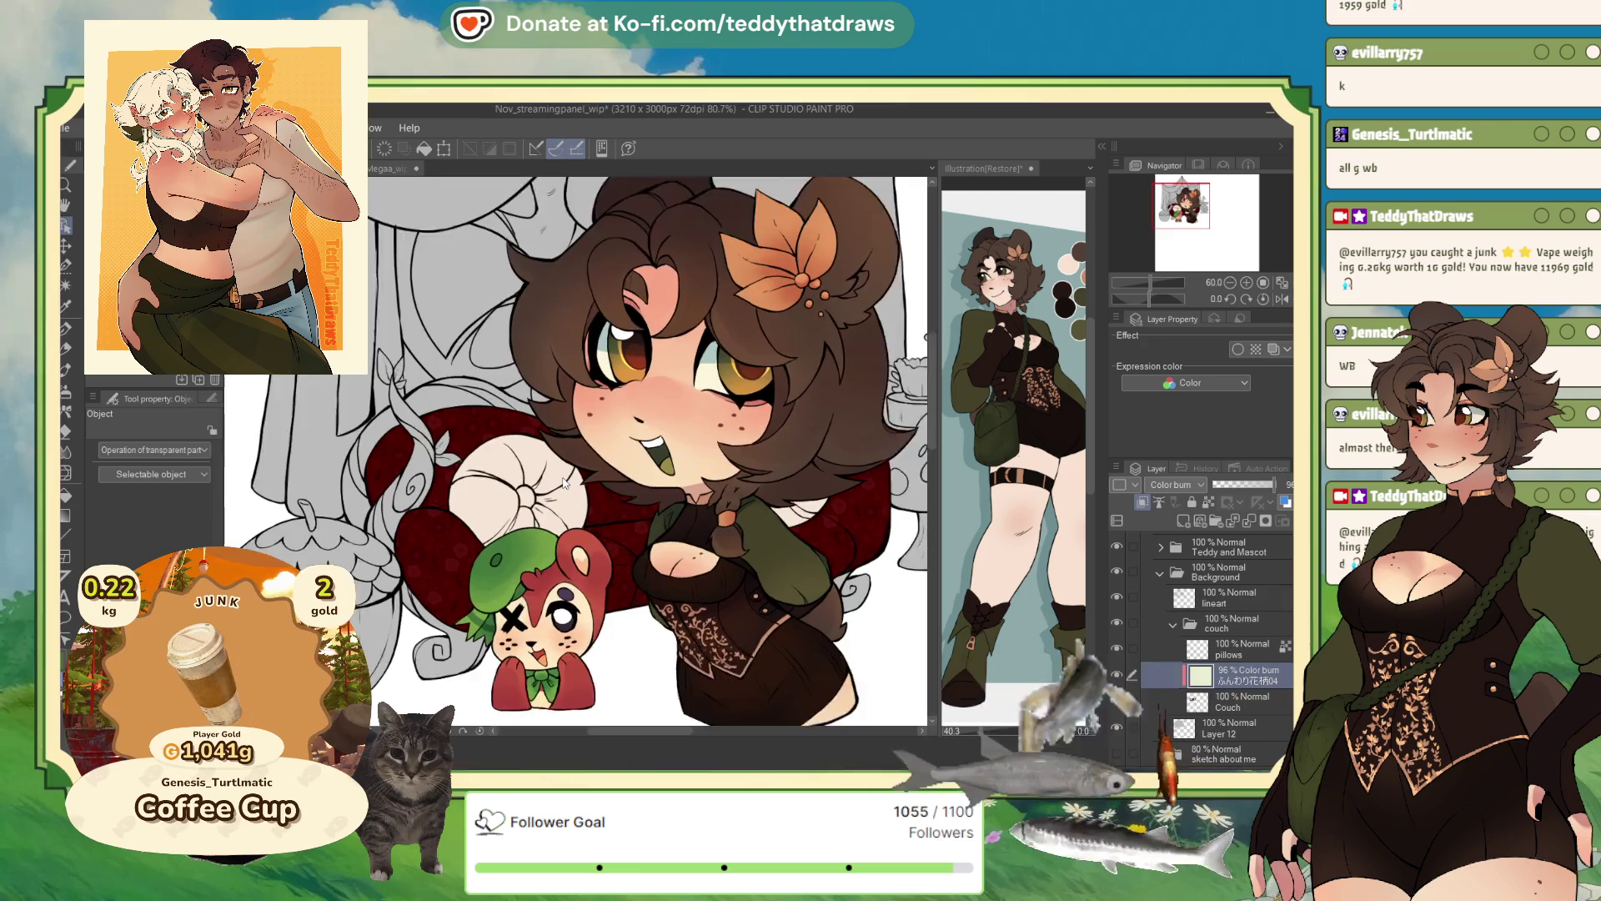
{"action": "scroll", "coordinate": [549, 476], "scroll_direction": "down", "scroll_amount": 2}
{"action": "scroll", "coordinate": [499, 497], "scroll_direction": "up", "scroll_amount": 5}
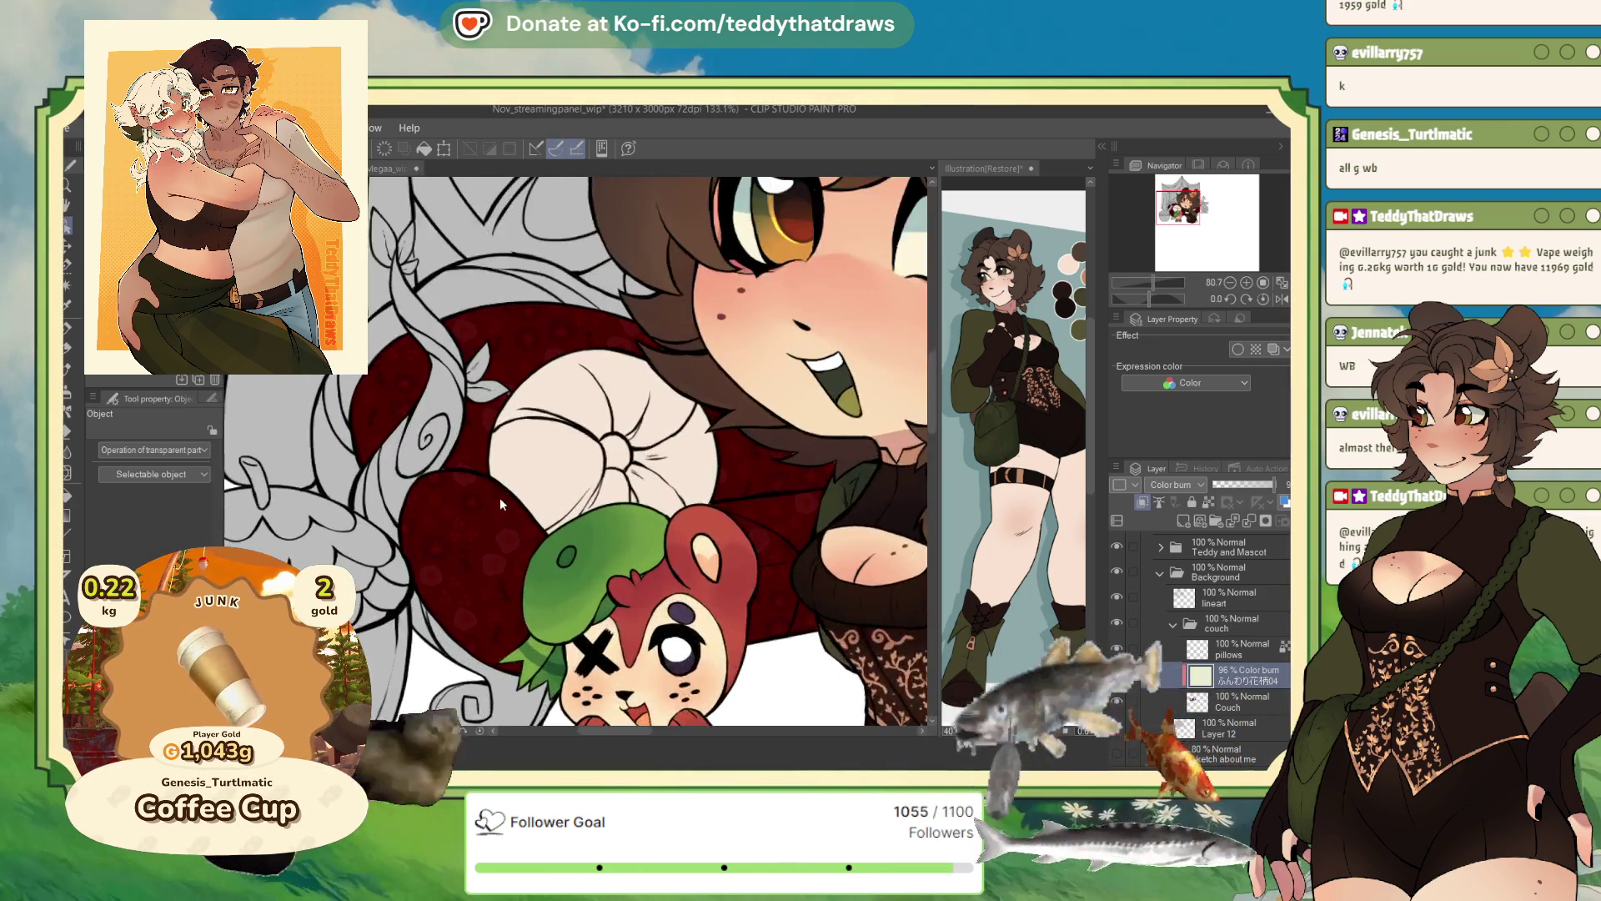
{"action": "scroll", "coordinate": [568, 355], "scroll_direction": "down", "scroll_amount": 5}
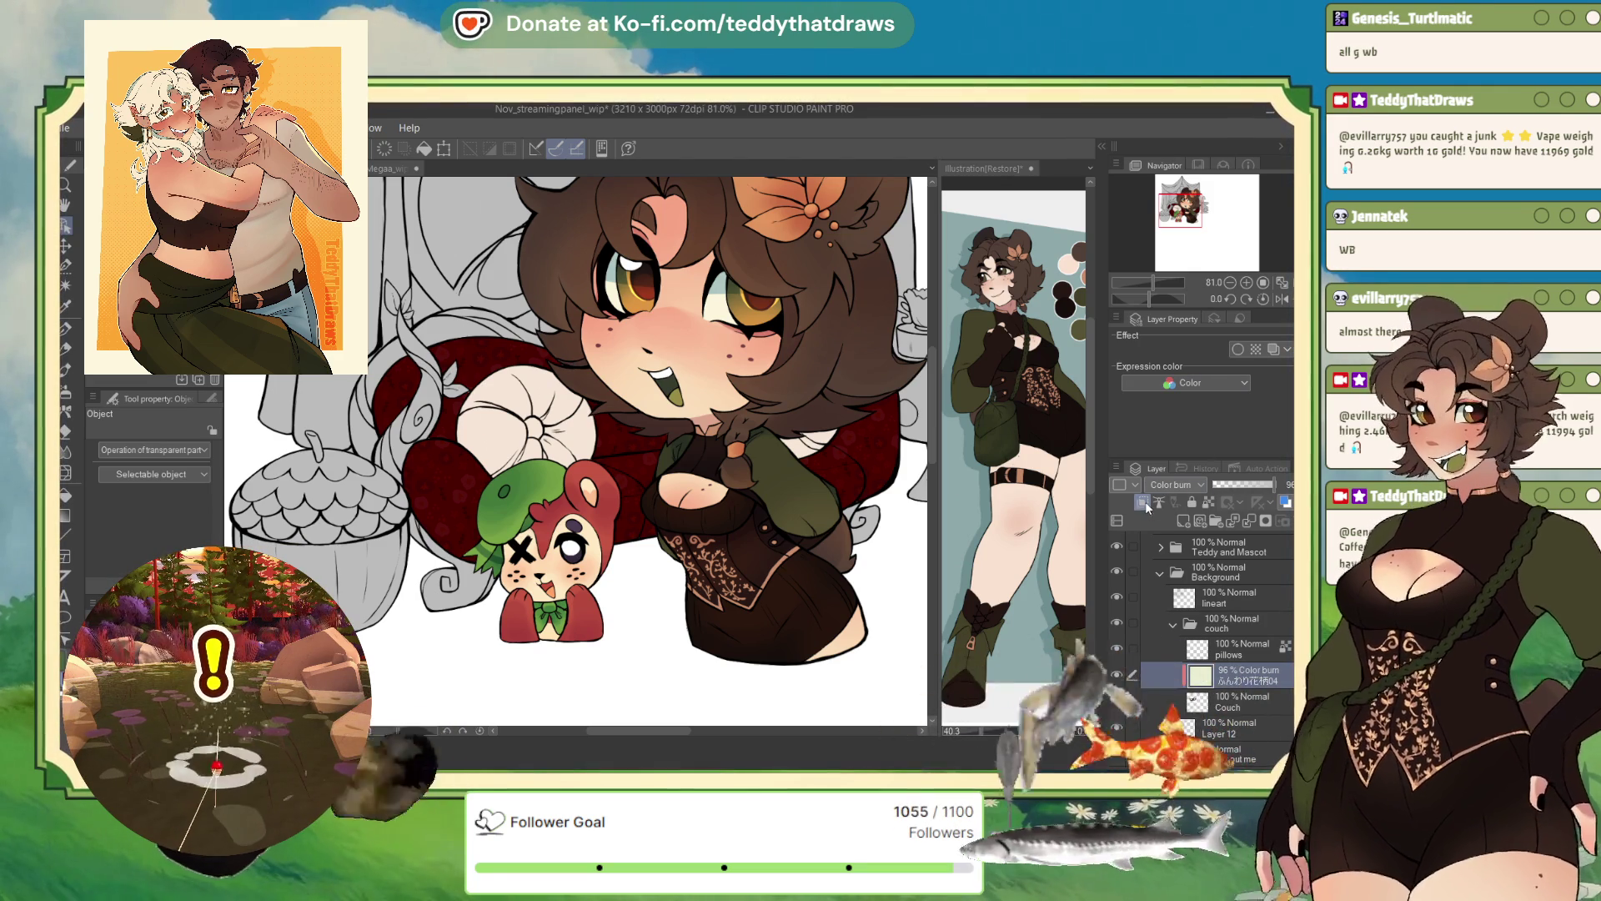
- Move ふんわり花柄04 above the pillows and lower its Multiply opacity to 27%
{"action": "left_click_drag", "start_coordinate": [1235, 676], "coordinate": [1226, 648]}
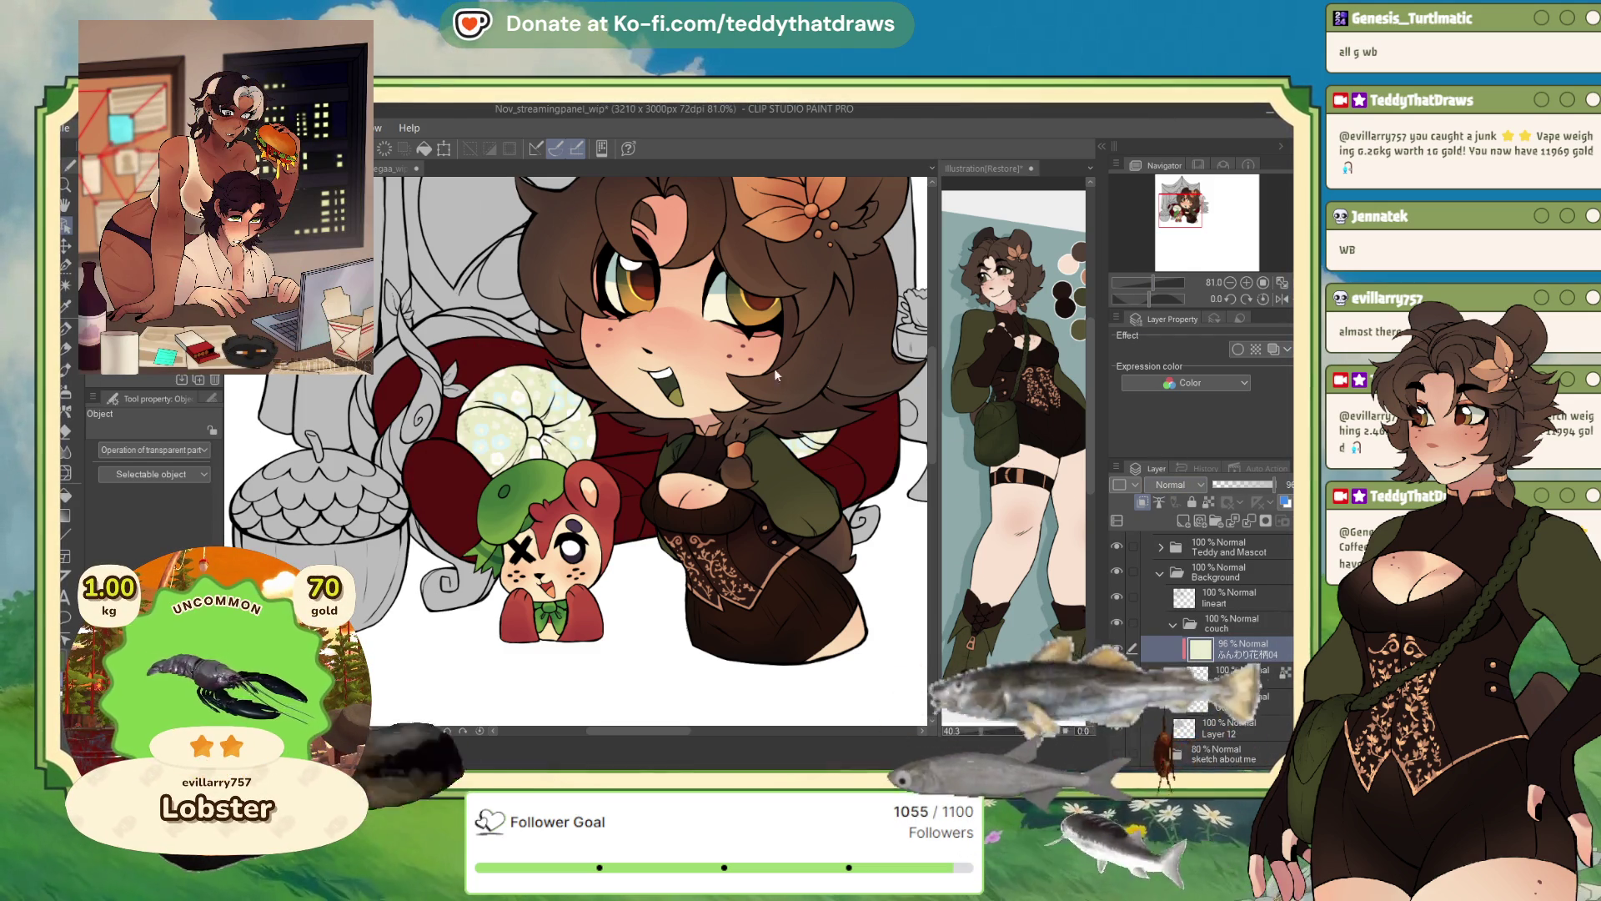
{"action": "key", "text": "ctrl+alt+0"}
{"action": "scroll", "coordinate": [1170, 483], "scroll_direction": "down", "scroll_amount": 2}
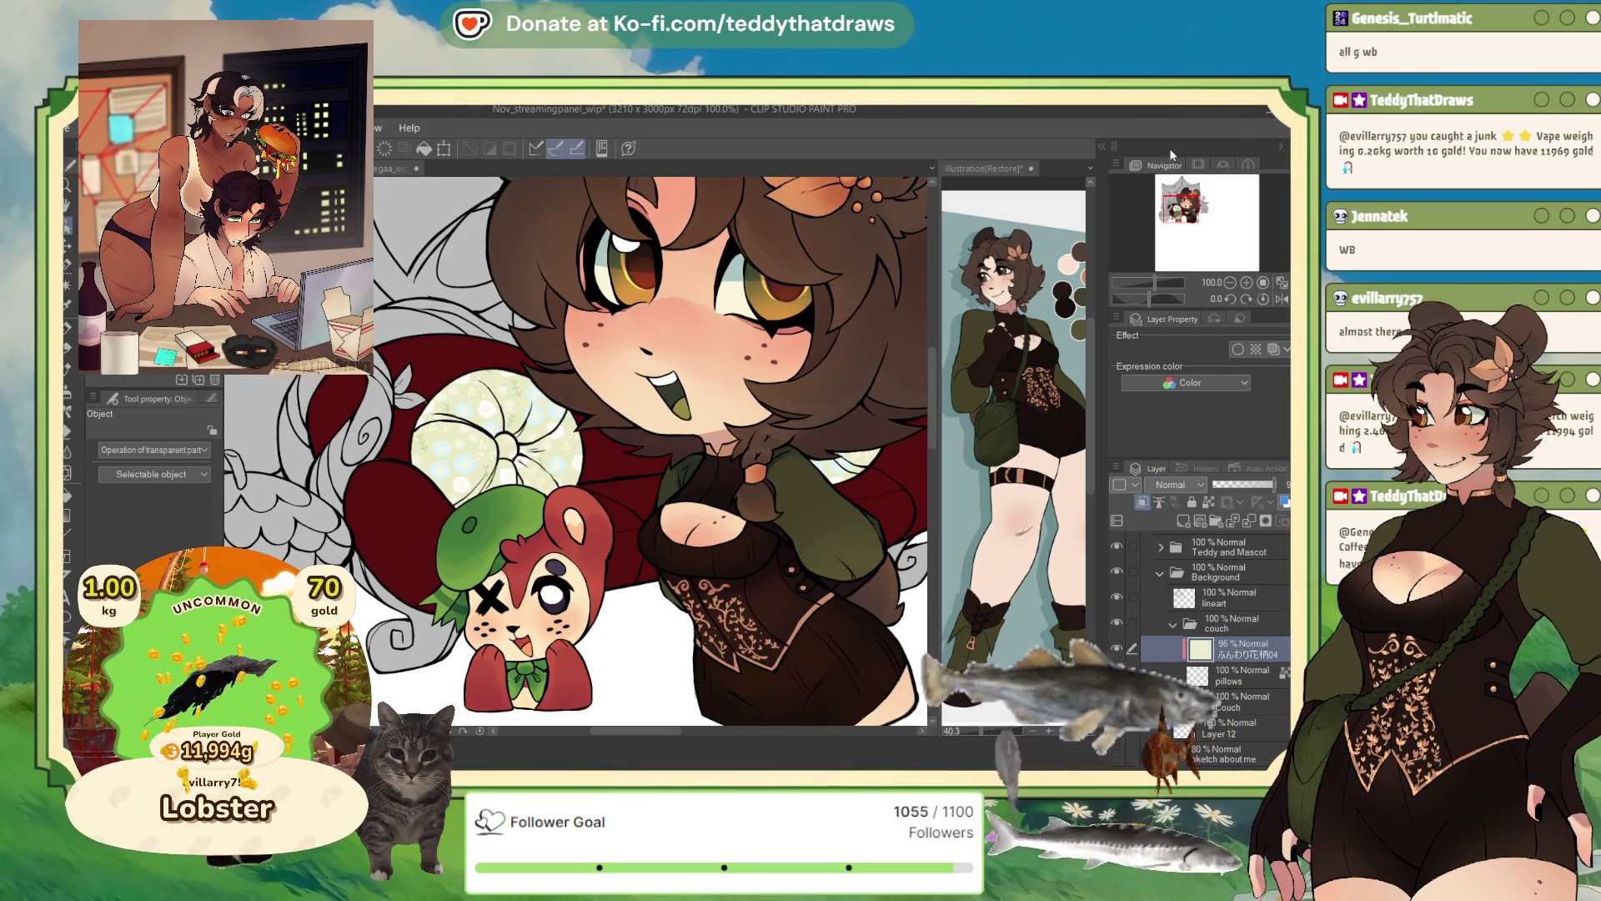
{"action": "left_click", "coordinate": [1246, 485]}
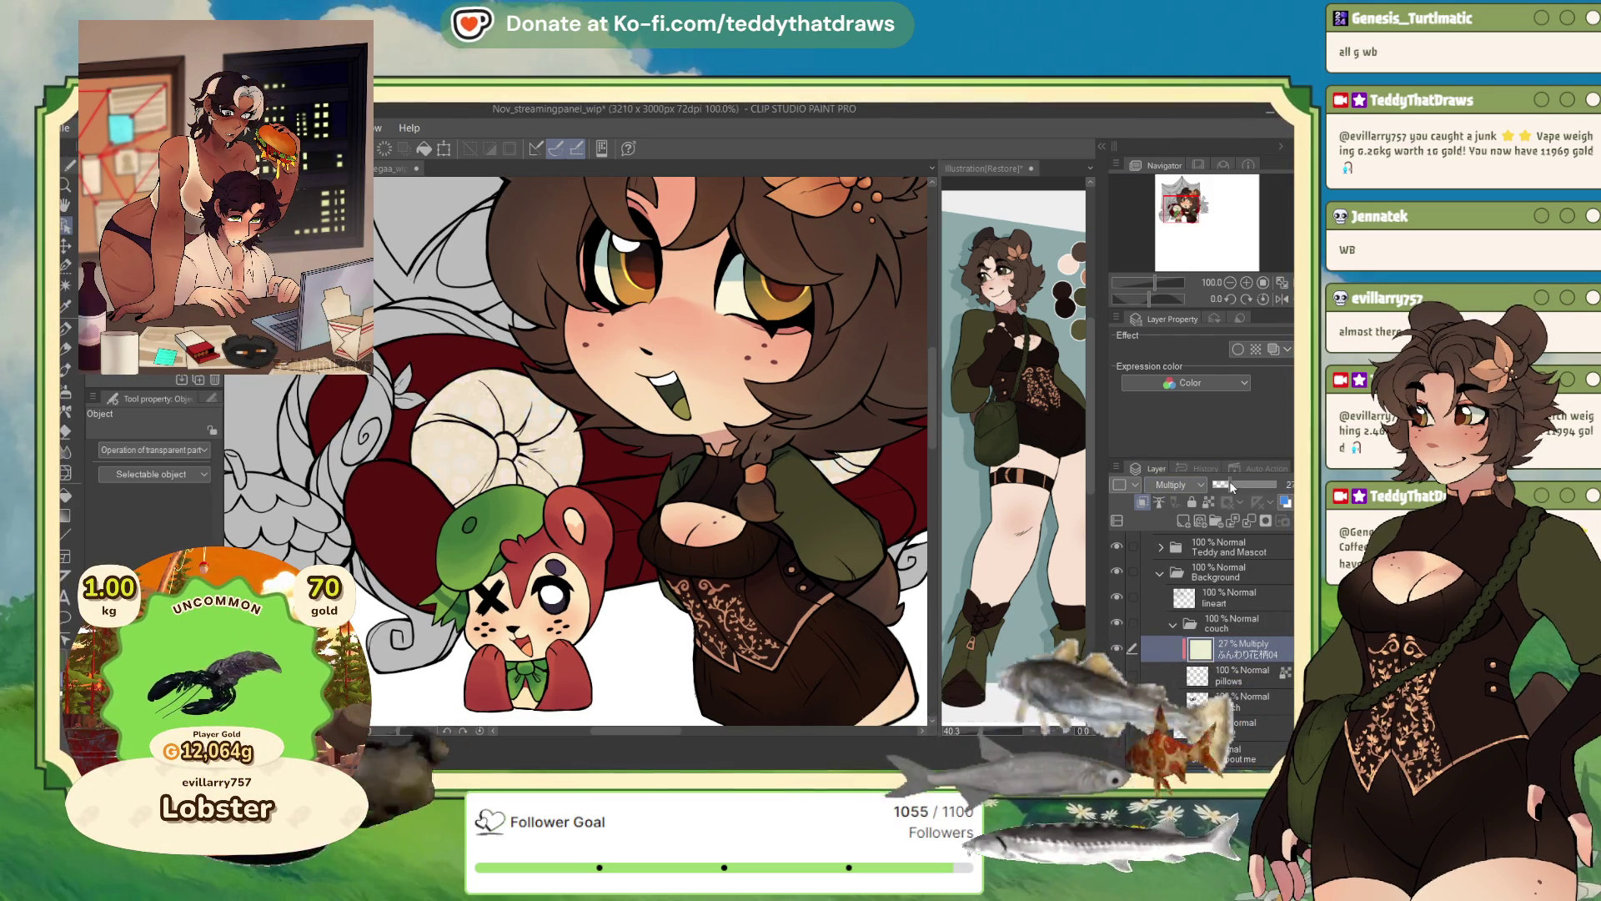
- Delete the couch pattern layer and add a new shading layer above Couch
{"action": "left_click", "coordinate": [1284, 521]}
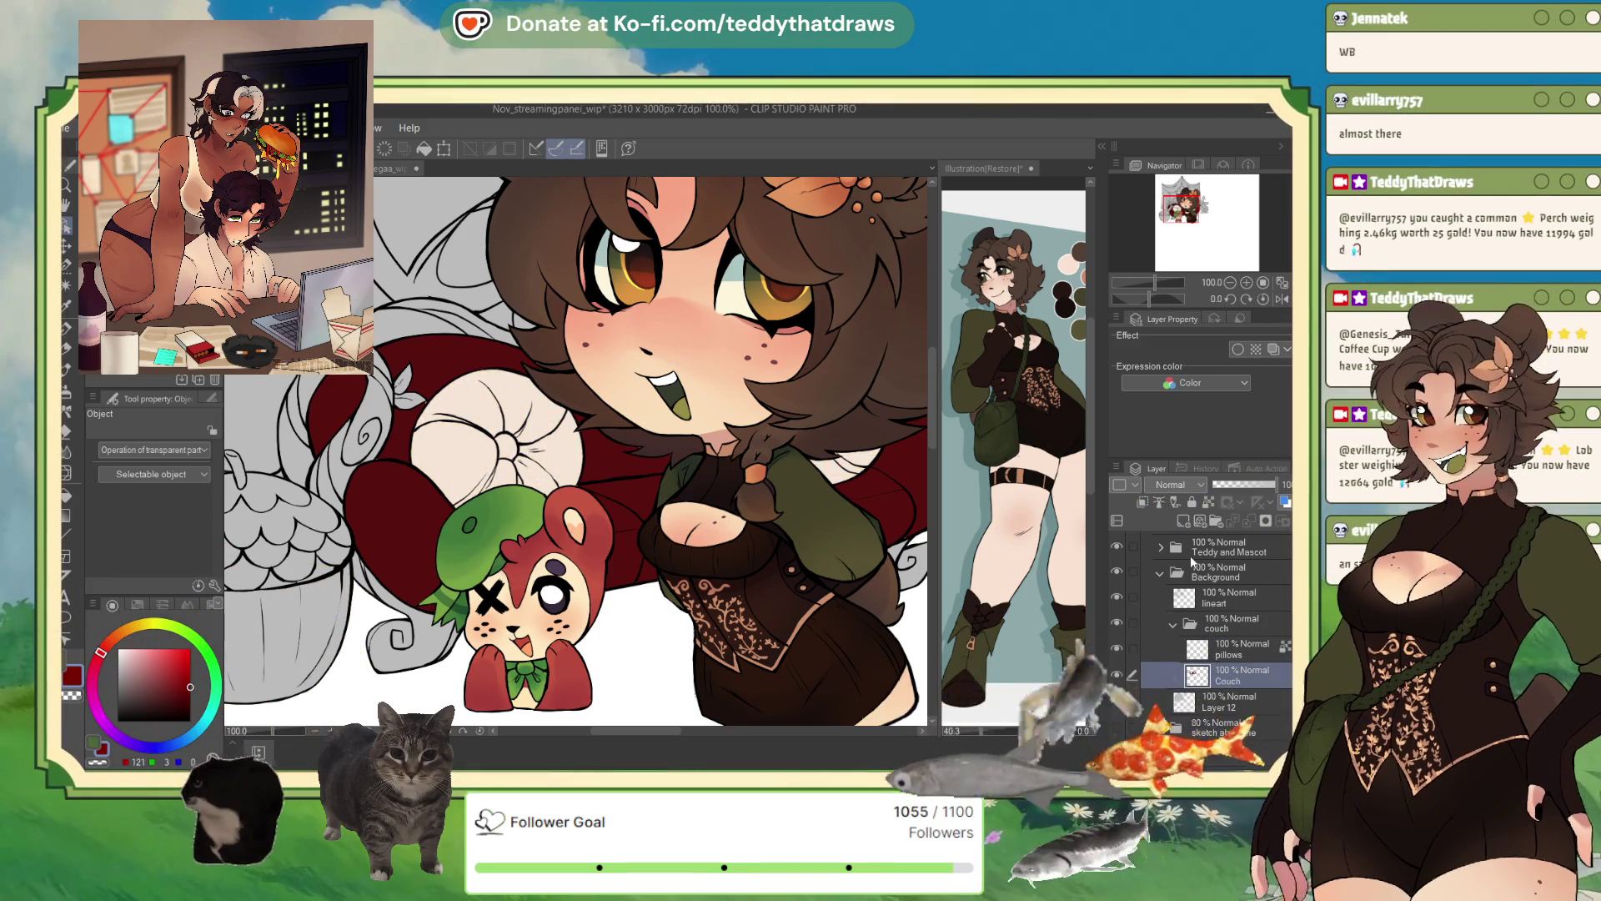
{"action": "left_click", "coordinate": [1181, 521]}
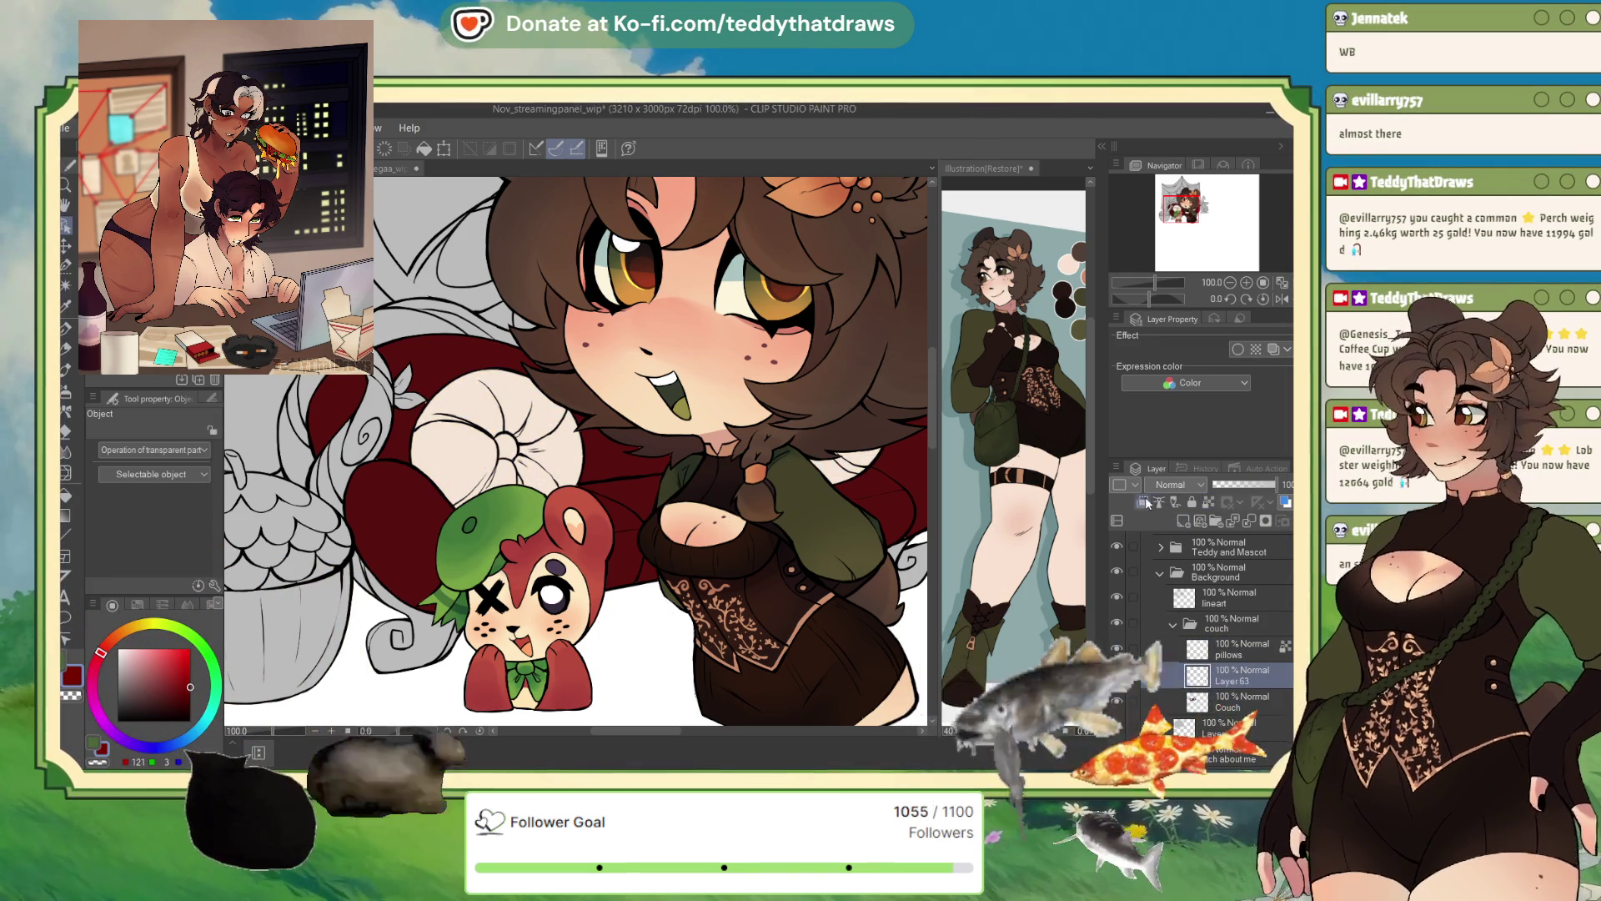
{"action": "left_click_drag", "start_coordinate": [584, 401], "coordinate": [517, 427]}
{"action": "scroll", "coordinate": [517, 427], "scroll_direction": "down", "scroll_amount": 2}
- Pick a pink-magenta colour, switch to the So Fluffy brush, and hide 'Teddy and Mascot'
{"action": "key", "text": "p"}
{"action": "left_click", "coordinate": [92, 687]}
{"action": "left_click", "coordinate": [166, 664]}
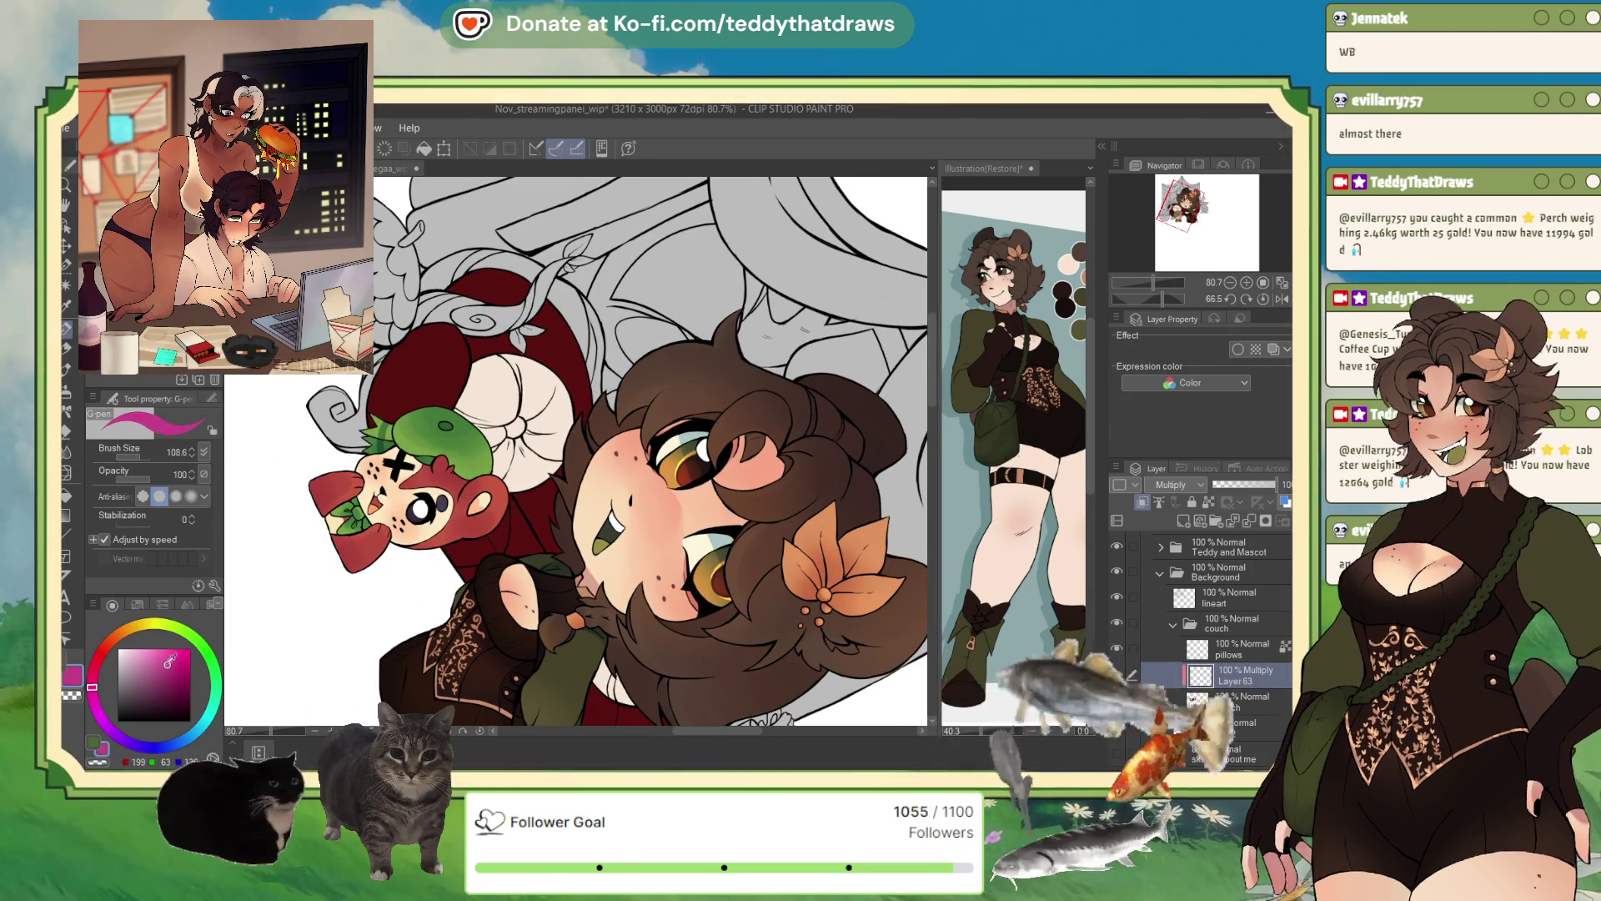
{"action": "key", "text": "b"}
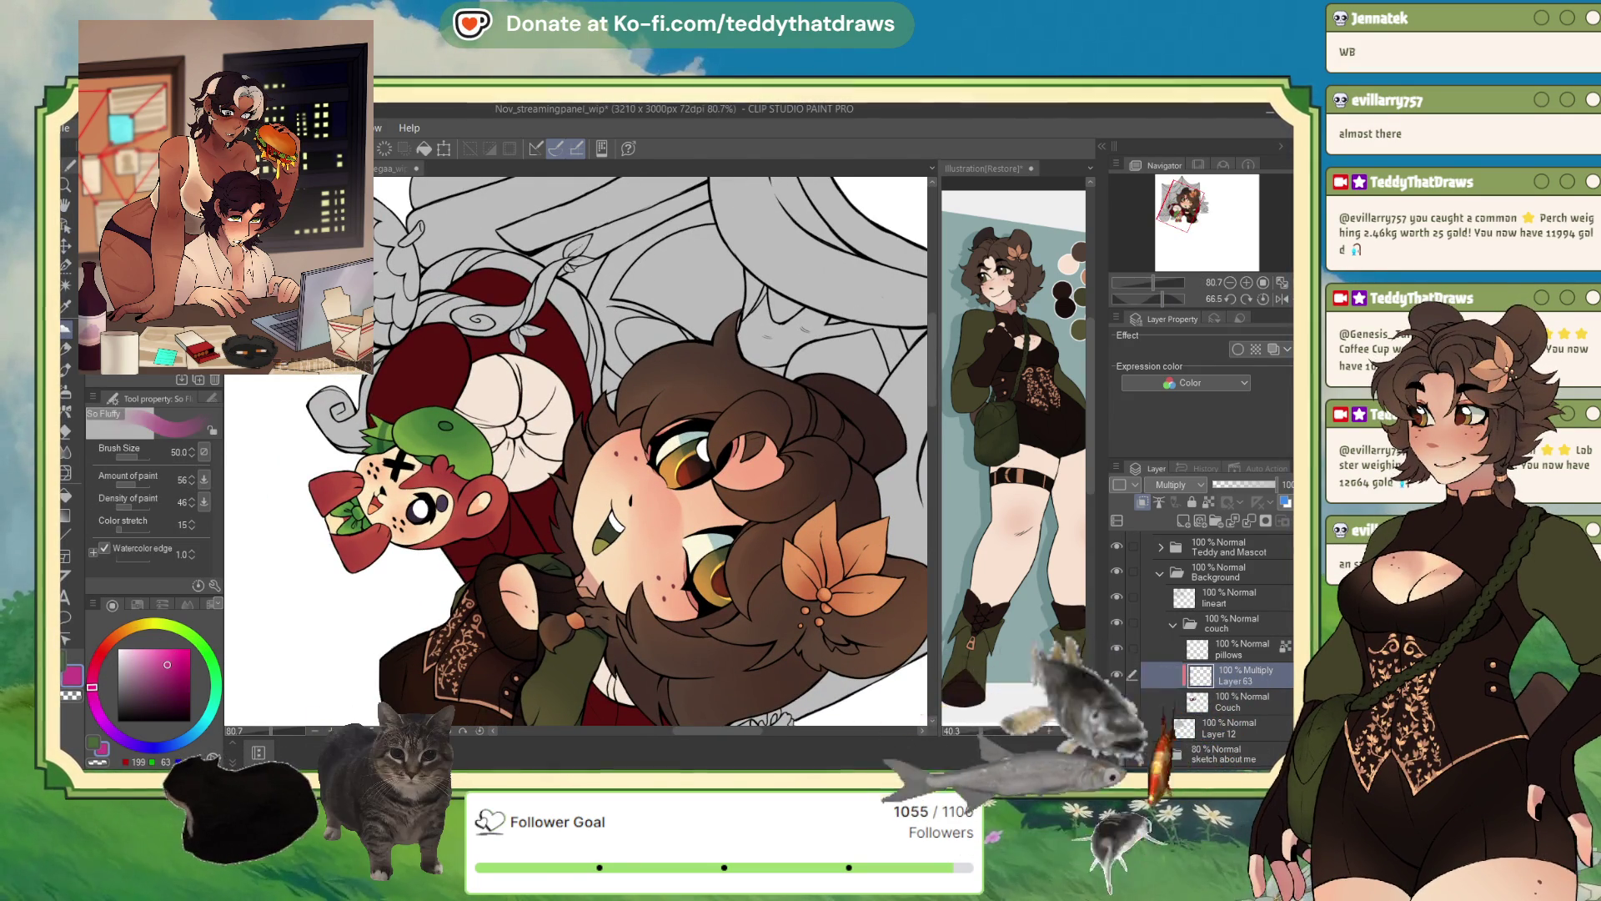
{"action": "left_click", "coordinate": [1229, 299]}
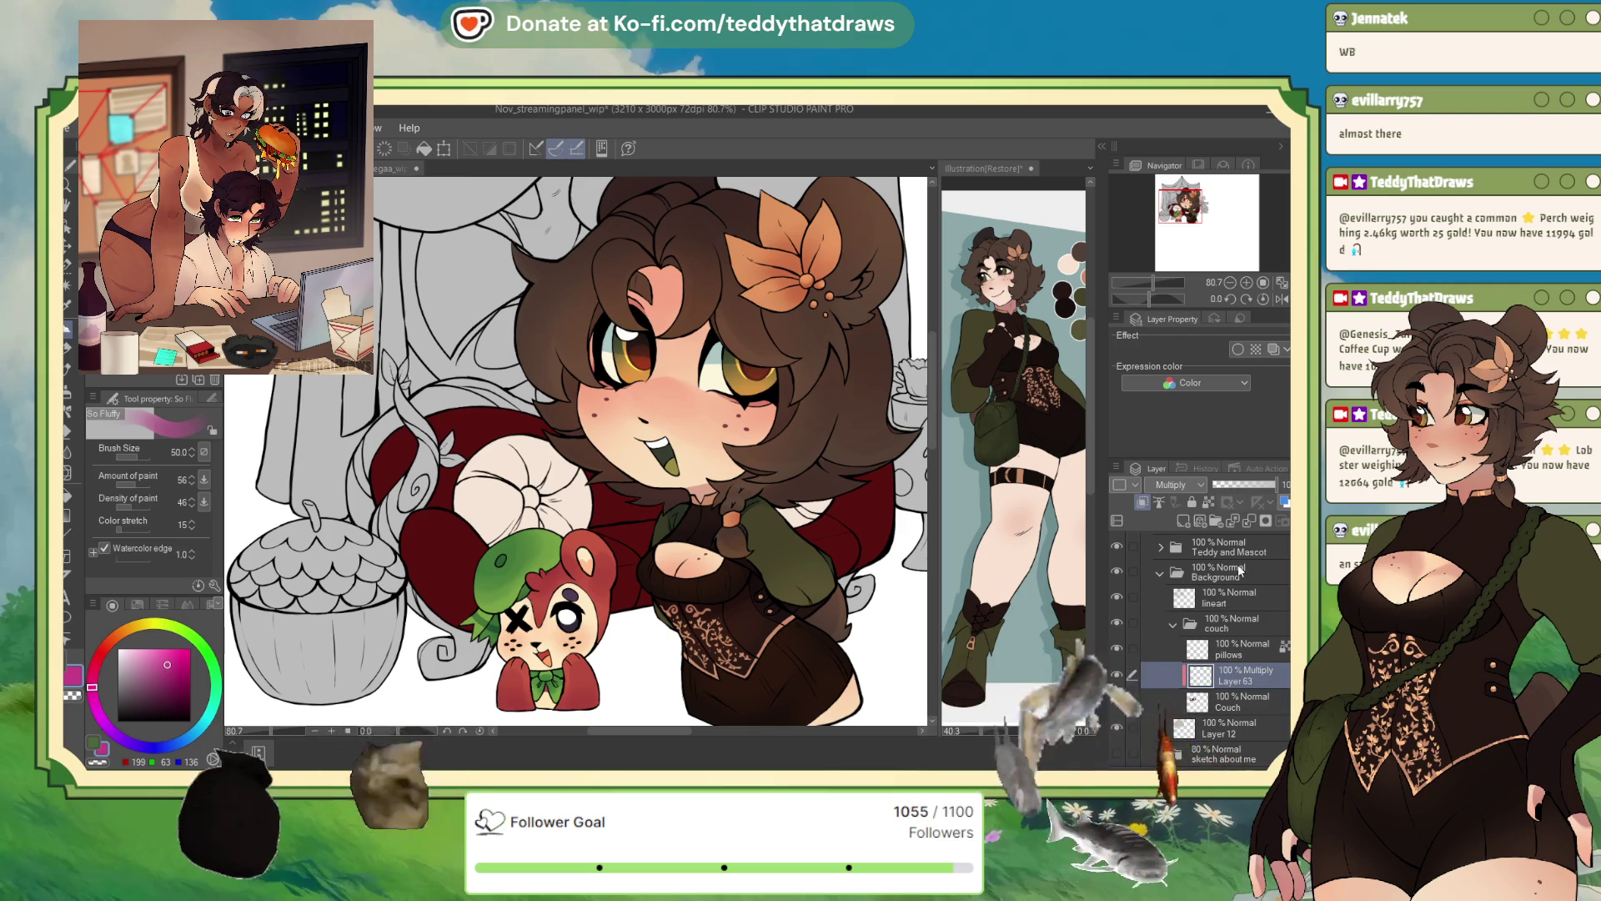
{"action": "left_click", "coordinate": [1116, 546]}
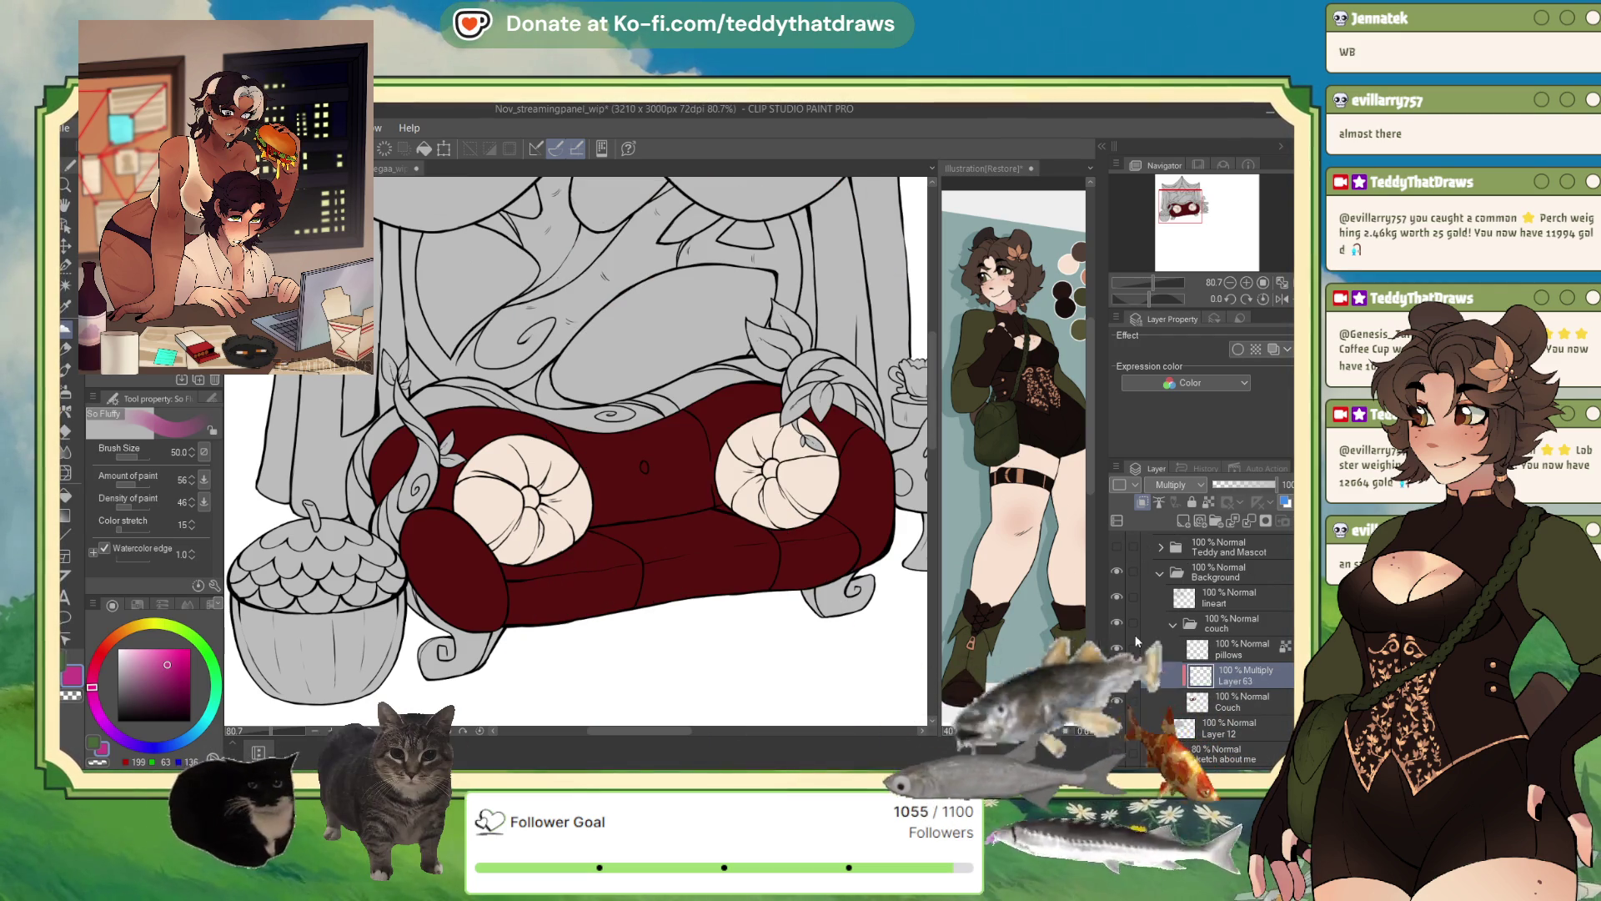
{"action": "left_click_drag", "start_coordinate": [1155, 300], "coordinate": [1167, 300]}
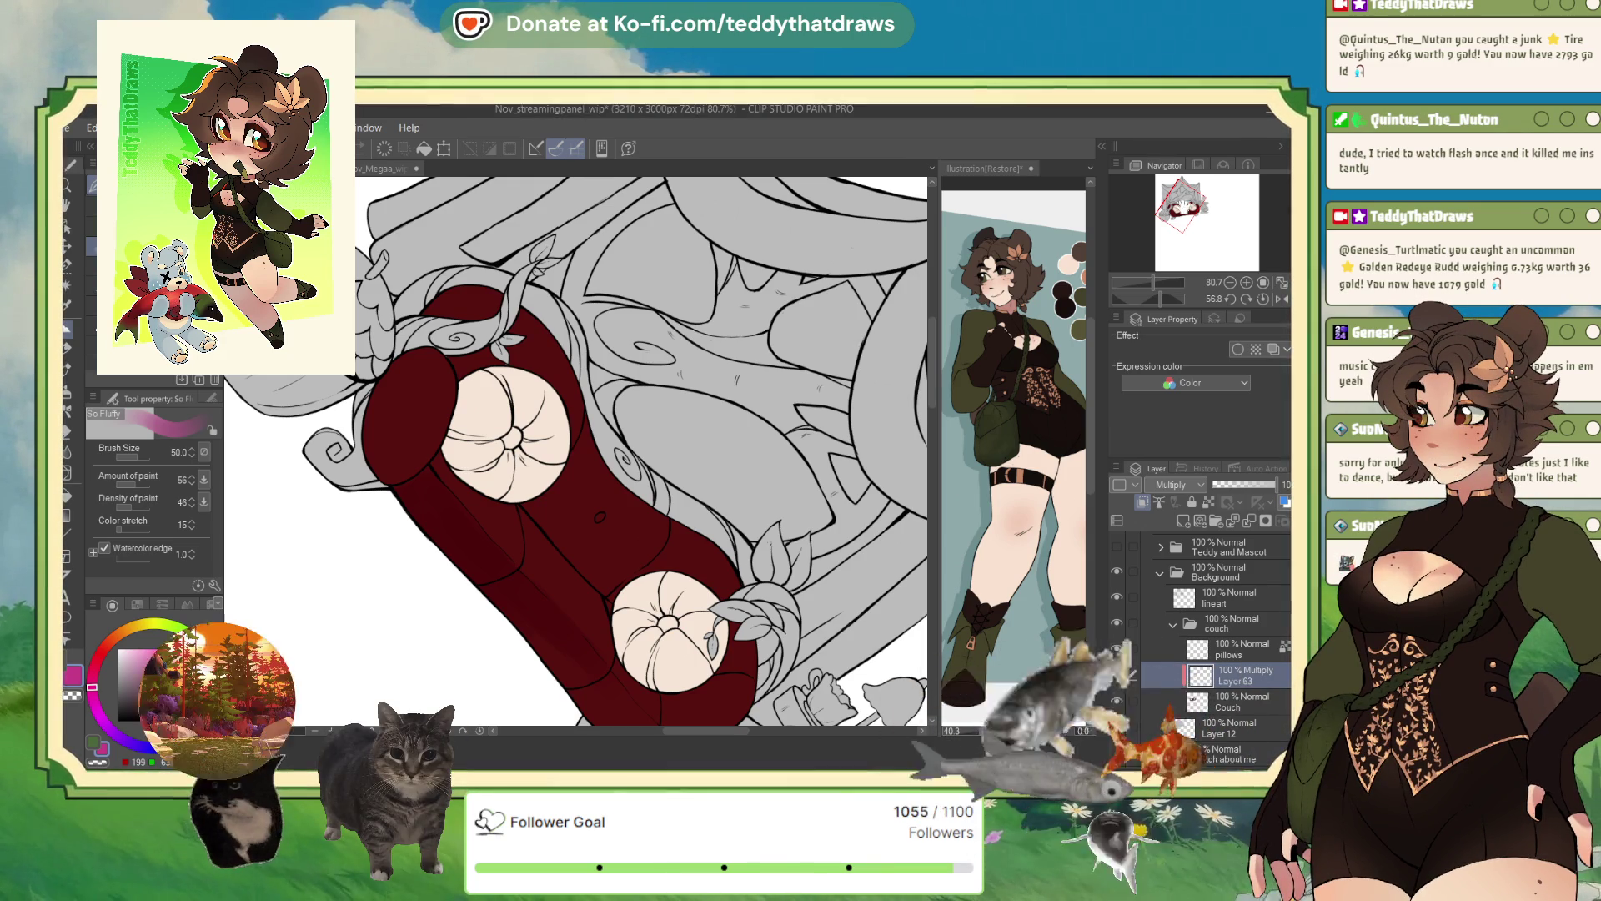
- Shade the couch's lower end with darker red on the Multiply layer
{"action": "scroll", "coordinate": [547, 553], "scroll_direction": "up", "scroll_amount": 1}
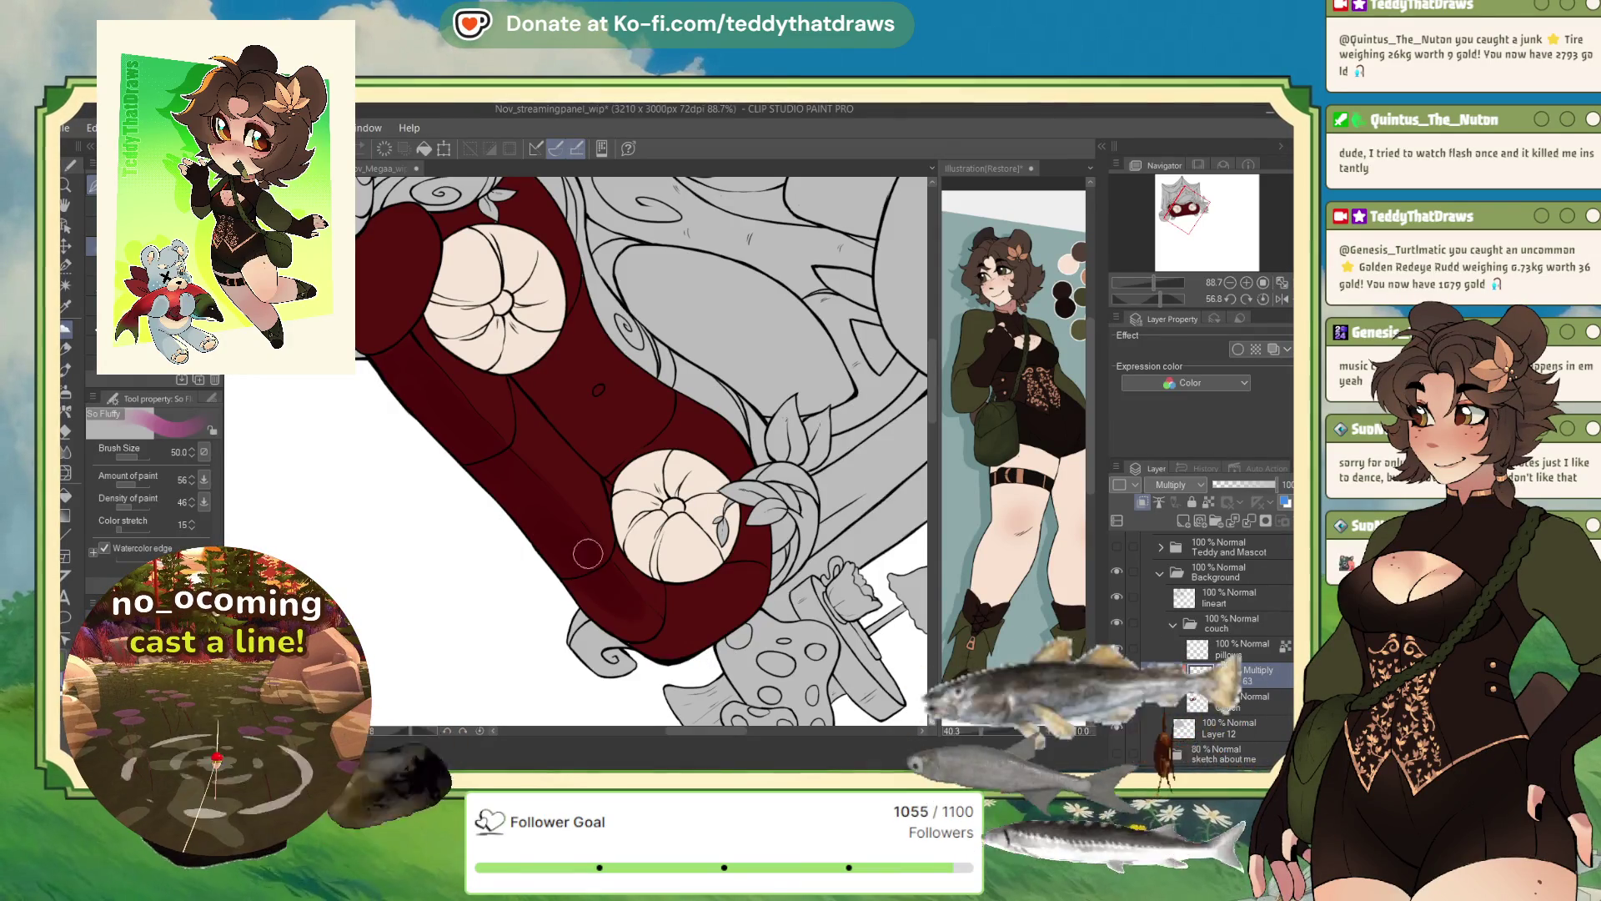
- Darken the couch's lower-left edge with Multiply strokes, then set the canvas rotation upright
{"action": "left_click_drag", "start_coordinate": [583, 550], "coordinate": [643, 618]}
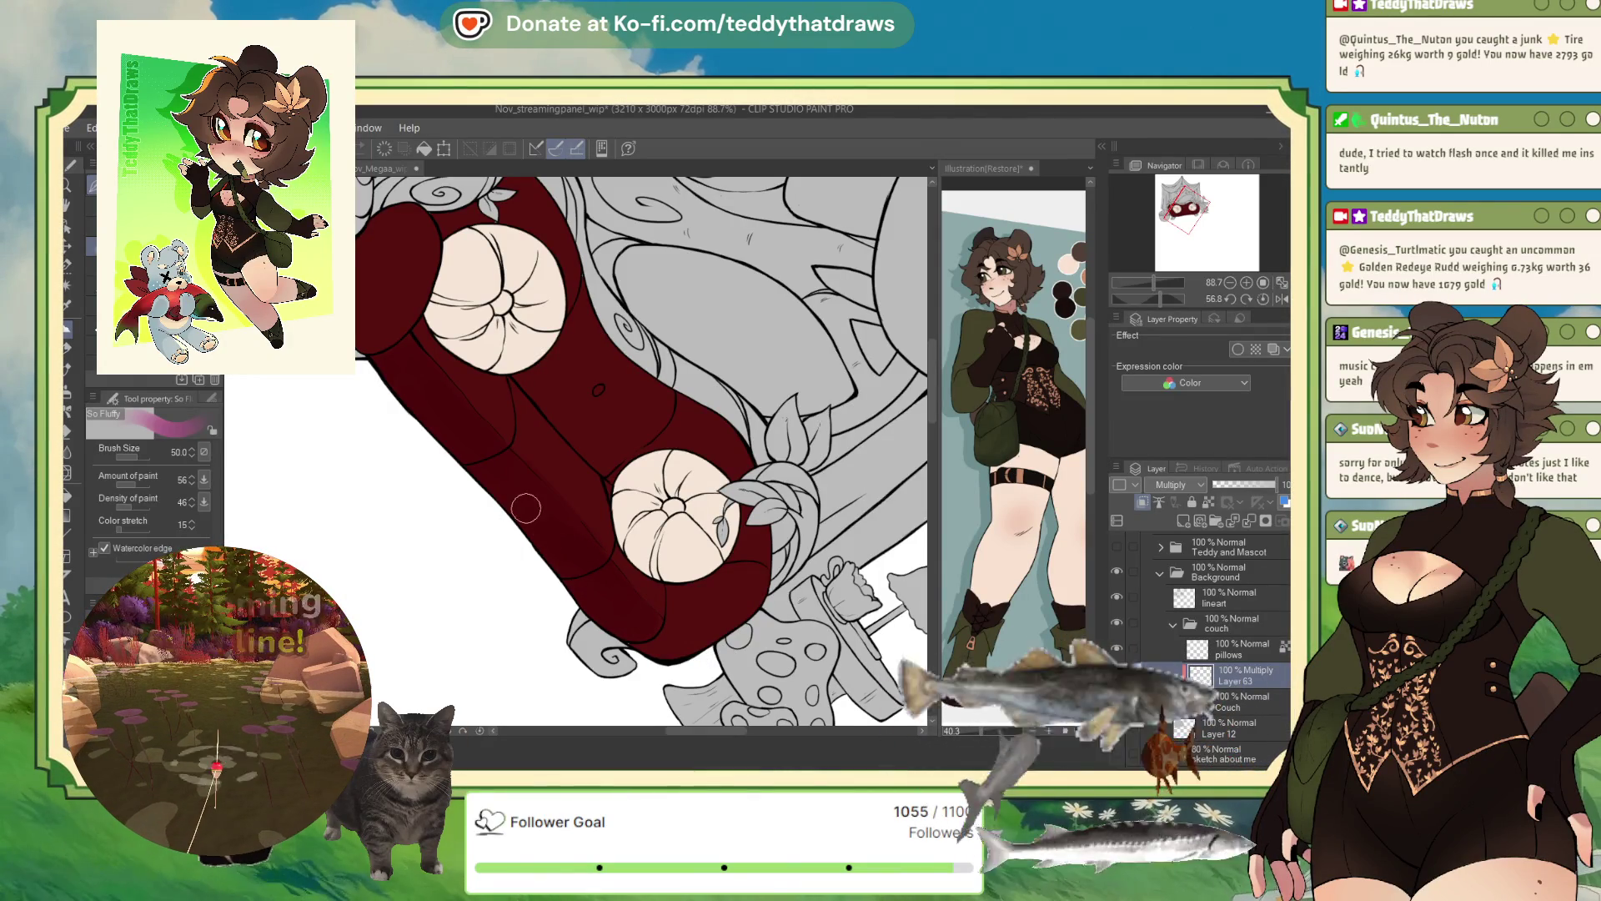
{"action": "left_click_drag", "start_coordinate": [418, 388], "coordinate": [568, 558]}
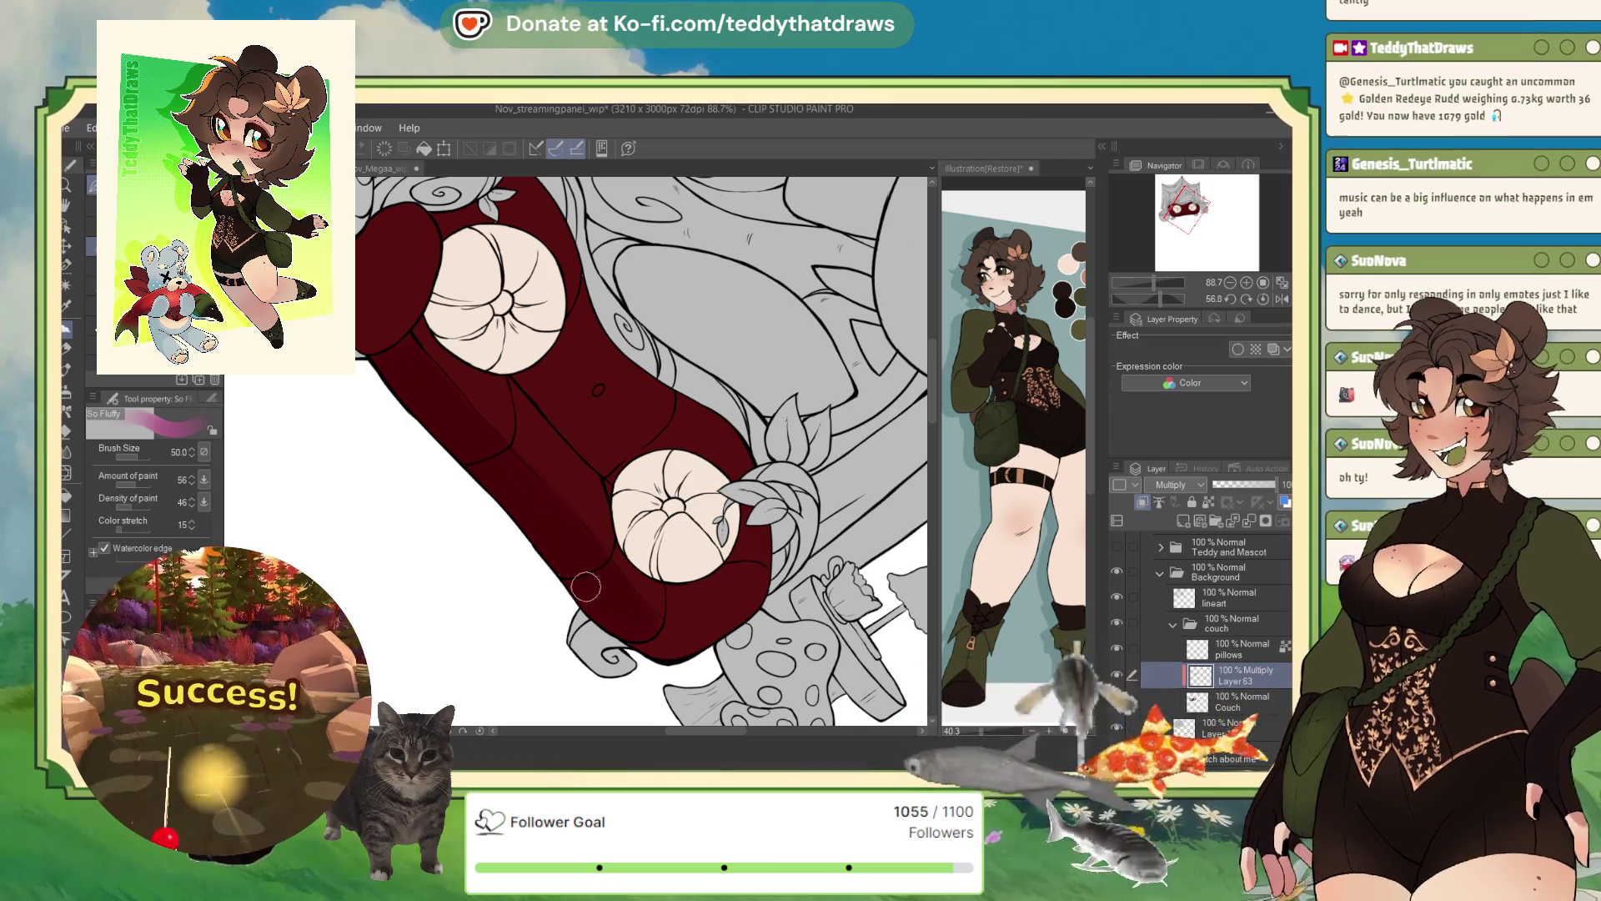
{"action": "left_click", "coordinate": [1263, 298]}
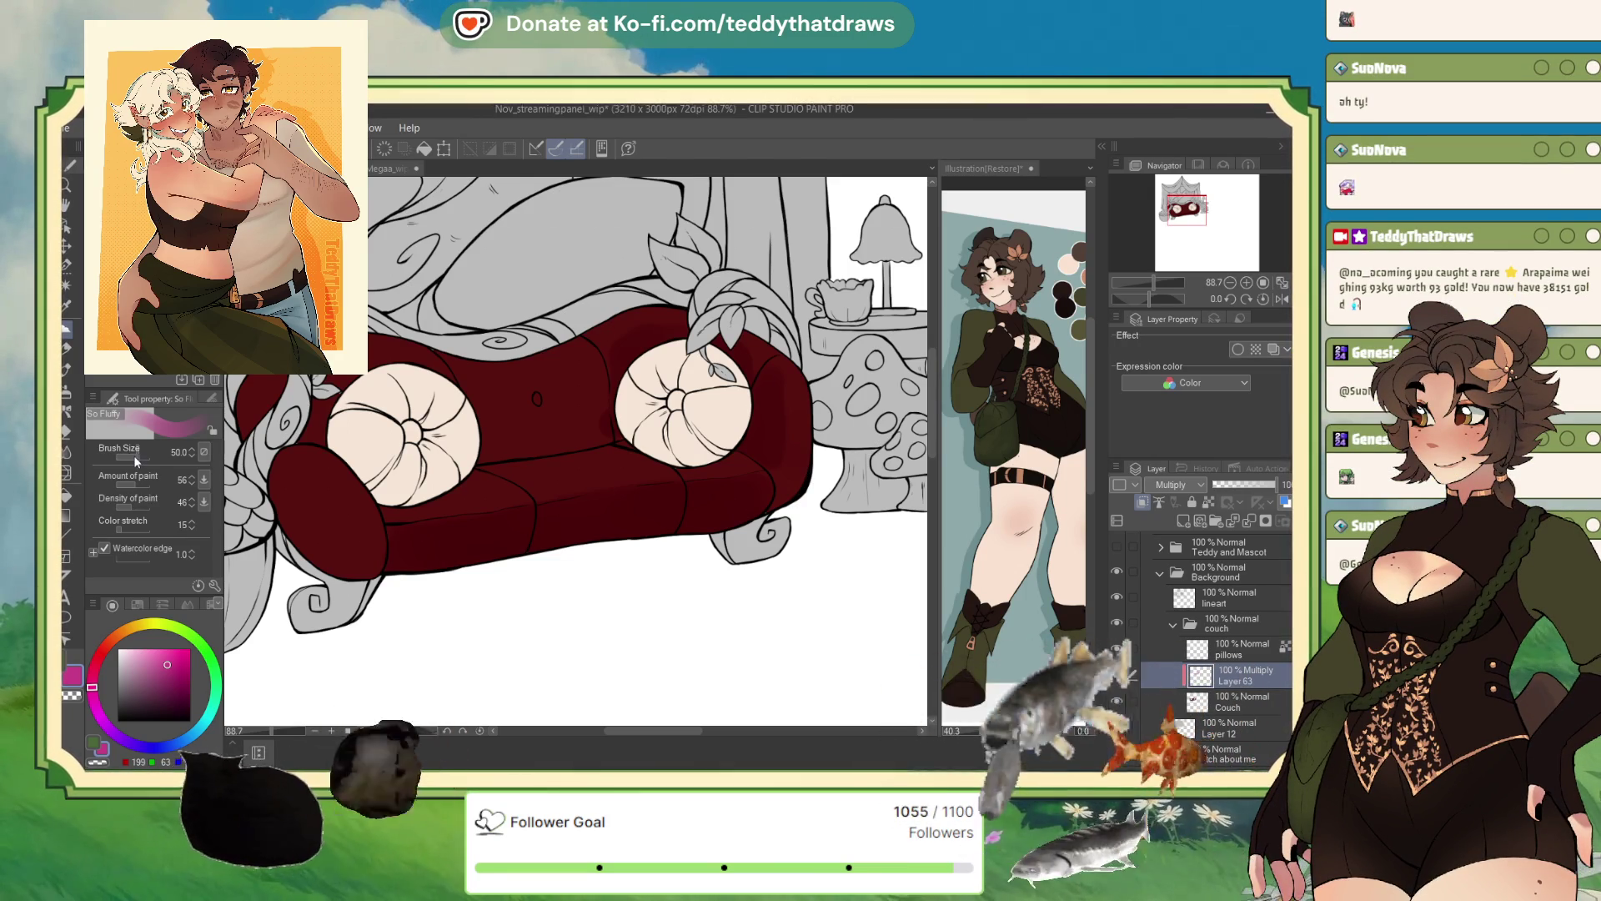
- Enlarge the brush and shade the couch's seat and backrest beneath the pillows
{"action": "left_click_drag", "start_coordinate": [133, 455], "coordinate": [144, 456]}
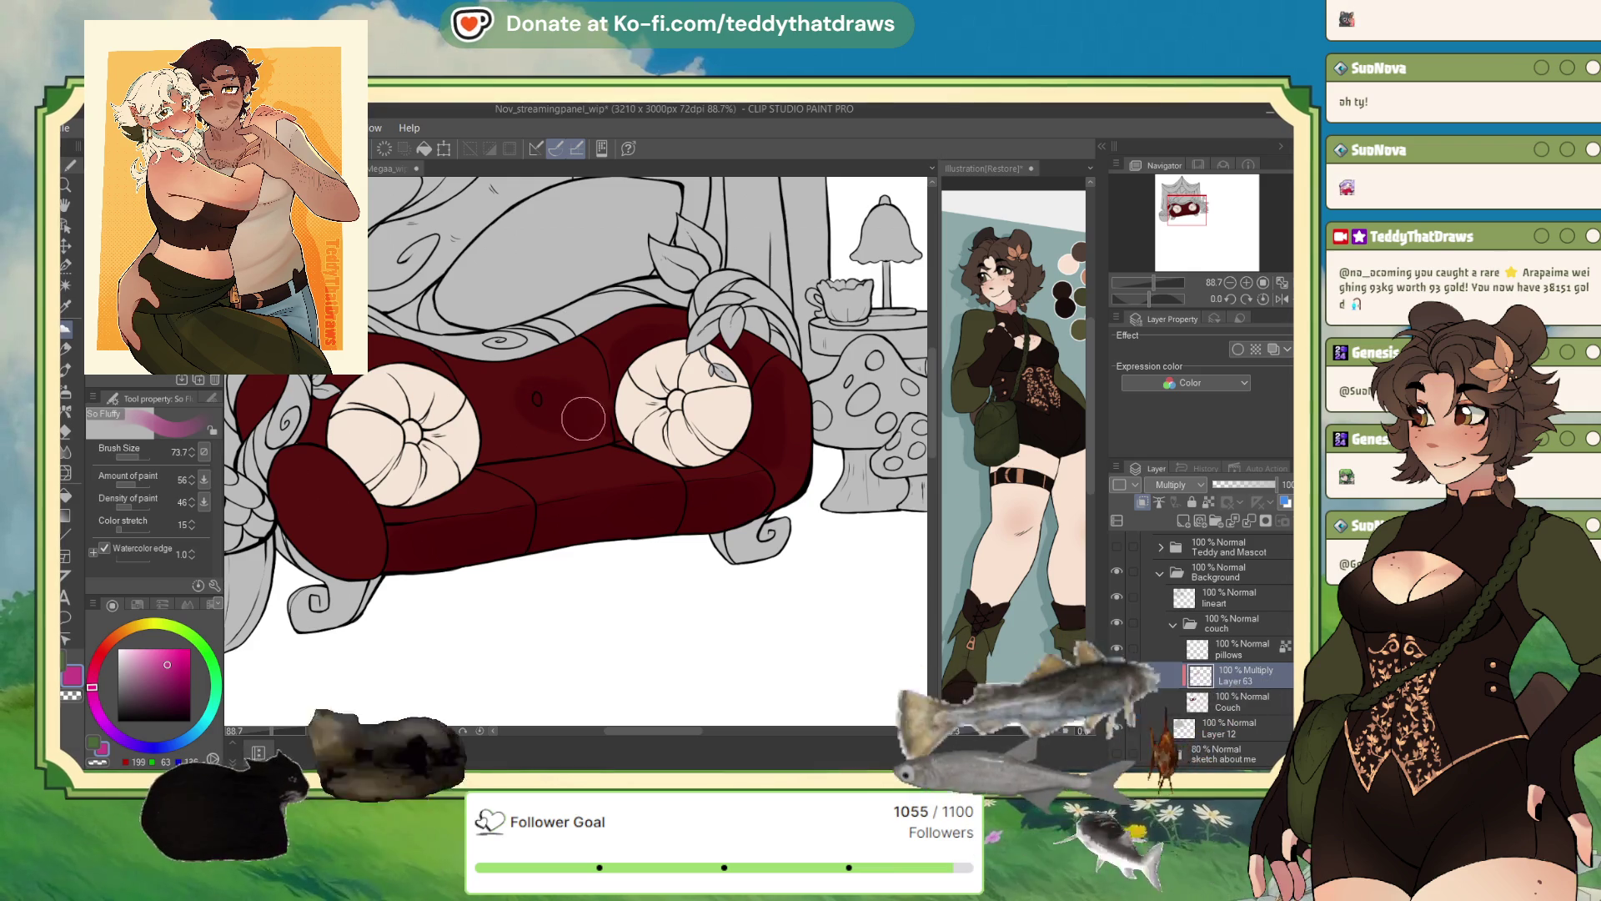
{"action": "mouse_move", "coordinate": [540, 393]}
{"action": "left_mouse_down"}
{"action": "mouse_move", "coordinate": [490, 441]}
{"action": "mouse_move", "coordinate": [568, 430]}
{"action": "mouse_move", "coordinate": [484, 405]}
{"action": "mouse_move", "coordinate": [576, 382]}
{"action": "mouse_move", "coordinate": [582, 402]}
{"action": "left_mouse_up"}
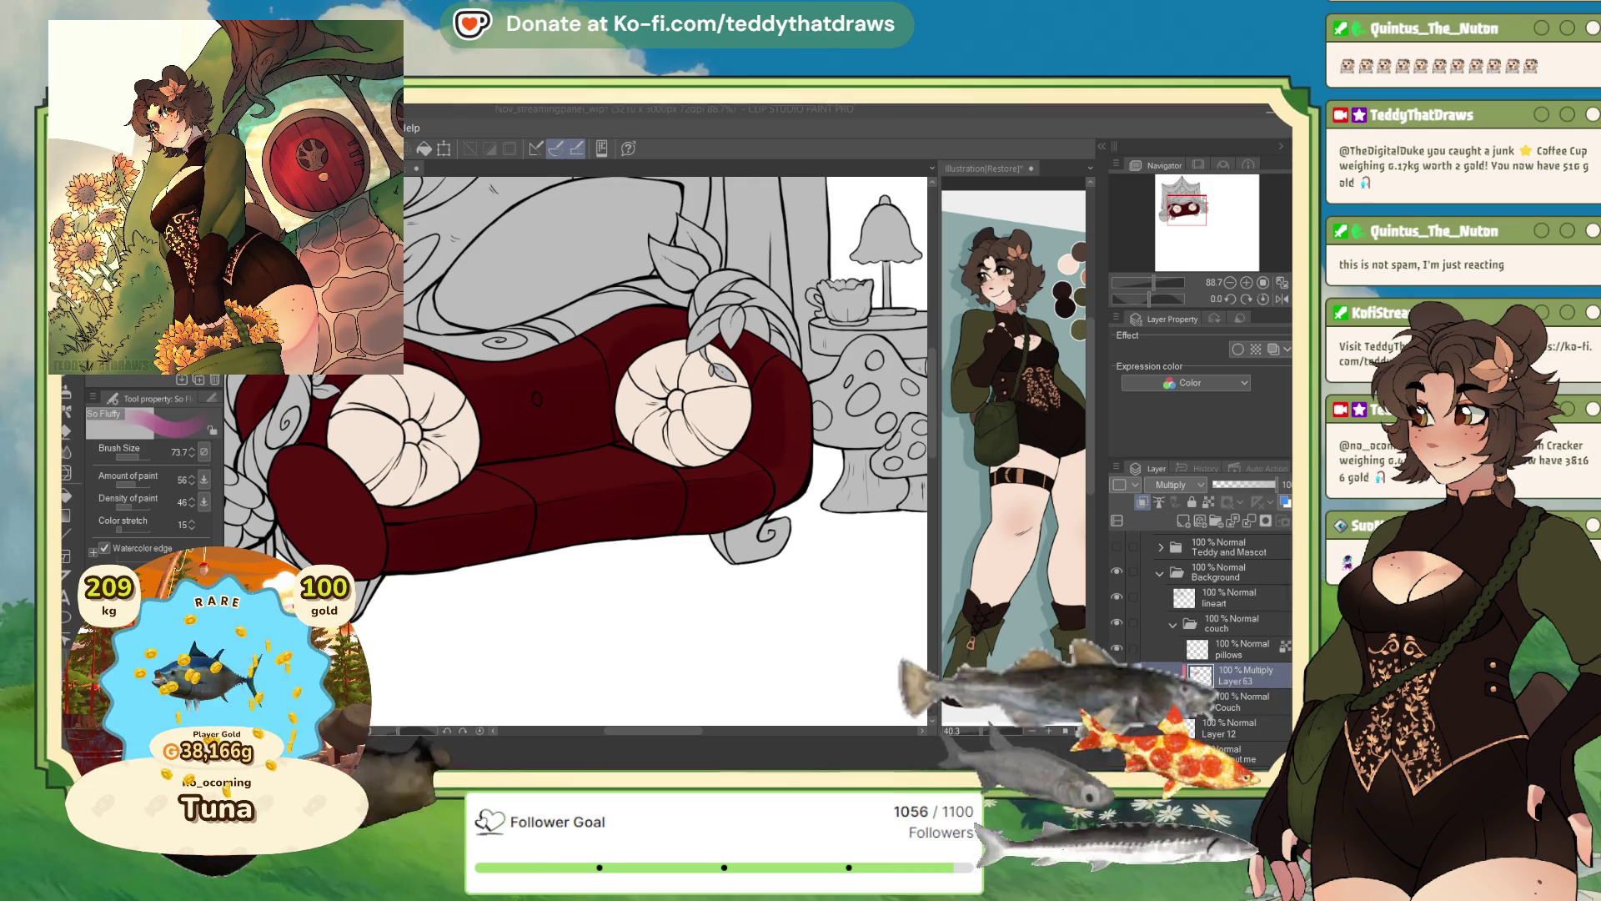
{"action": "left_click", "coordinate": [1195, 674]}
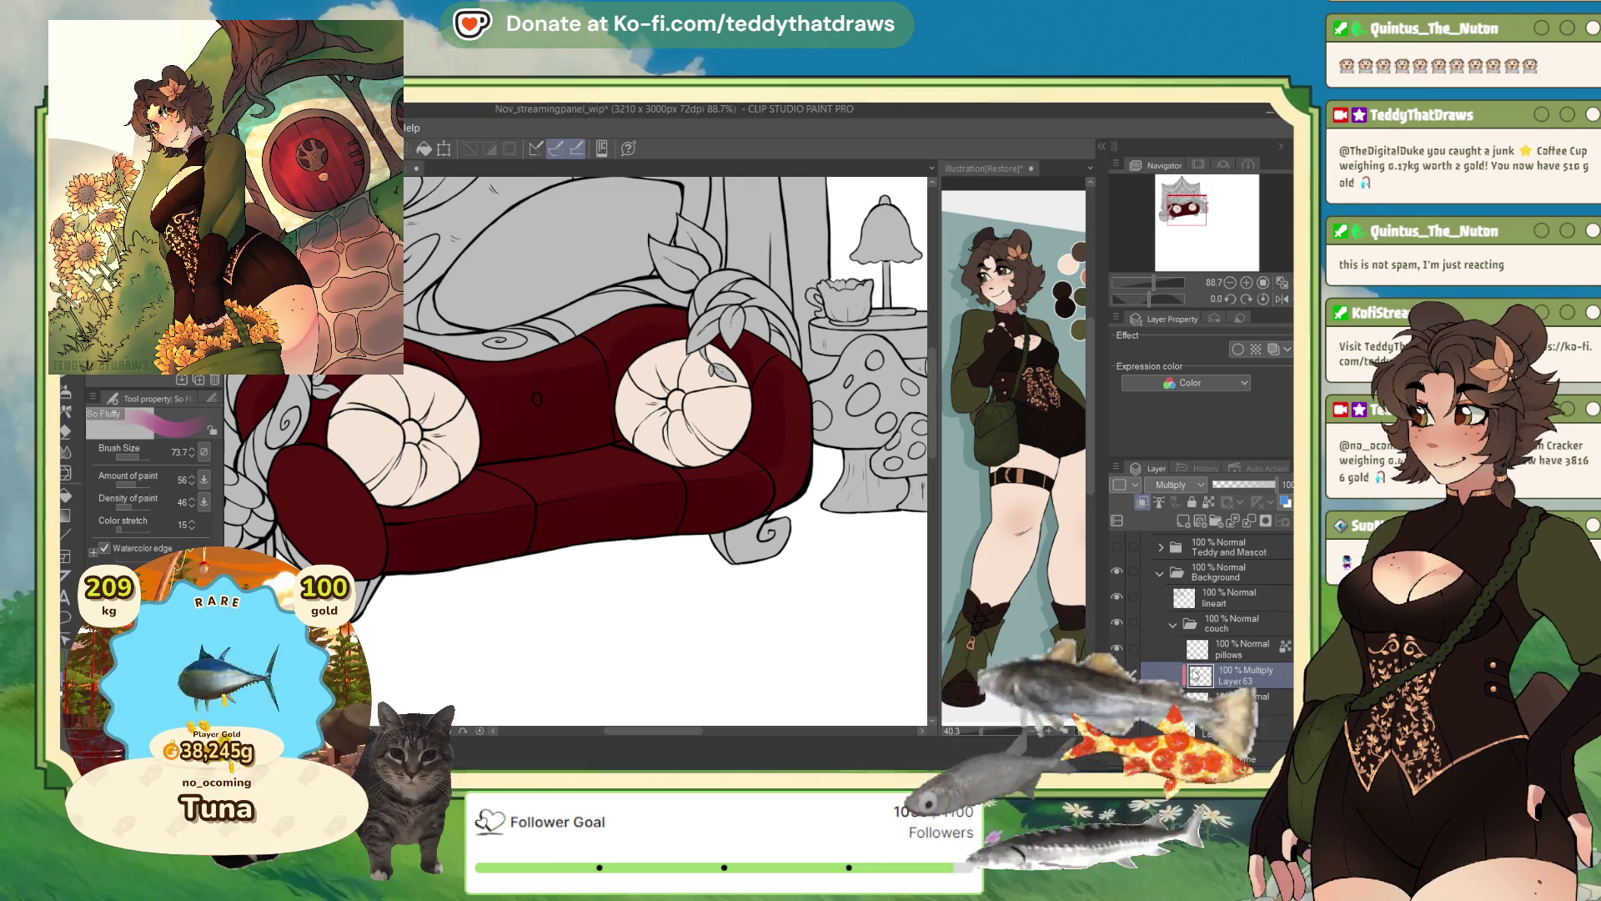
- Switch to Nov_Megaa_wip, pick a near-white colour, take the G-pen, and deselect the jacket
{"action": "key", "text": "ctrl+Tab"}
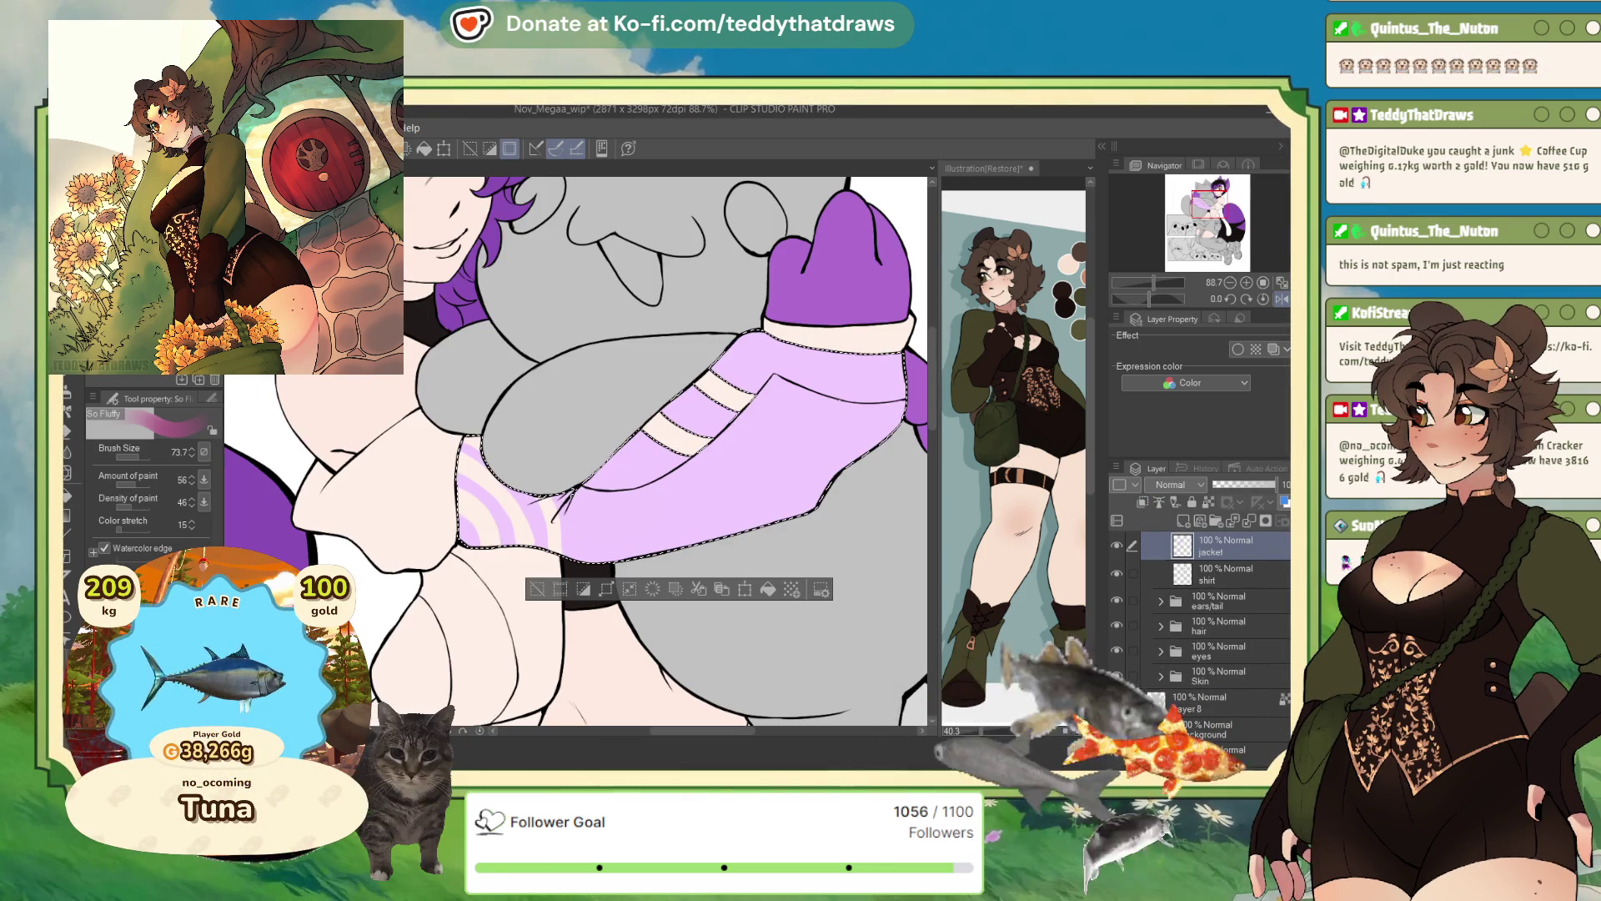
{"action": "left_click", "coordinate": [520, 530], "text": "alt"}
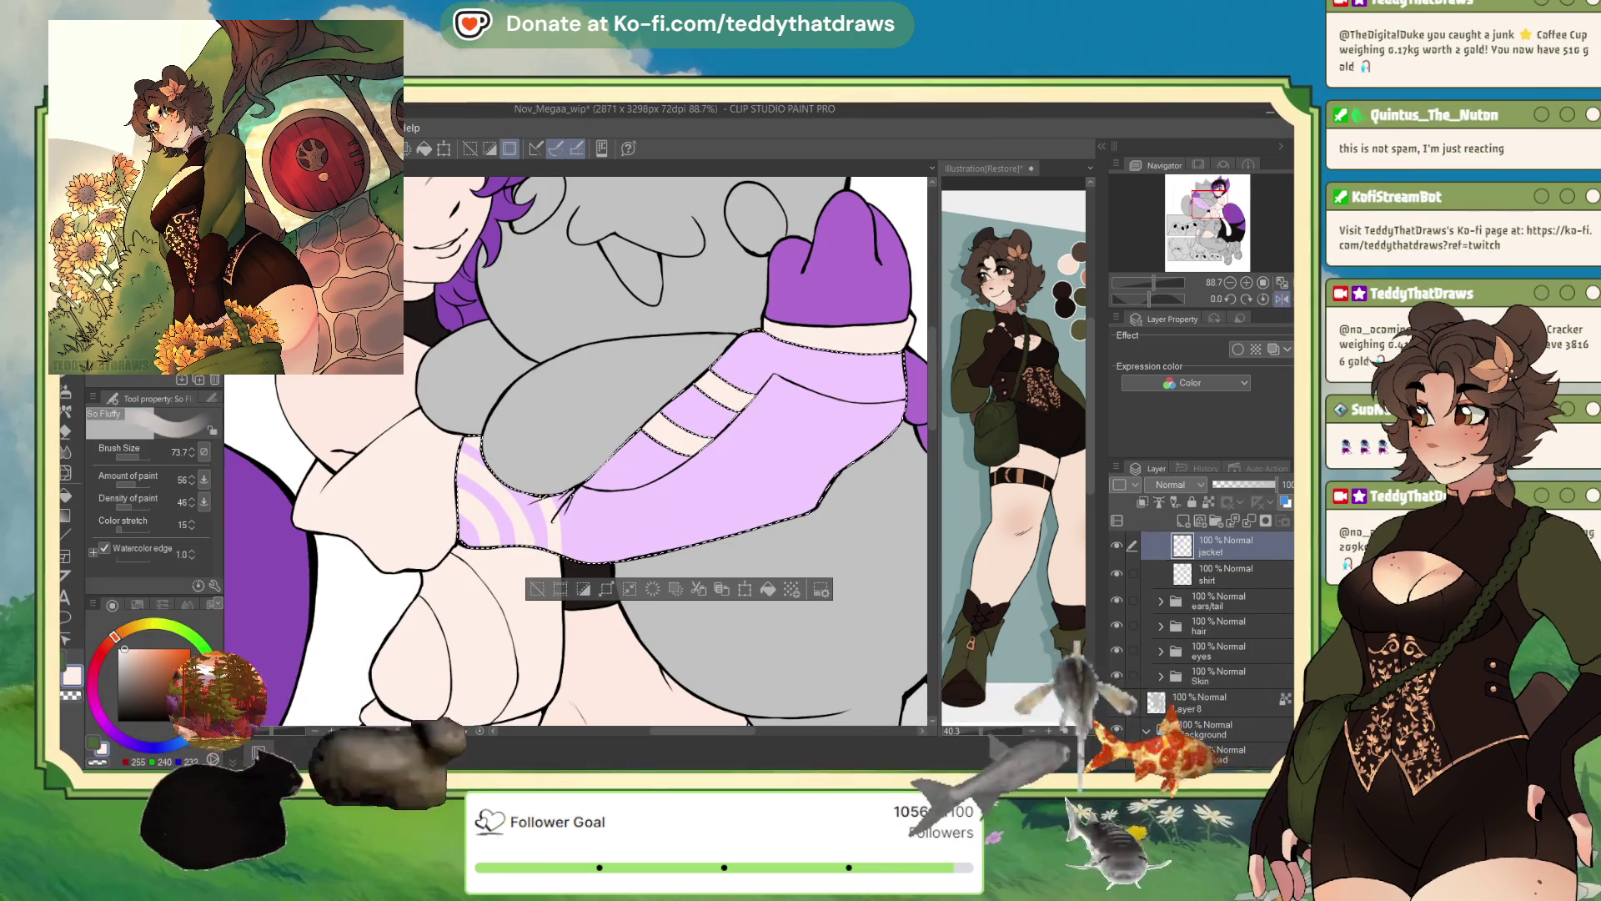
{"action": "key", "text": "p"}
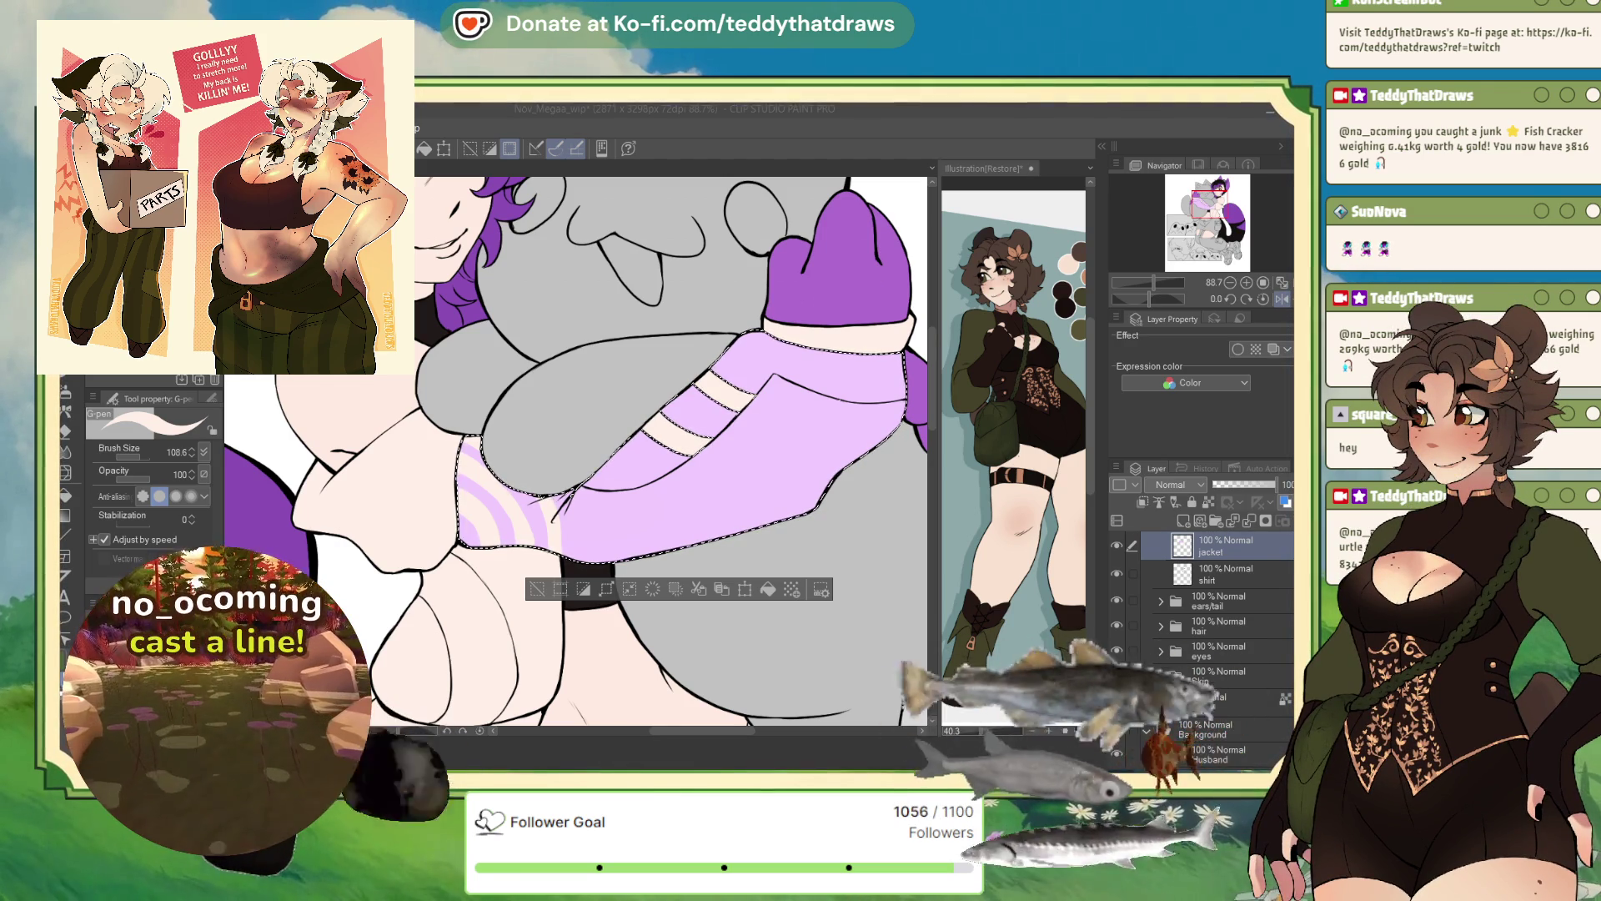
{"action": "key", "text": "ctrl+d"}
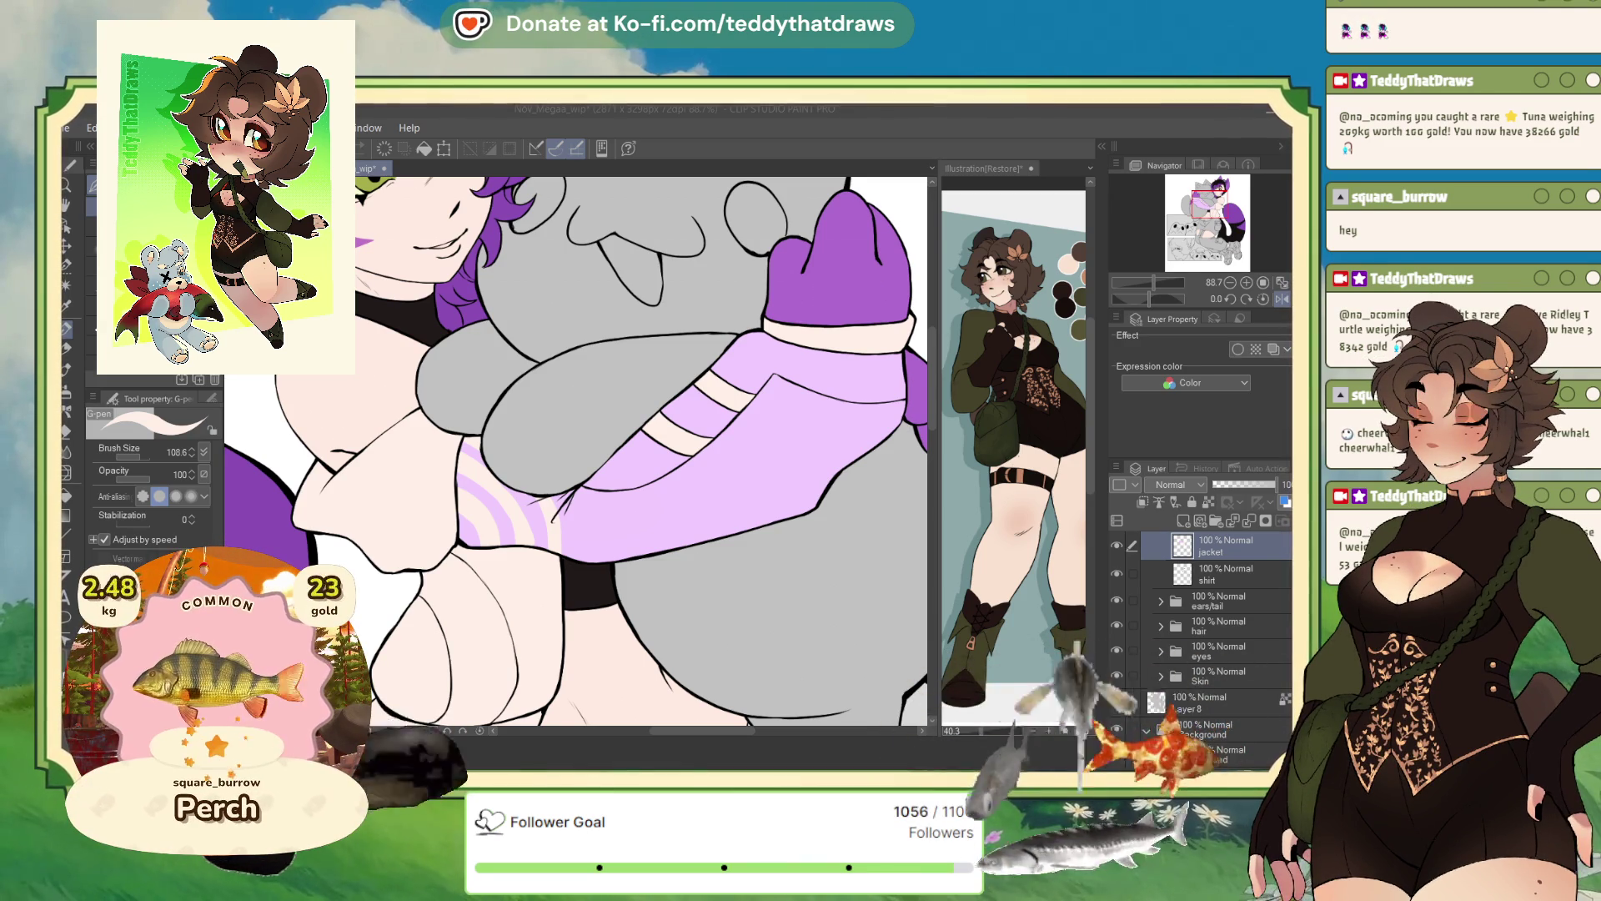
{"action": "scroll", "coordinate": [575, 450], "scroll_direction": "down", "scroll_amount": 3}
- In the reference window, hide Layer 5, show and frame Layer 2's purple character, then return to Nov_Megaa_wip
{"action": "scroll", "coordinate": [642, 450], "scroll_direction": "down", "scroll_amount": 4}
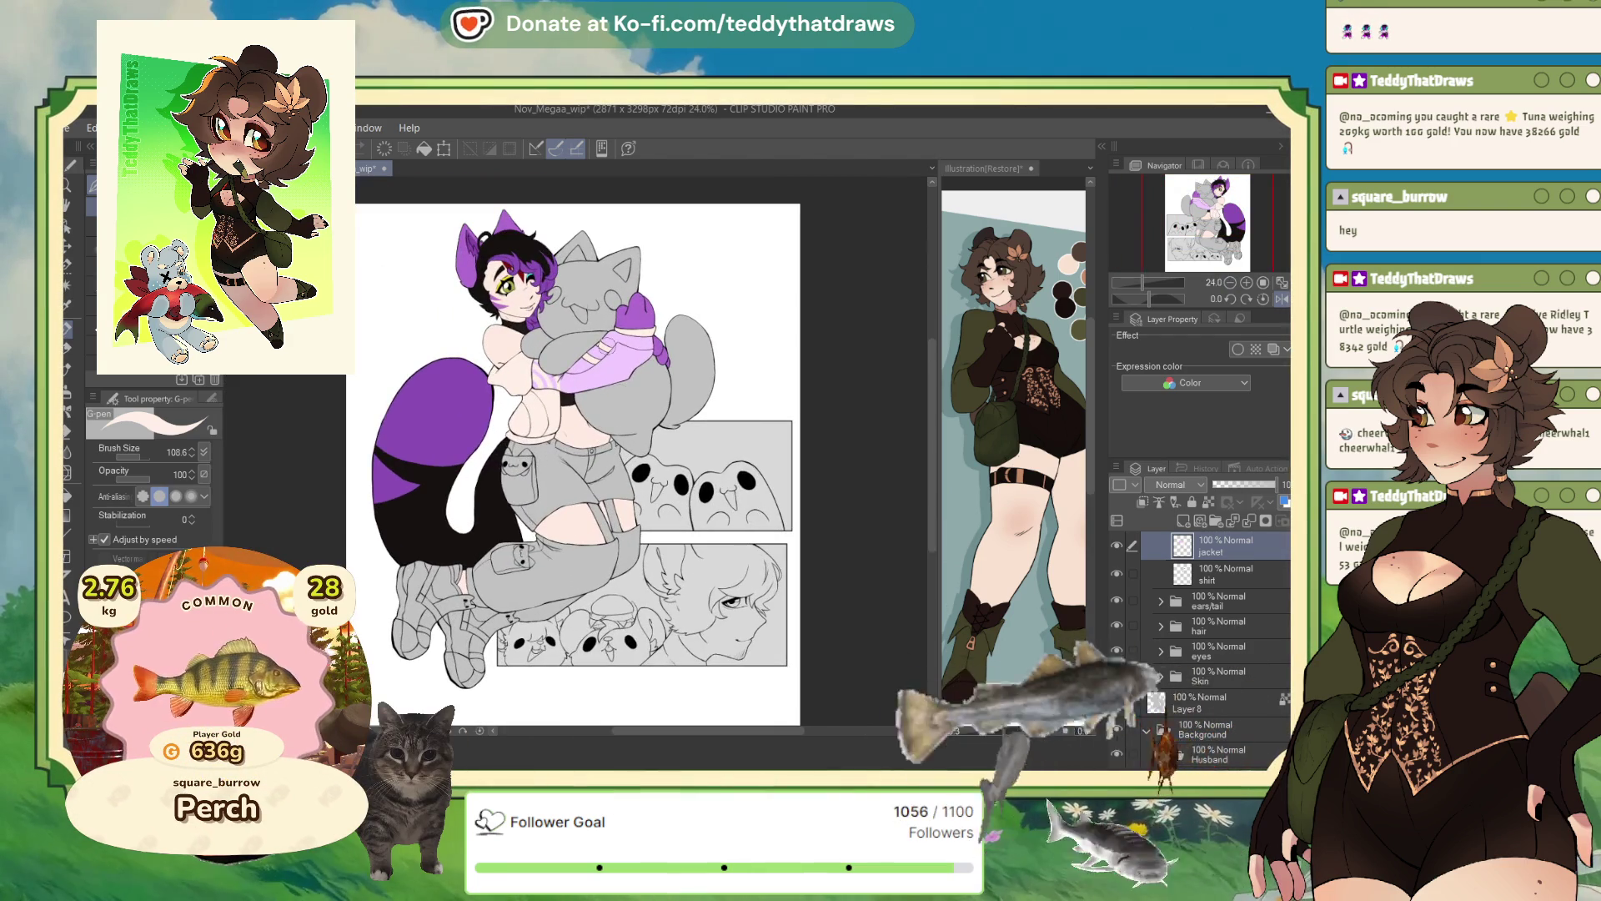
{"action": "scroll", "coordinate": [542, 275], "scroll_direction": "up", "scroll_amount": 3}
{"action": "left_click", "coordinate": [1013, 417]}
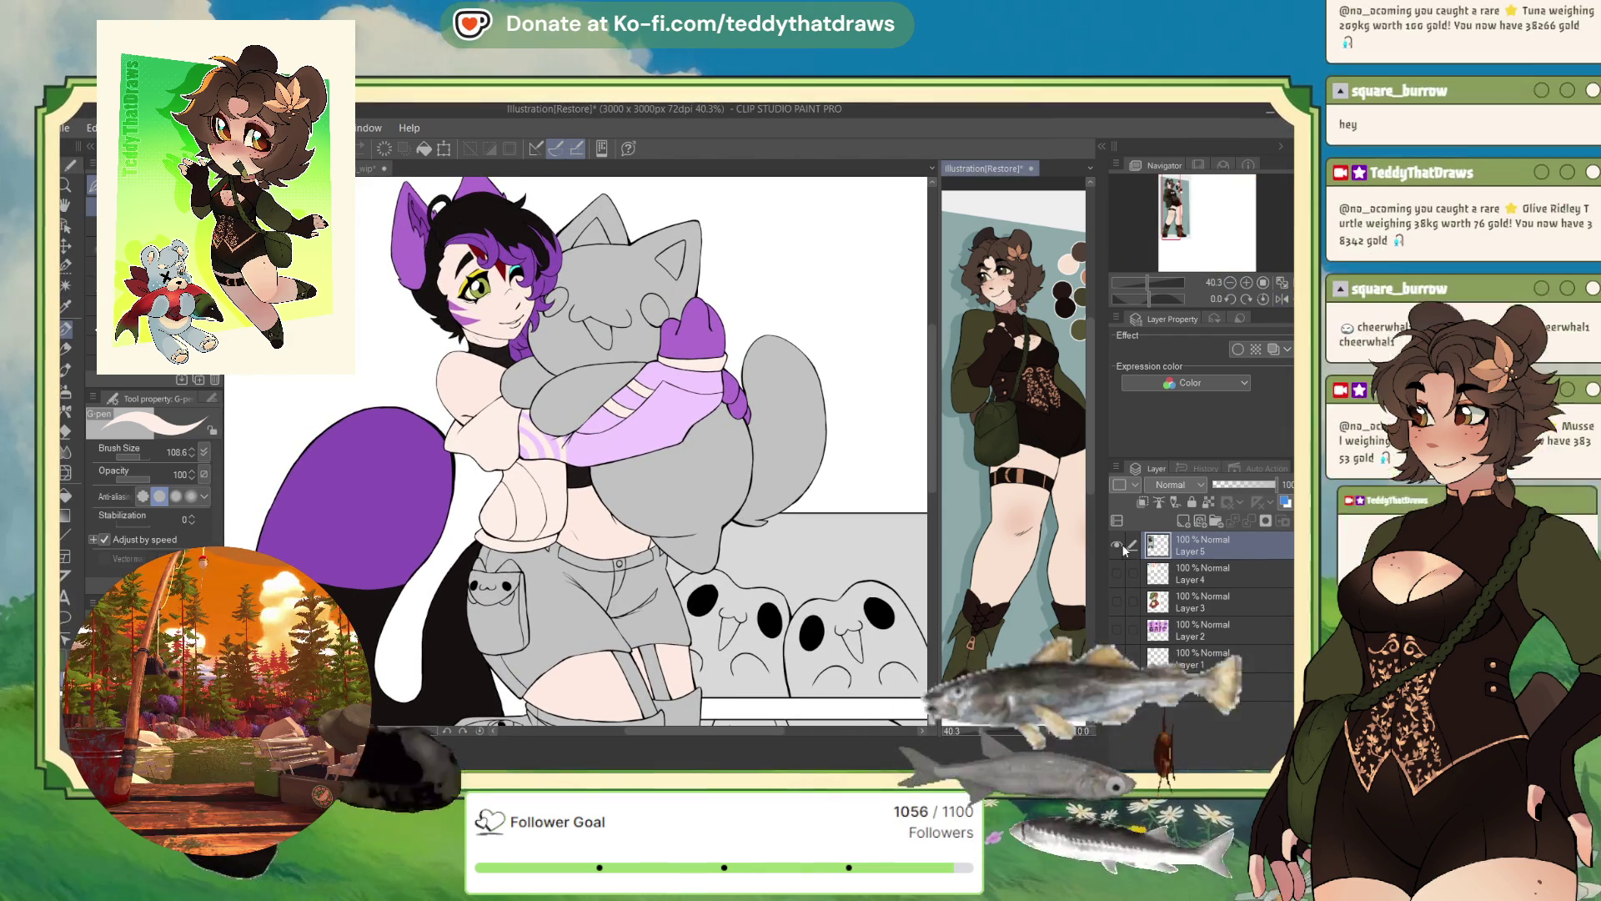
{"action": "left_click", "coordinate": [1116, 544]}
{"action": "left_click", "coordinate": [1209, 630]}
{"action": "left_click", "coordinate": [1116, 631]}
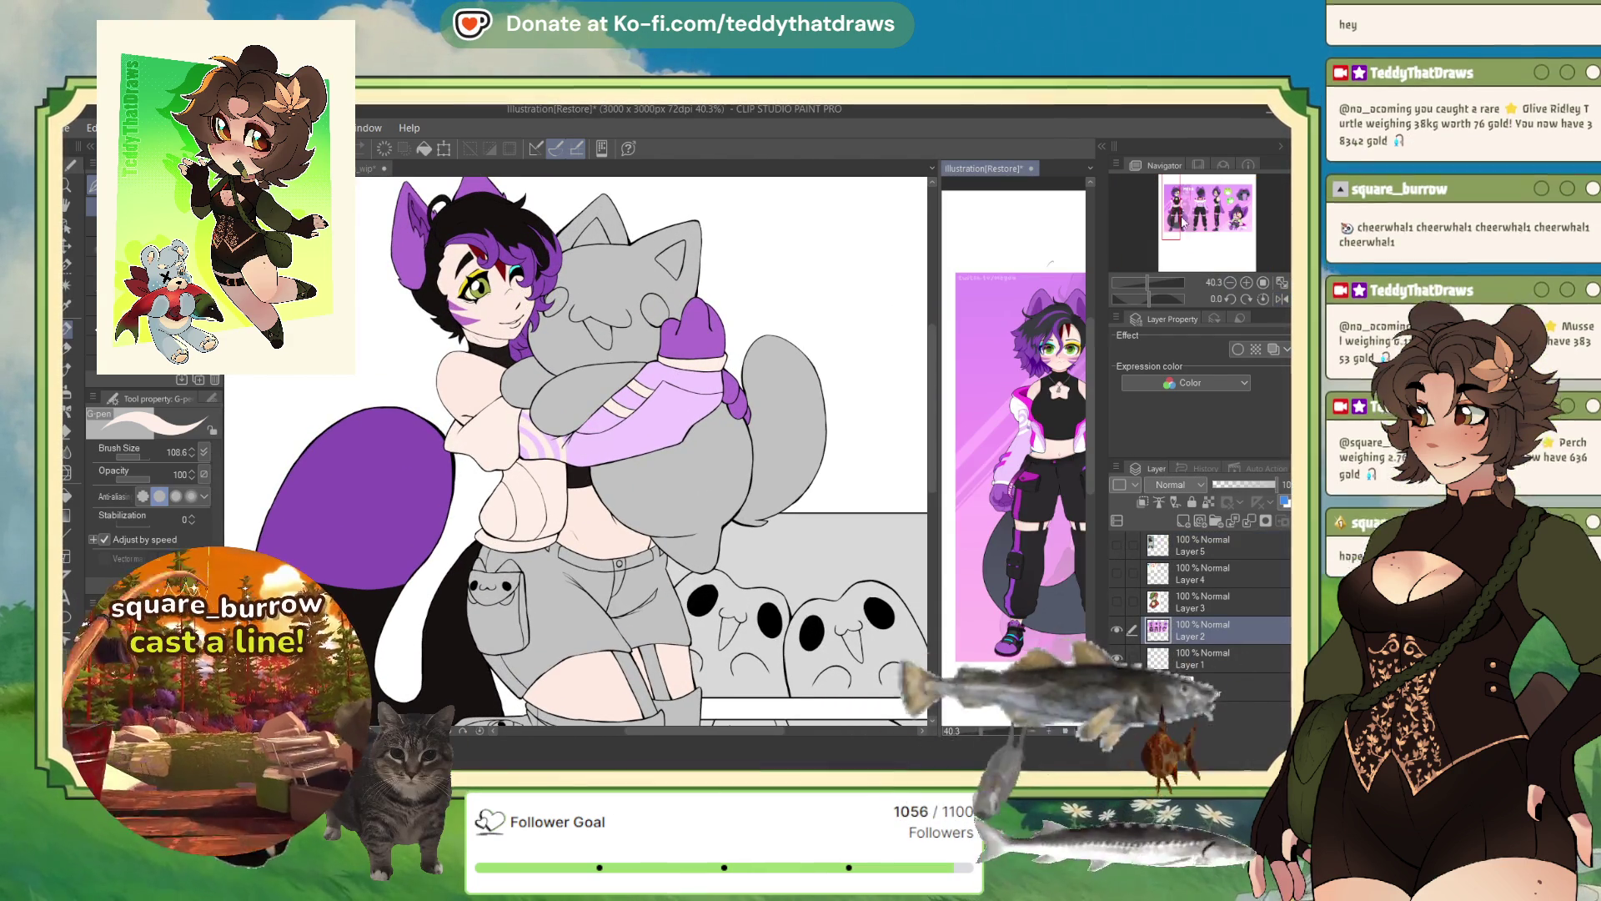
{"action": "left_click_drag", "start_coordinate": [1174, 213], "coordinate": [1147, 222]}
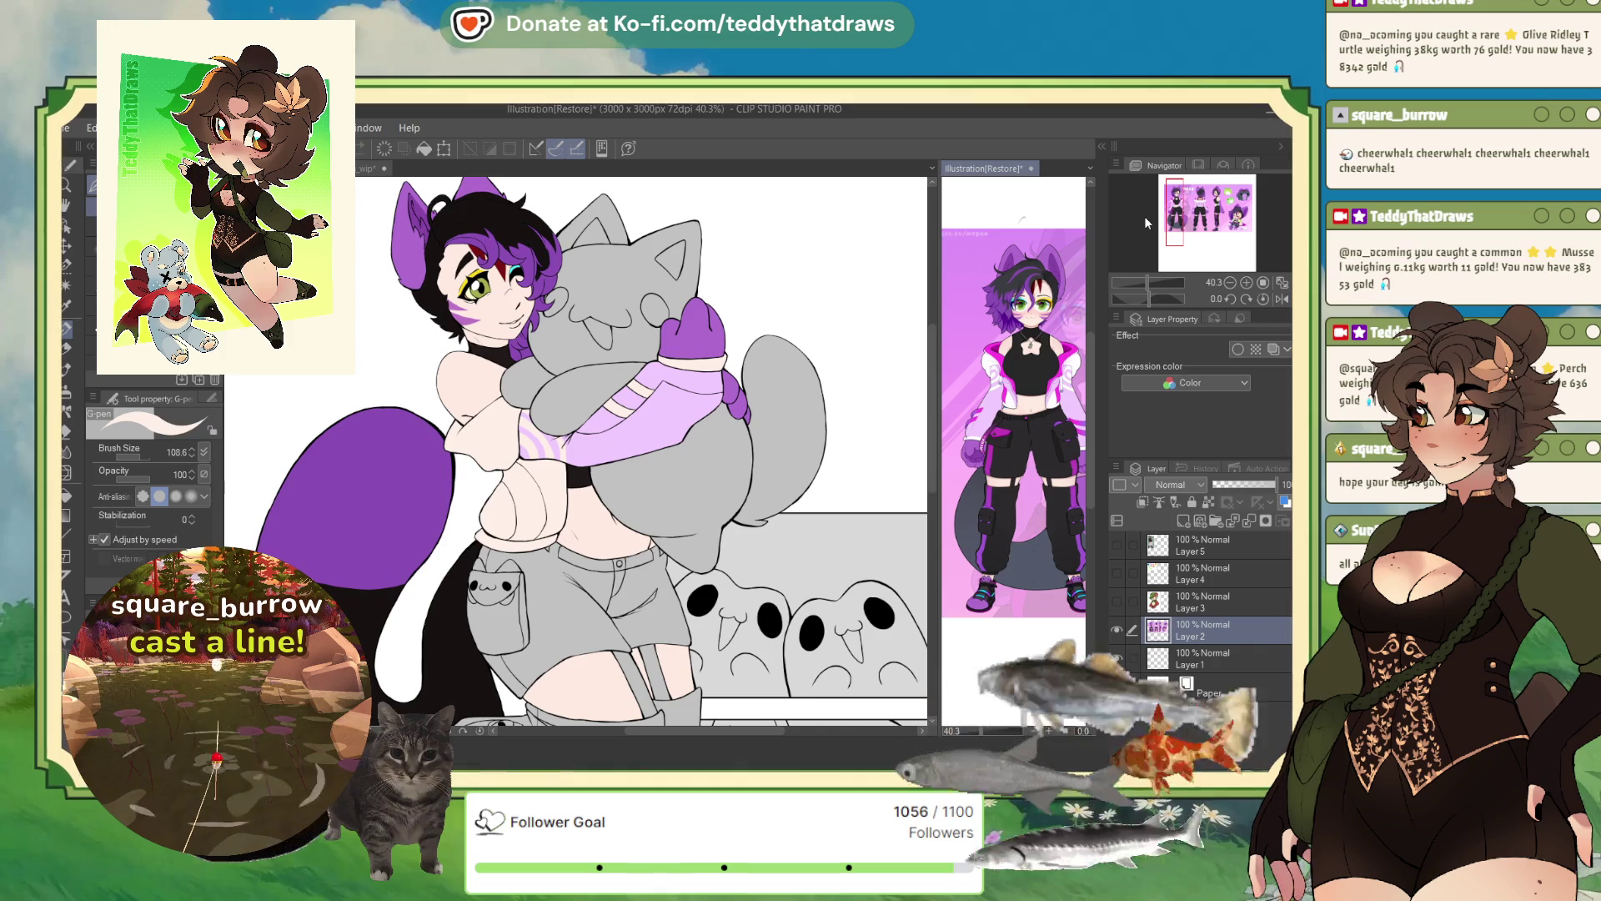
{"action": "left_click", "coordinate": [559, 455]}
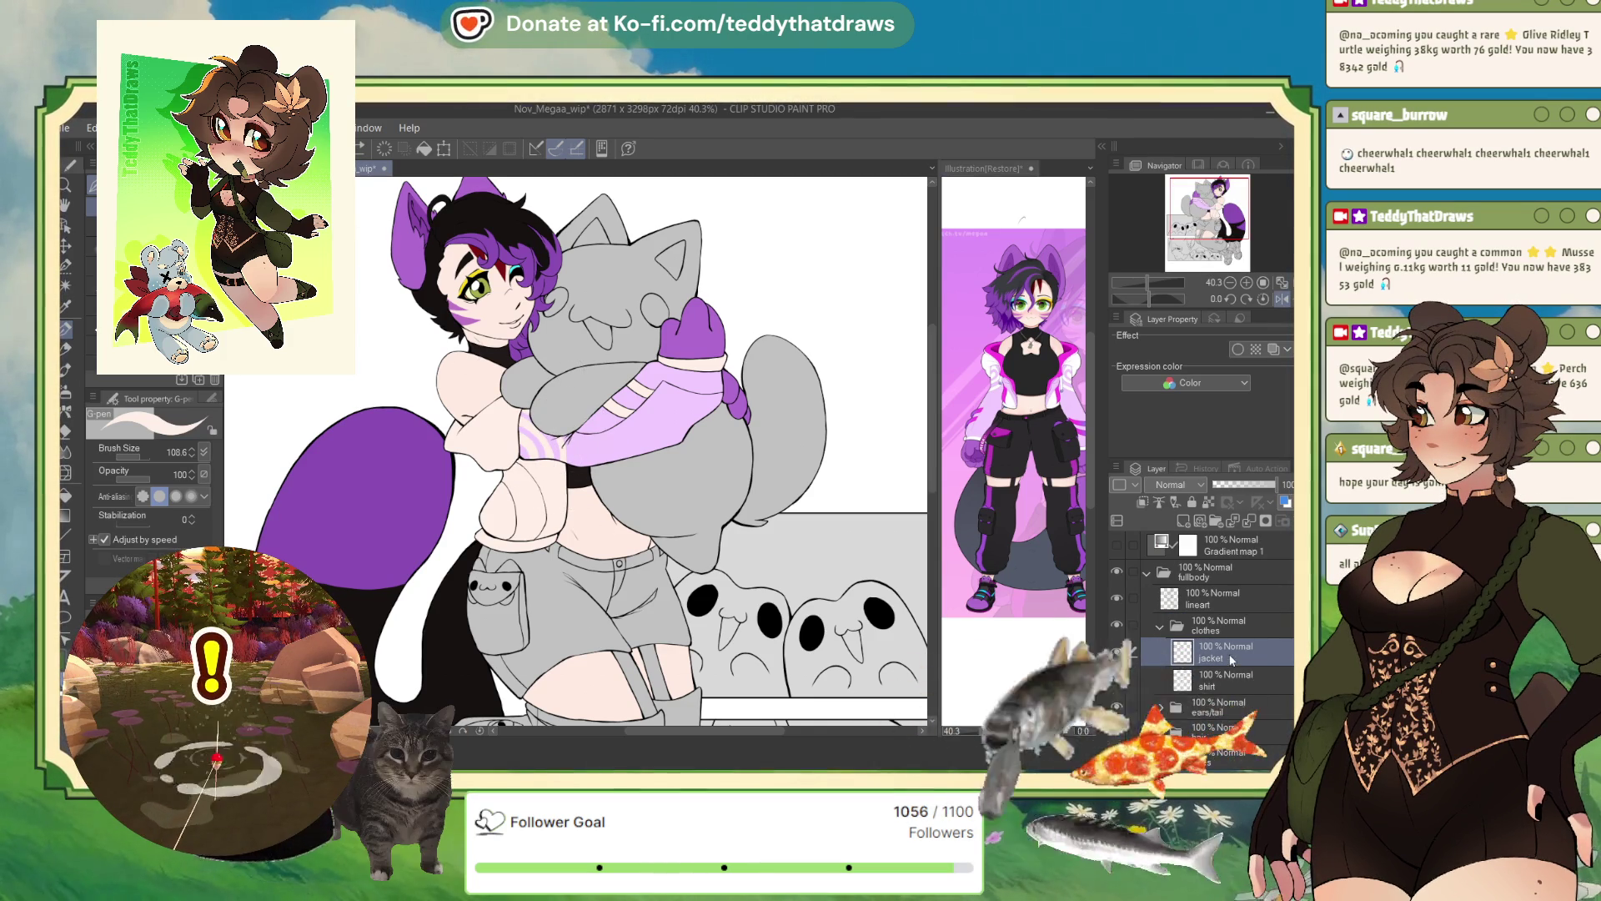
{"action": "left_click", "coordinate": [1207, 503]}
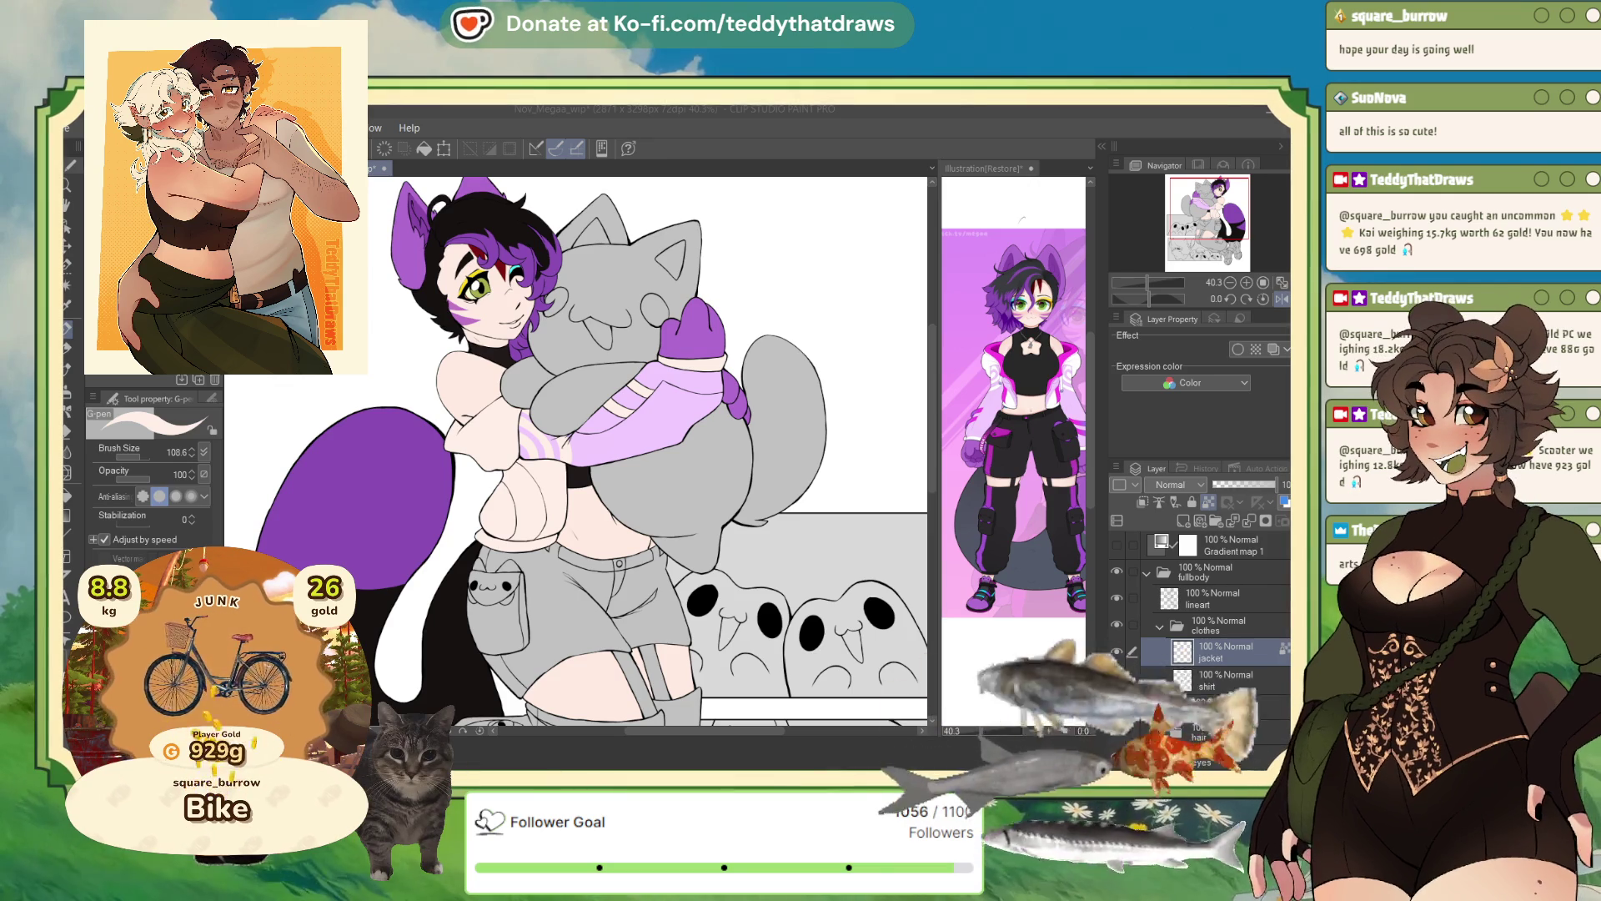
- Pan and zoom out to view the whole cat-girl on the Nov_Megaa_wip canvas
{"action": "scroll", "coordinate": [575, 451], "scroll_direction": "down", "scroll_amount": 3}
{"action": "scroll", "coordinate": [576, 451], "scroll_direction": "up", "scroll_amount": 2}
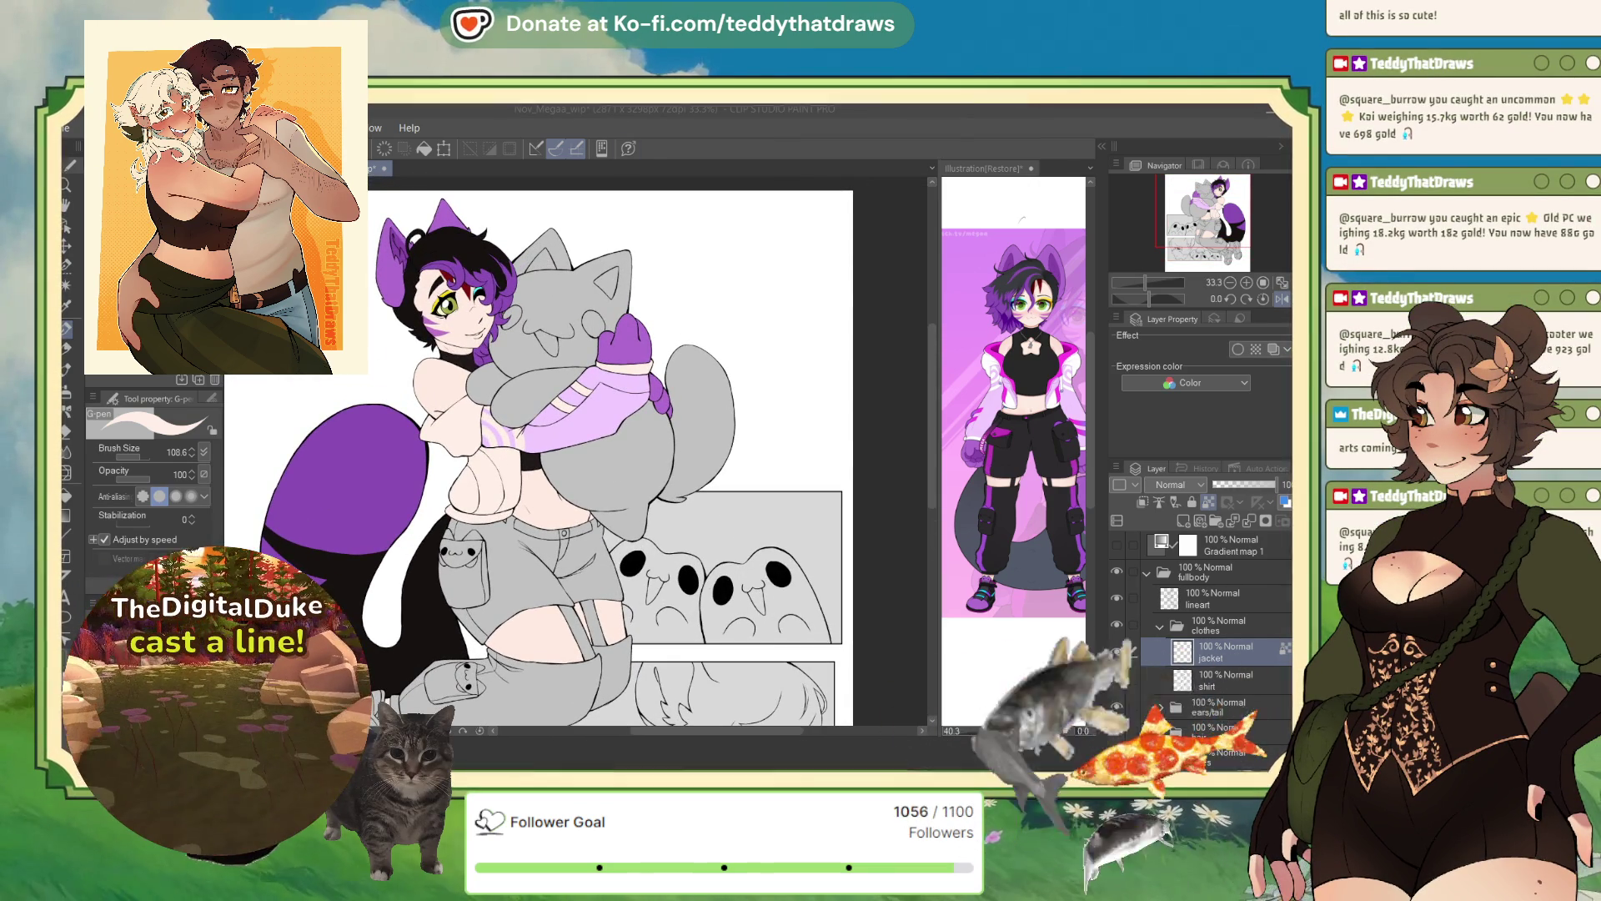
{"action": "left_click_drag", "start_coordinate": [551, 334], "coordinate": [700, 275]}
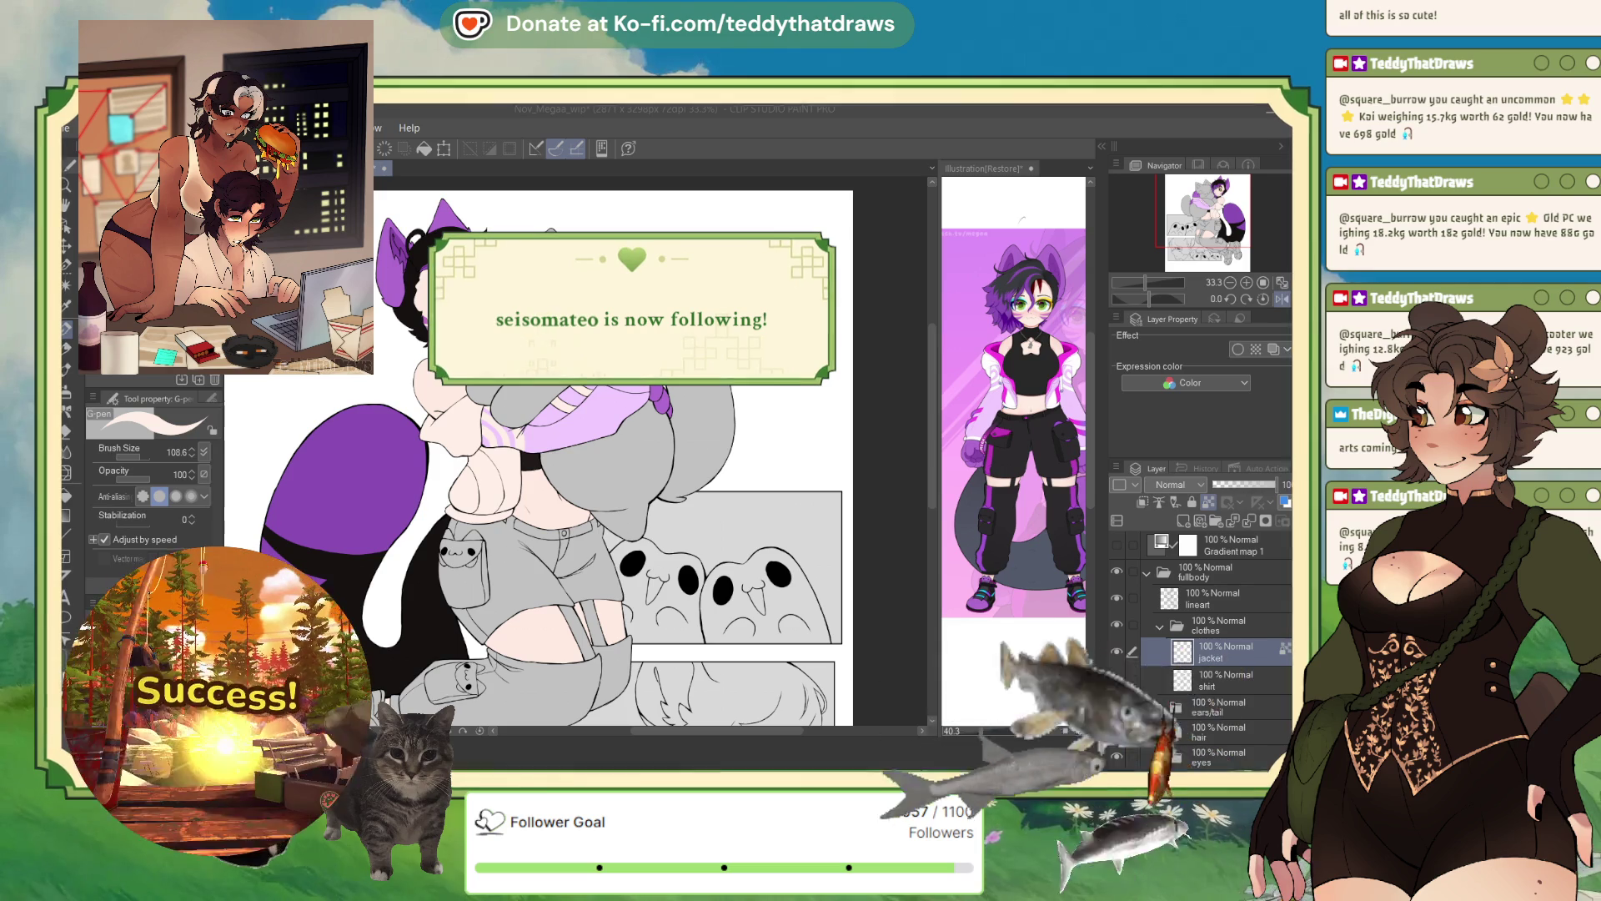
{"action": "key", "text": "ctrl+minus"}
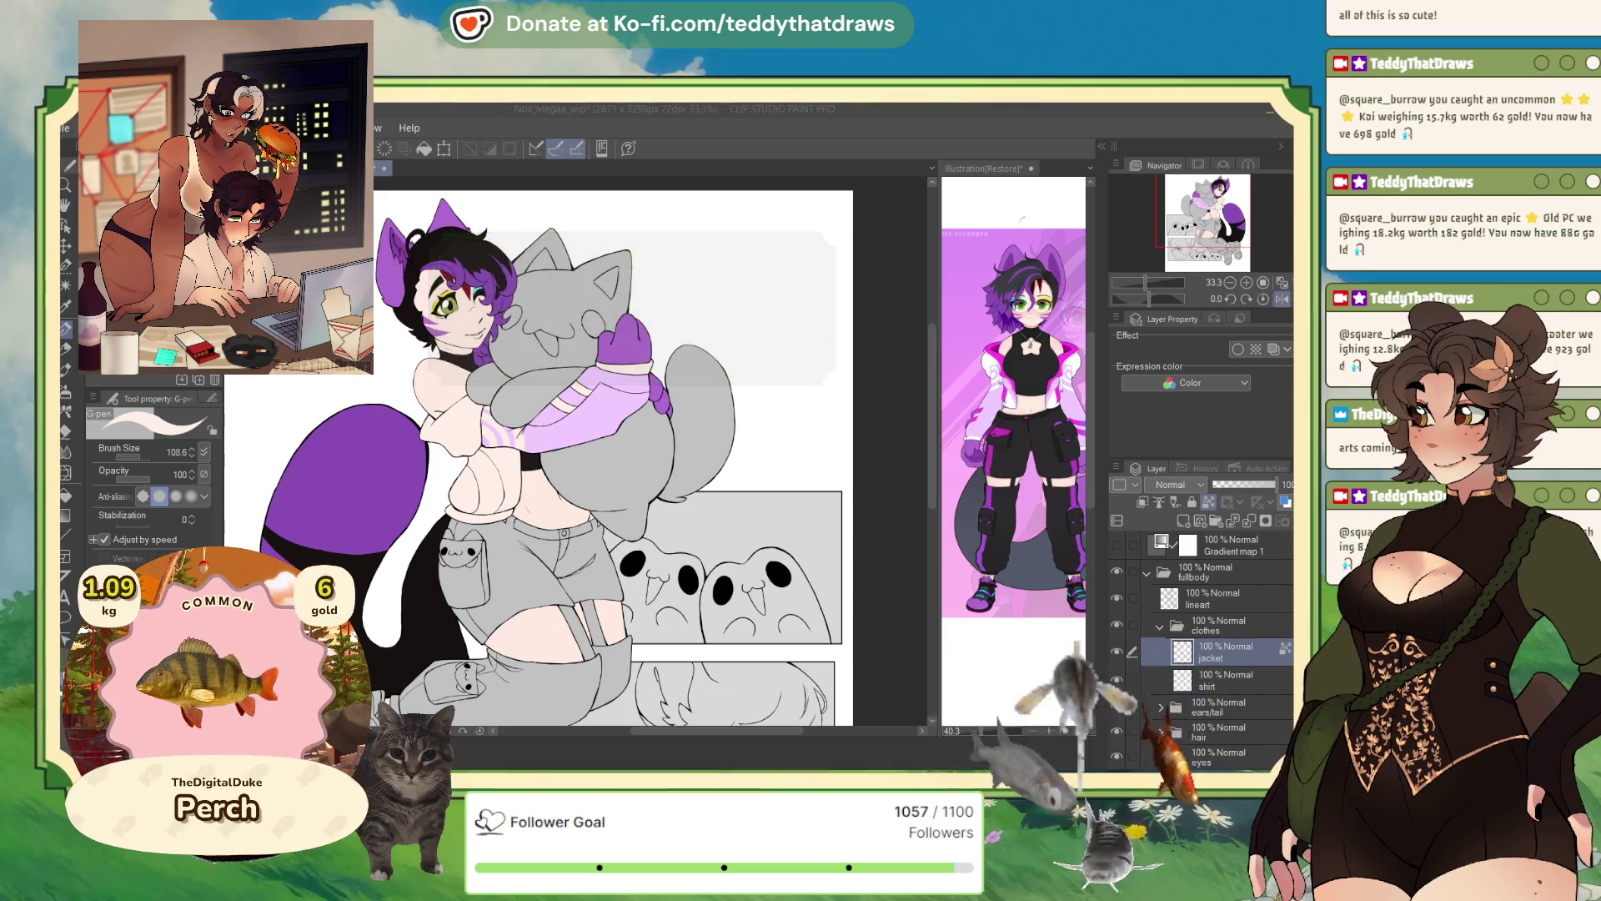
{"action": "scroll", "coordinate": [567, 467], "scroll_direction": "up", "scroll_amount": 1}
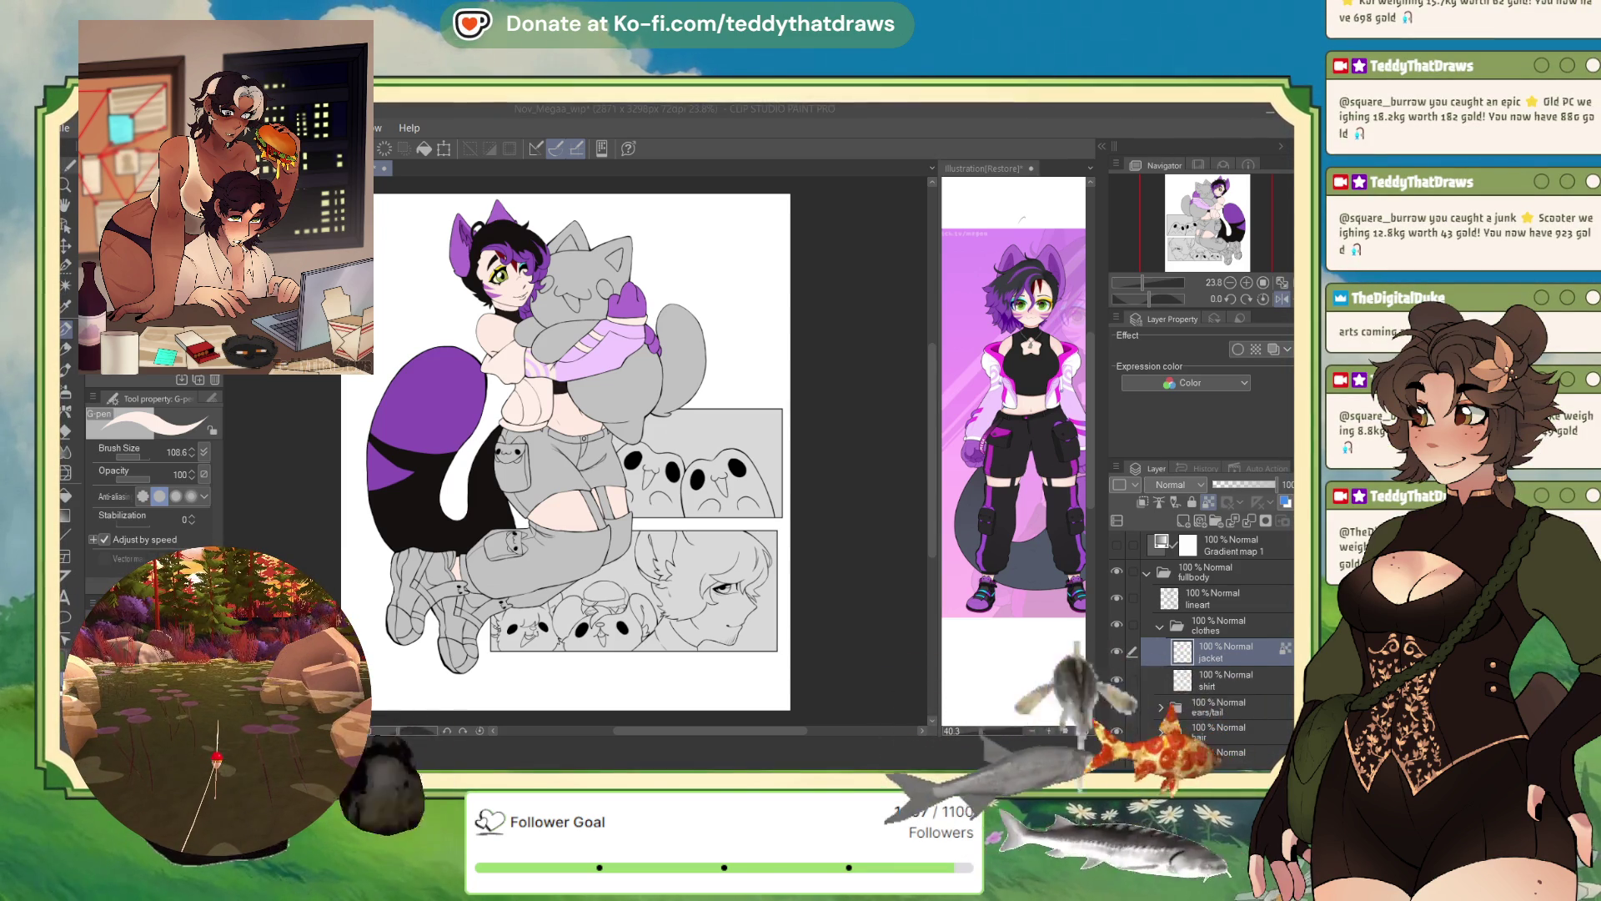
- Eyedrop the magenta from the reference outfit, undoing a stray white dab on the reference
{"action": "scroll", "coordinate": [573, 442], "scroll_direction": "down", "scroll_amount": 2}
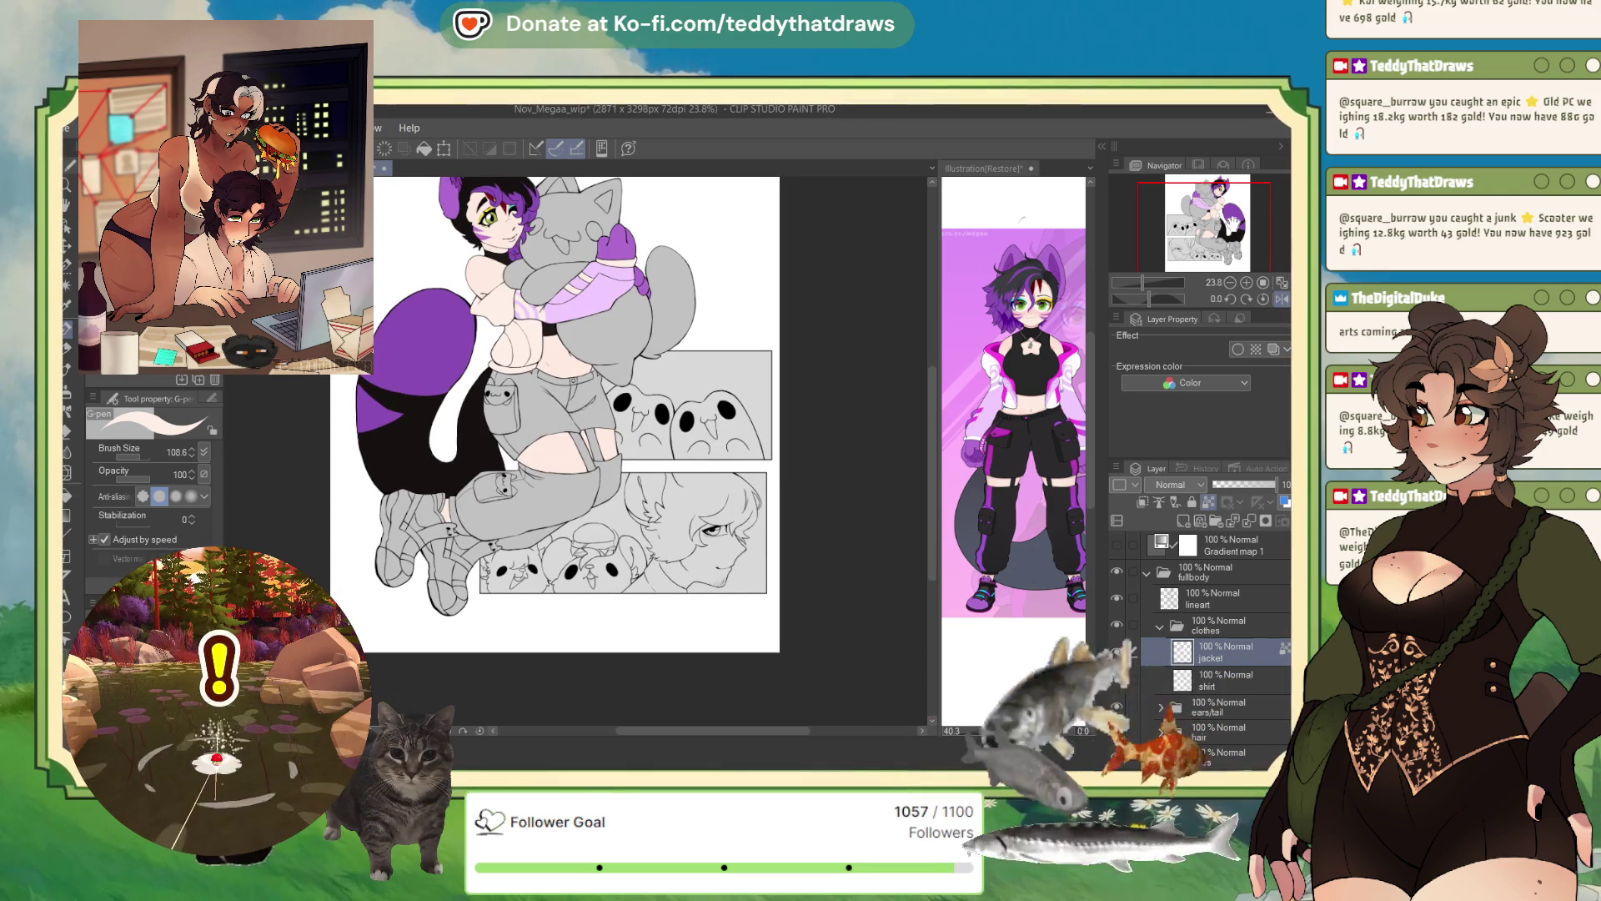
{"action": "scroll", "coordinate": [584, 283], "scroll_direction": "up", "scroll_amount": 5}
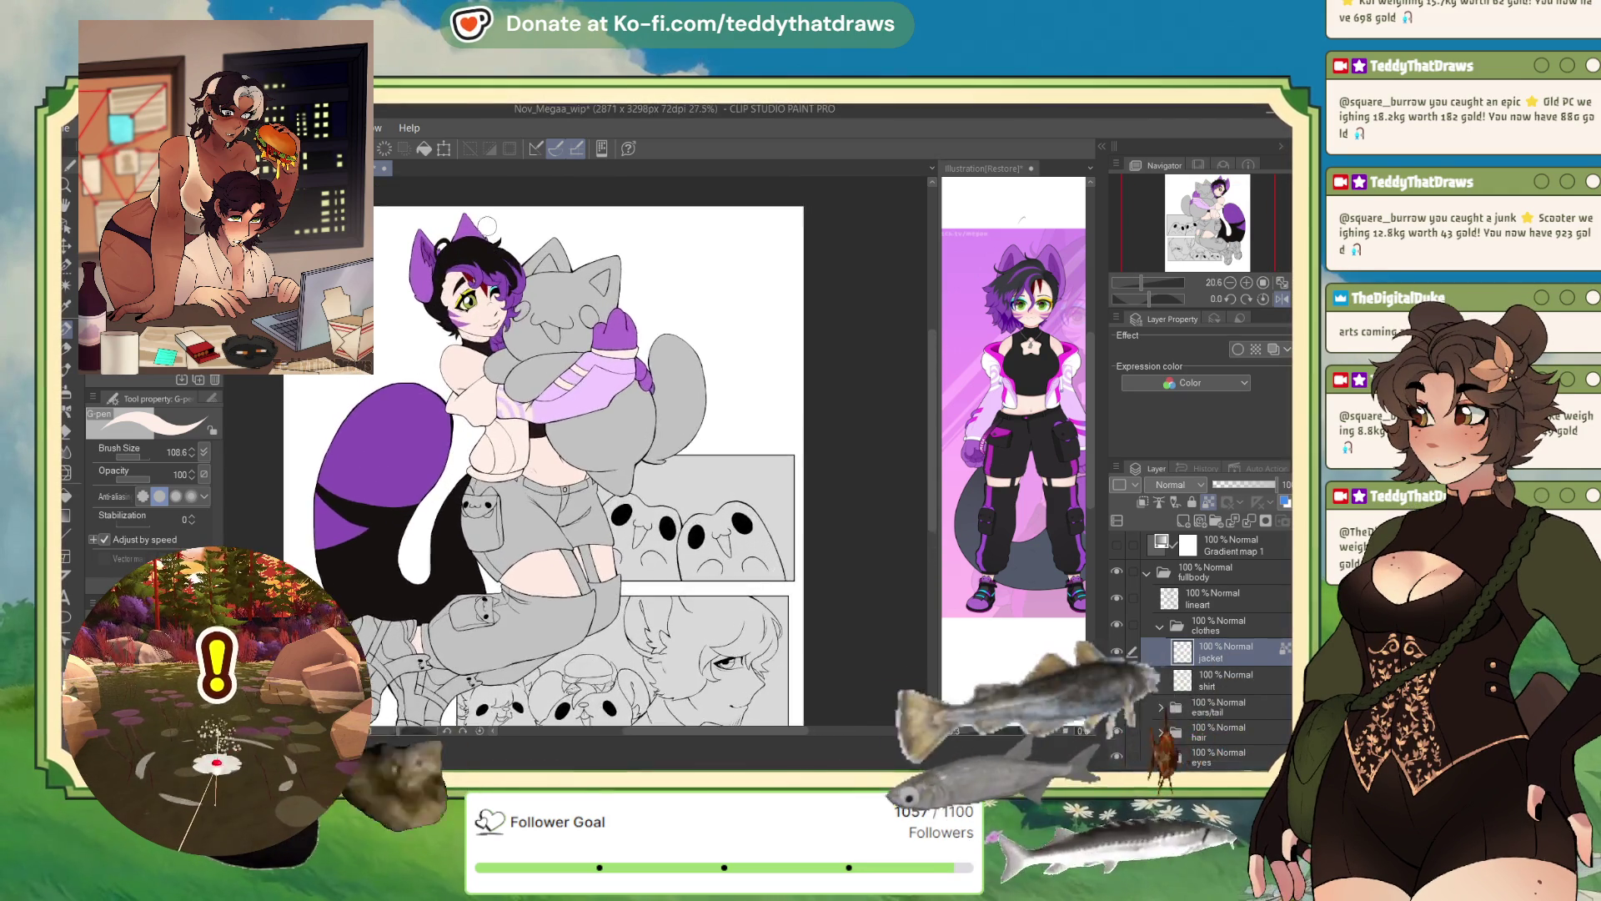
{"action": "scroll", "coordinate": [482, 261], "scroll_direction": "down", "scroll_amount": 5}
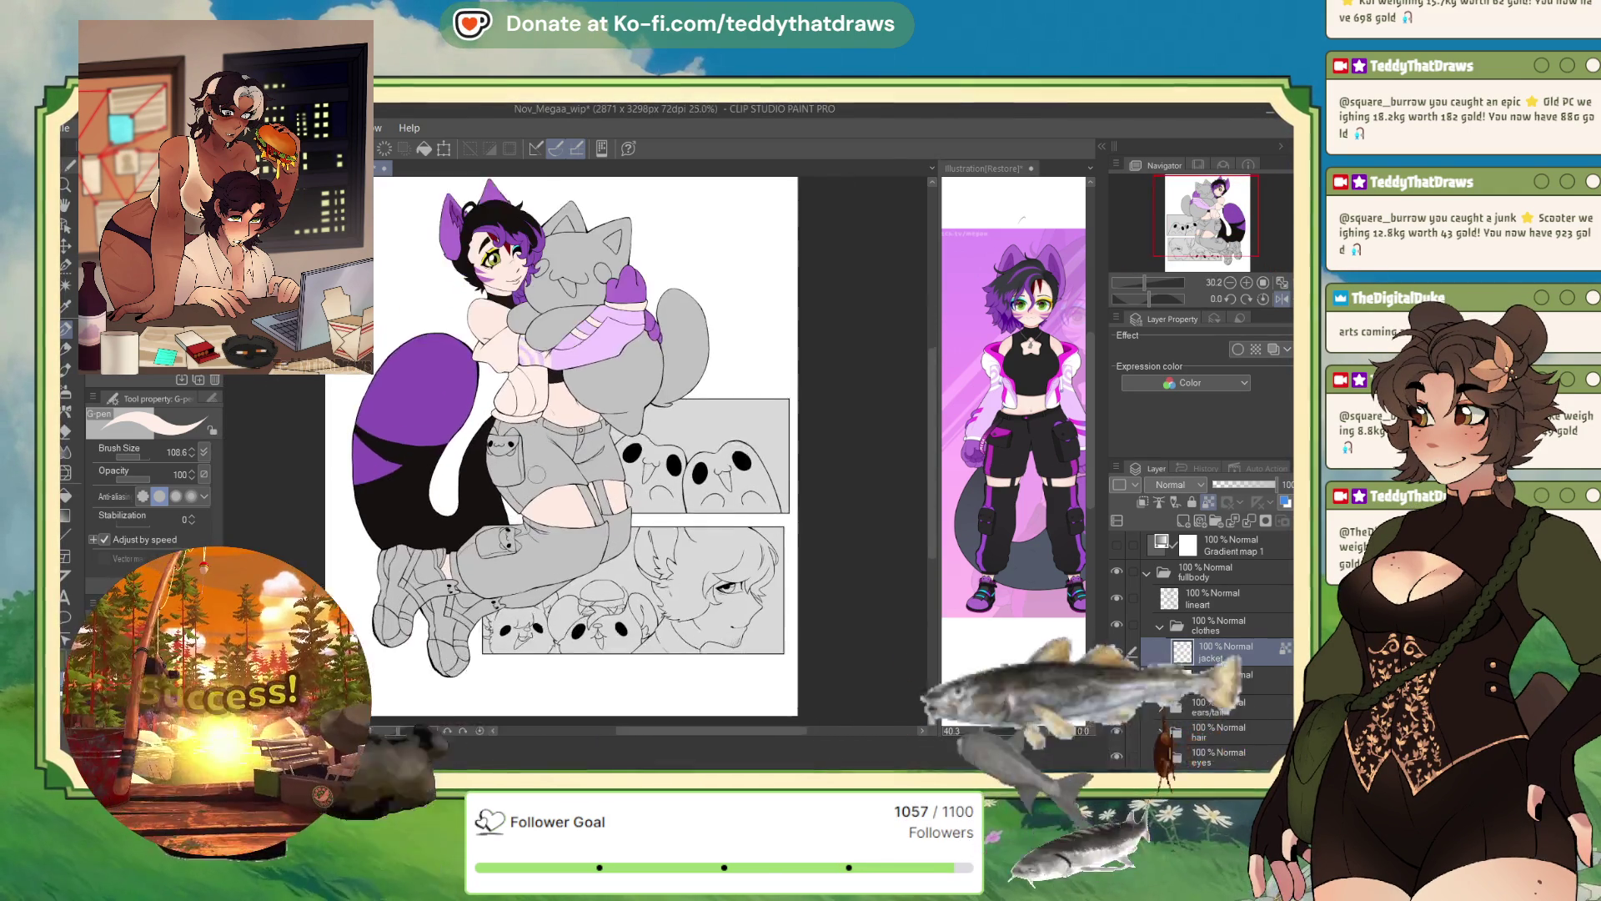
{"action": "scroll", "coordinate": [584, 450], "scroll_direction": "up", "scroll_amount": 3}
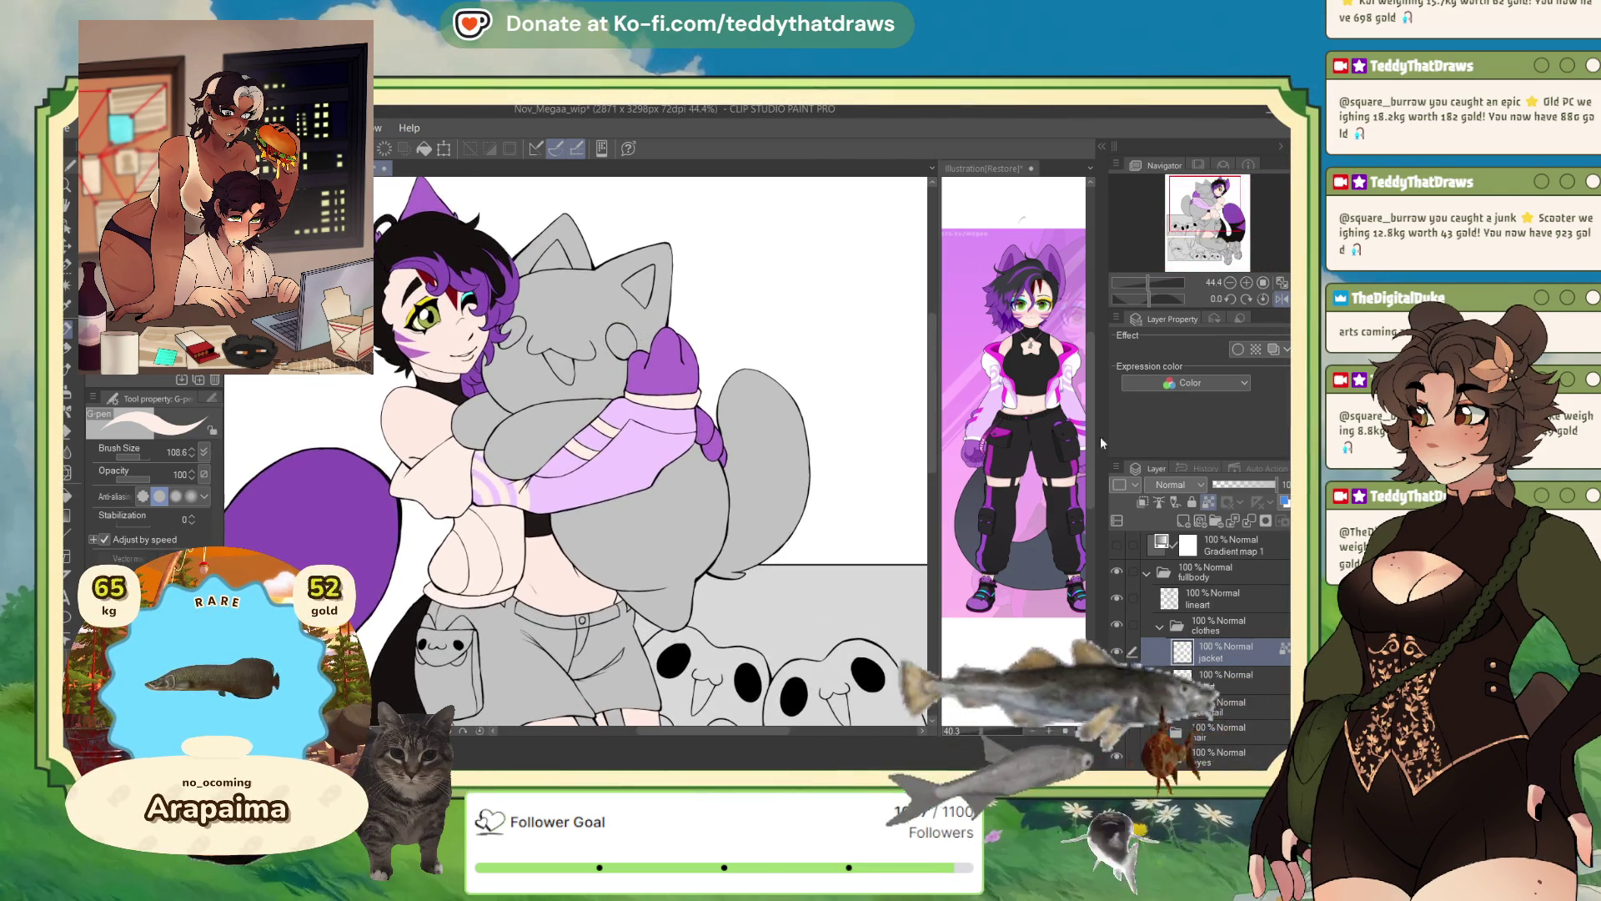
{"action": "left_click", "coordinate": [1014, 417]}
{"action": "scroll", "coordinate": [1033, 377], "scroll_direction": "up", "scroll_amount": 2}
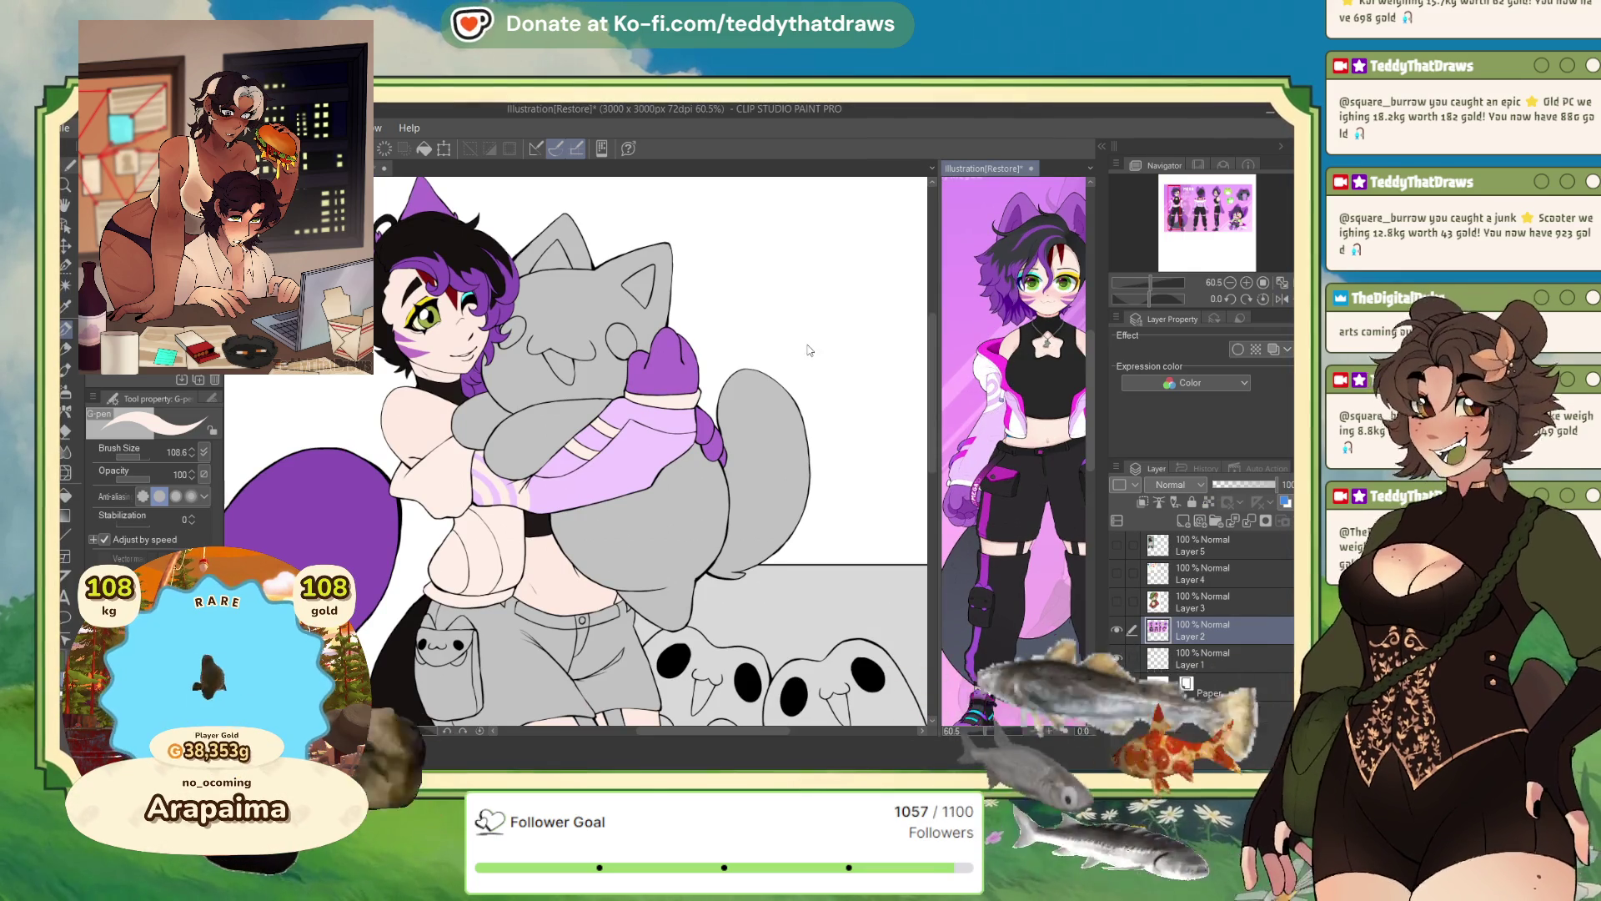
{"action": "left_click", "coordinate": [1019, 367]}
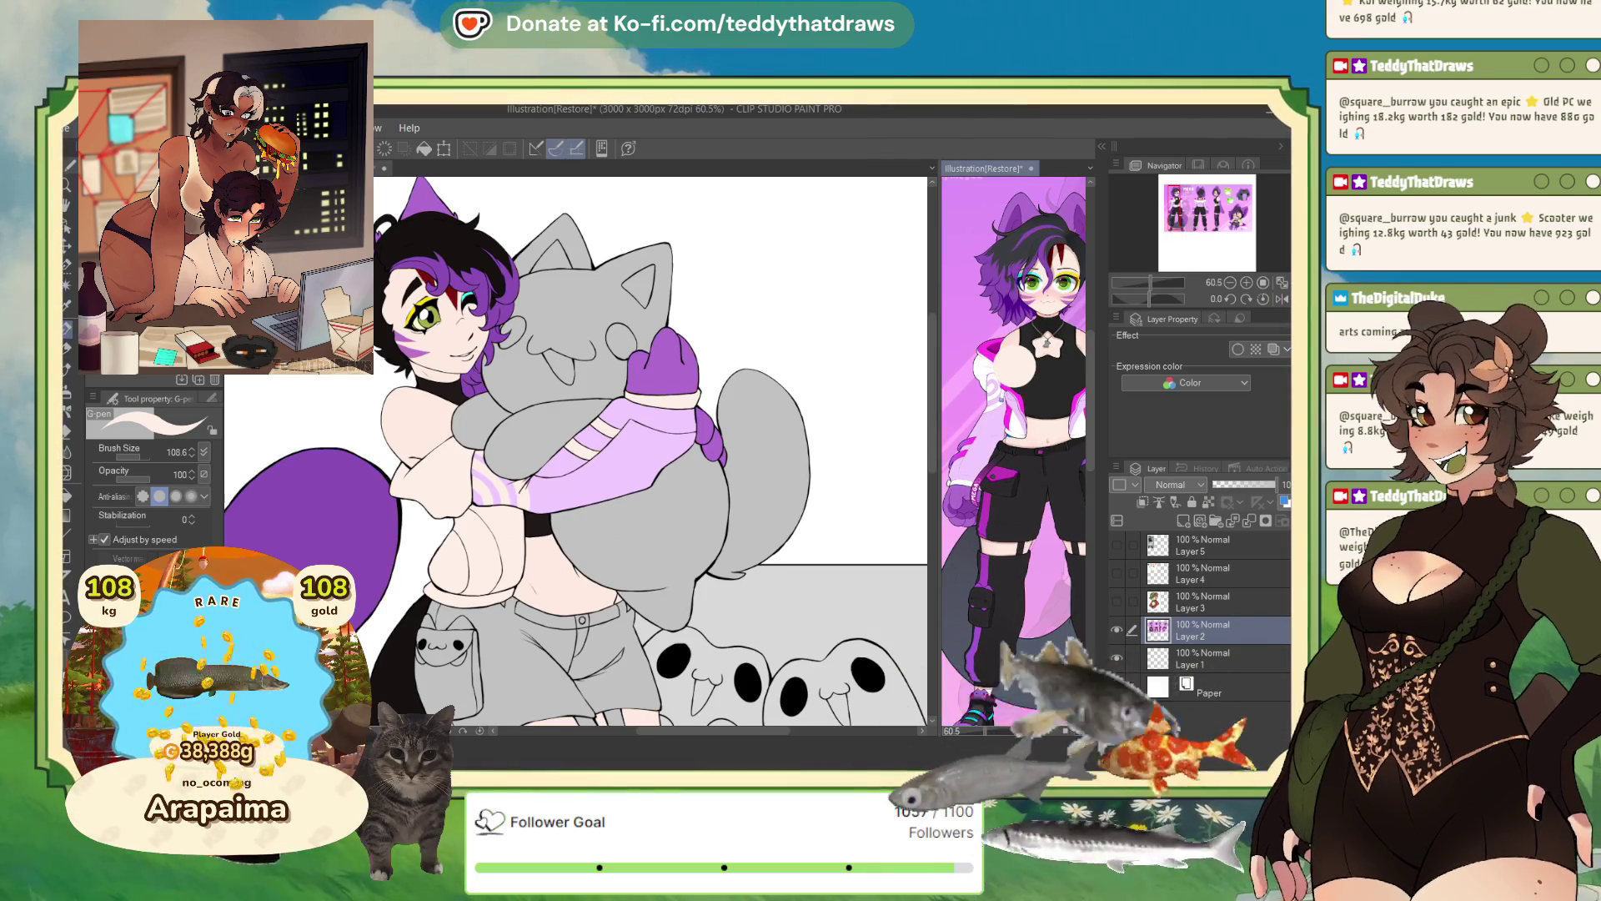
{"action": "key", "text": "ctrl+z"}
{"action": "left_click", "coordinate": [1005, 357], "text": "alt"}
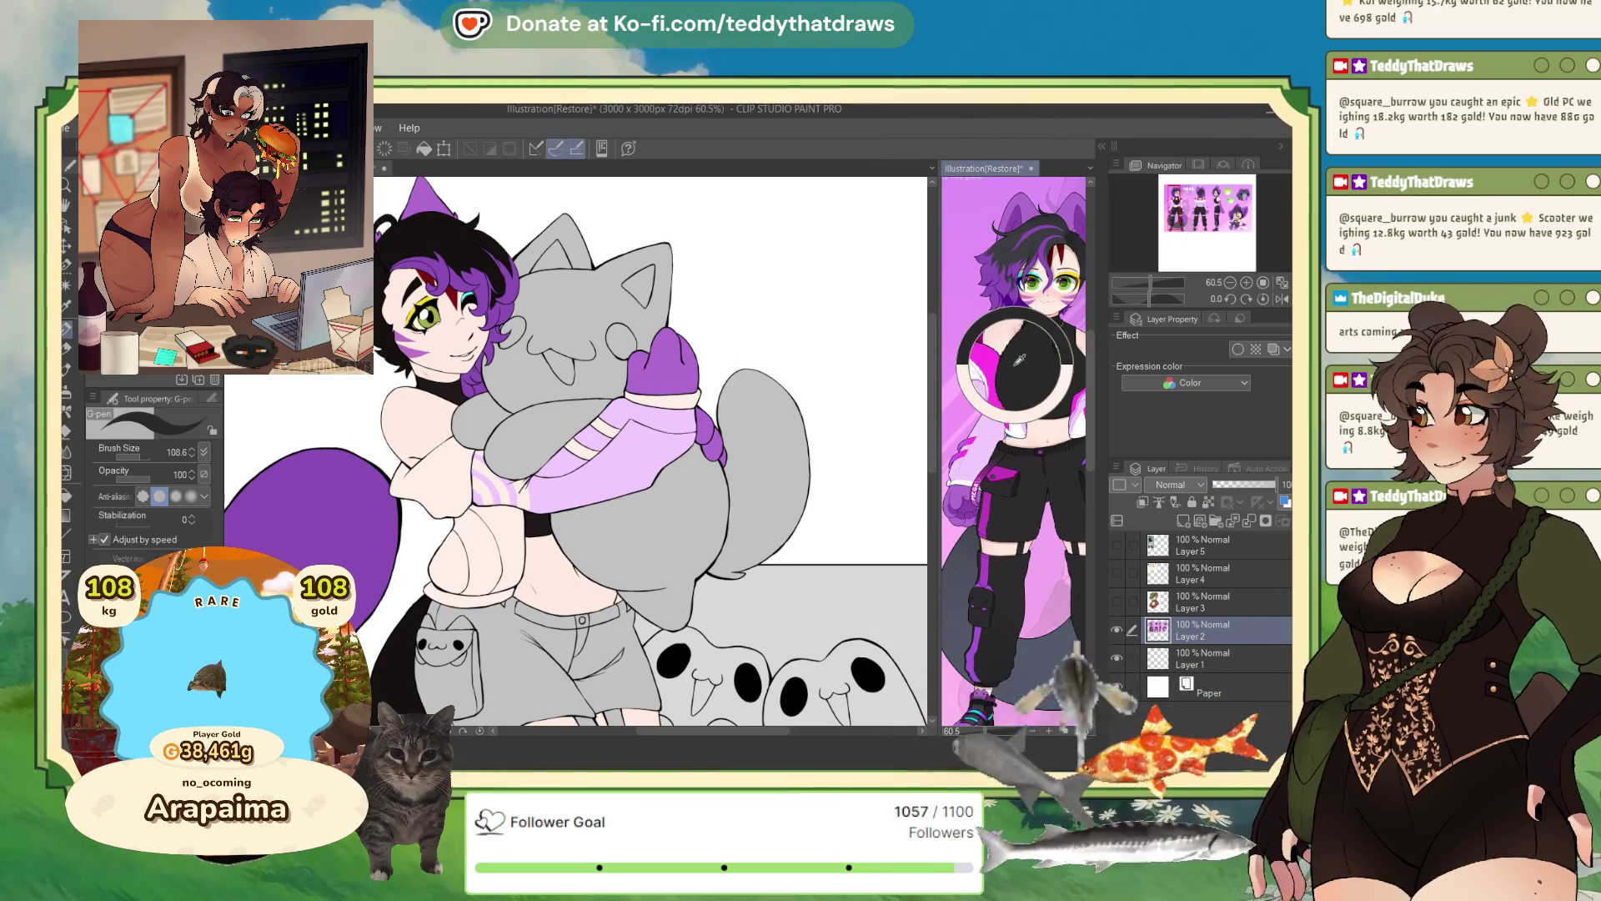
- On Nov_Megaa_wip, rotate the view and paint a magenta stroke near the shoulder
{"action": "left_click", "coordinate": [499, 392]}
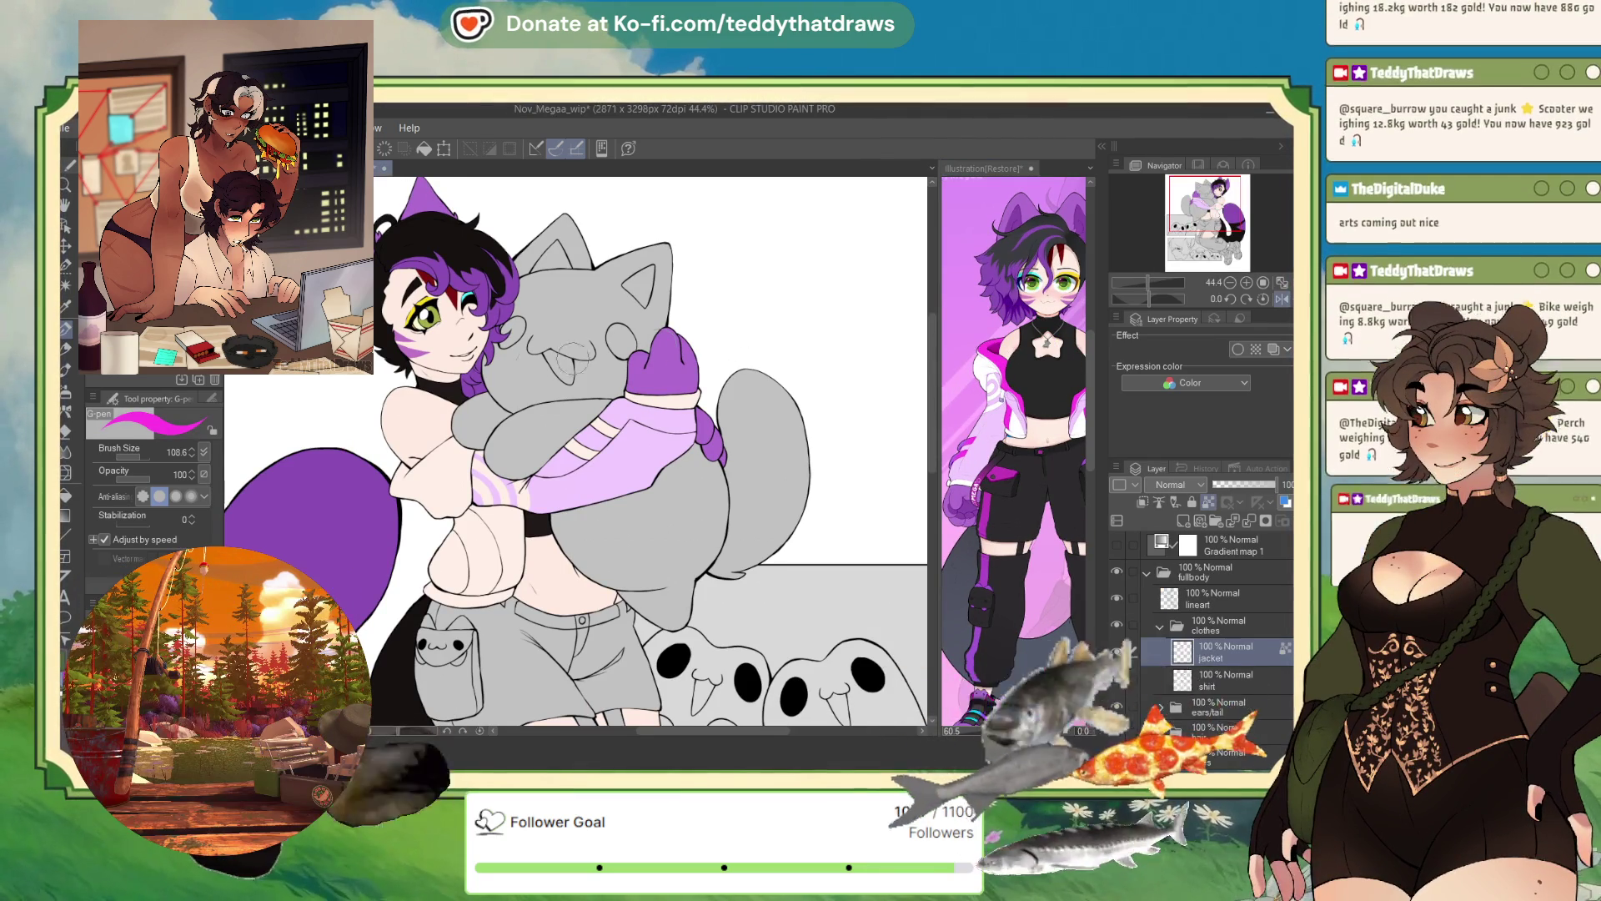
{"action": "scroll", "coordinate": [499, 392], "scroll_direction": "up", "scroll_amount": 2}
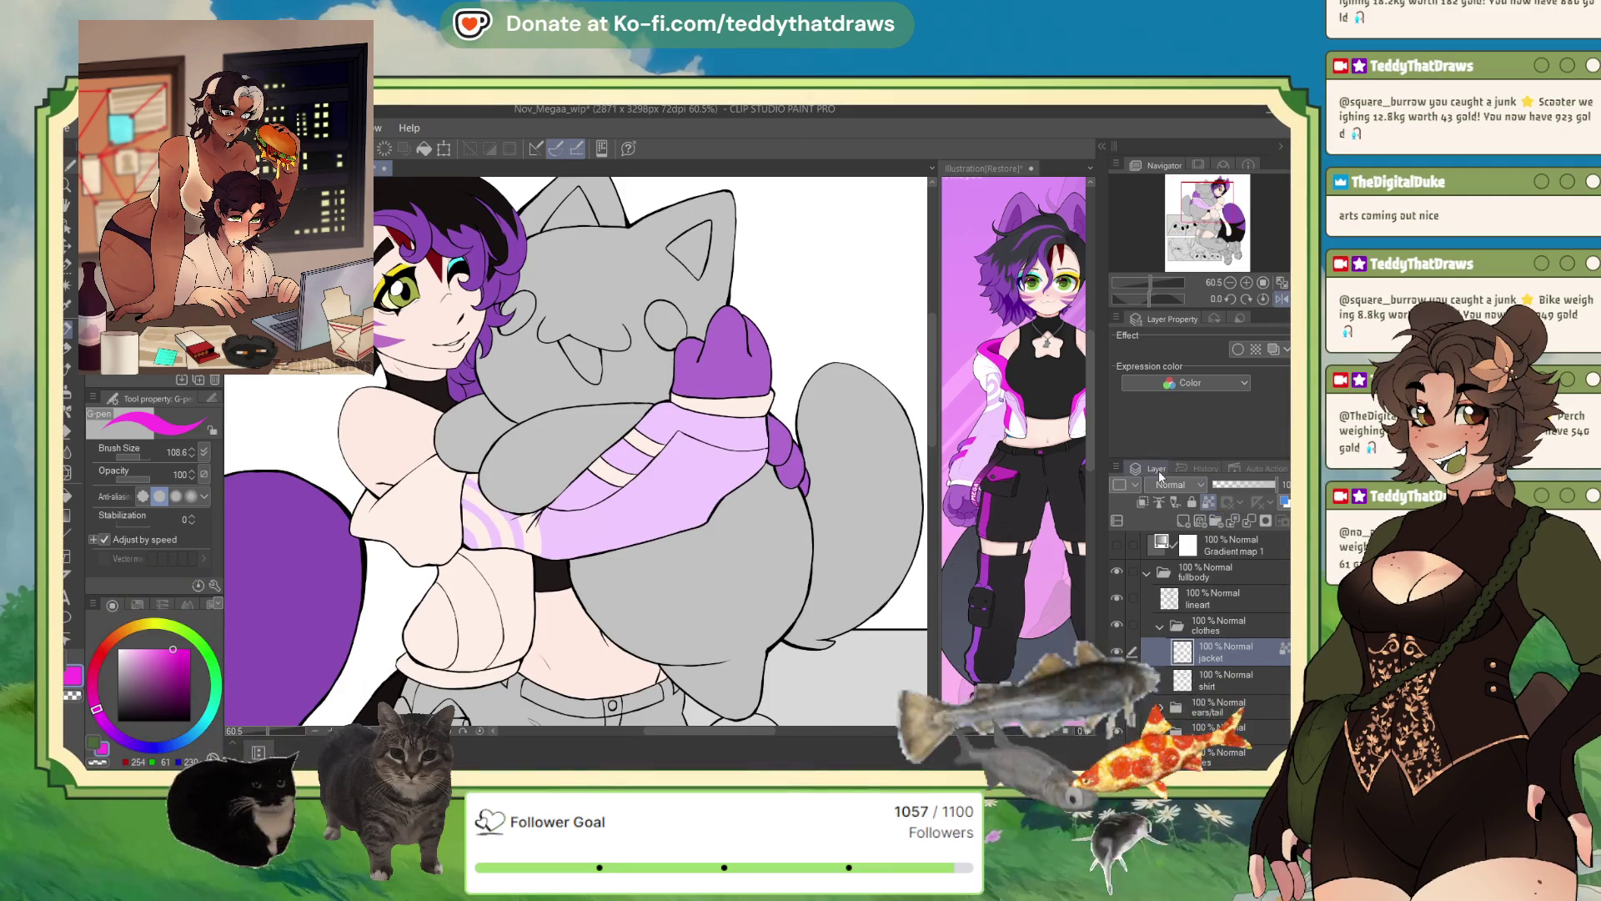
{"action": "left_click_drag", "start_coordinate": [1132, 300], "coordinate": [1156, 299]}
{"action": "left_click_drag", "start_coordinate": [393, 322], "coordinate": [483, 351]}
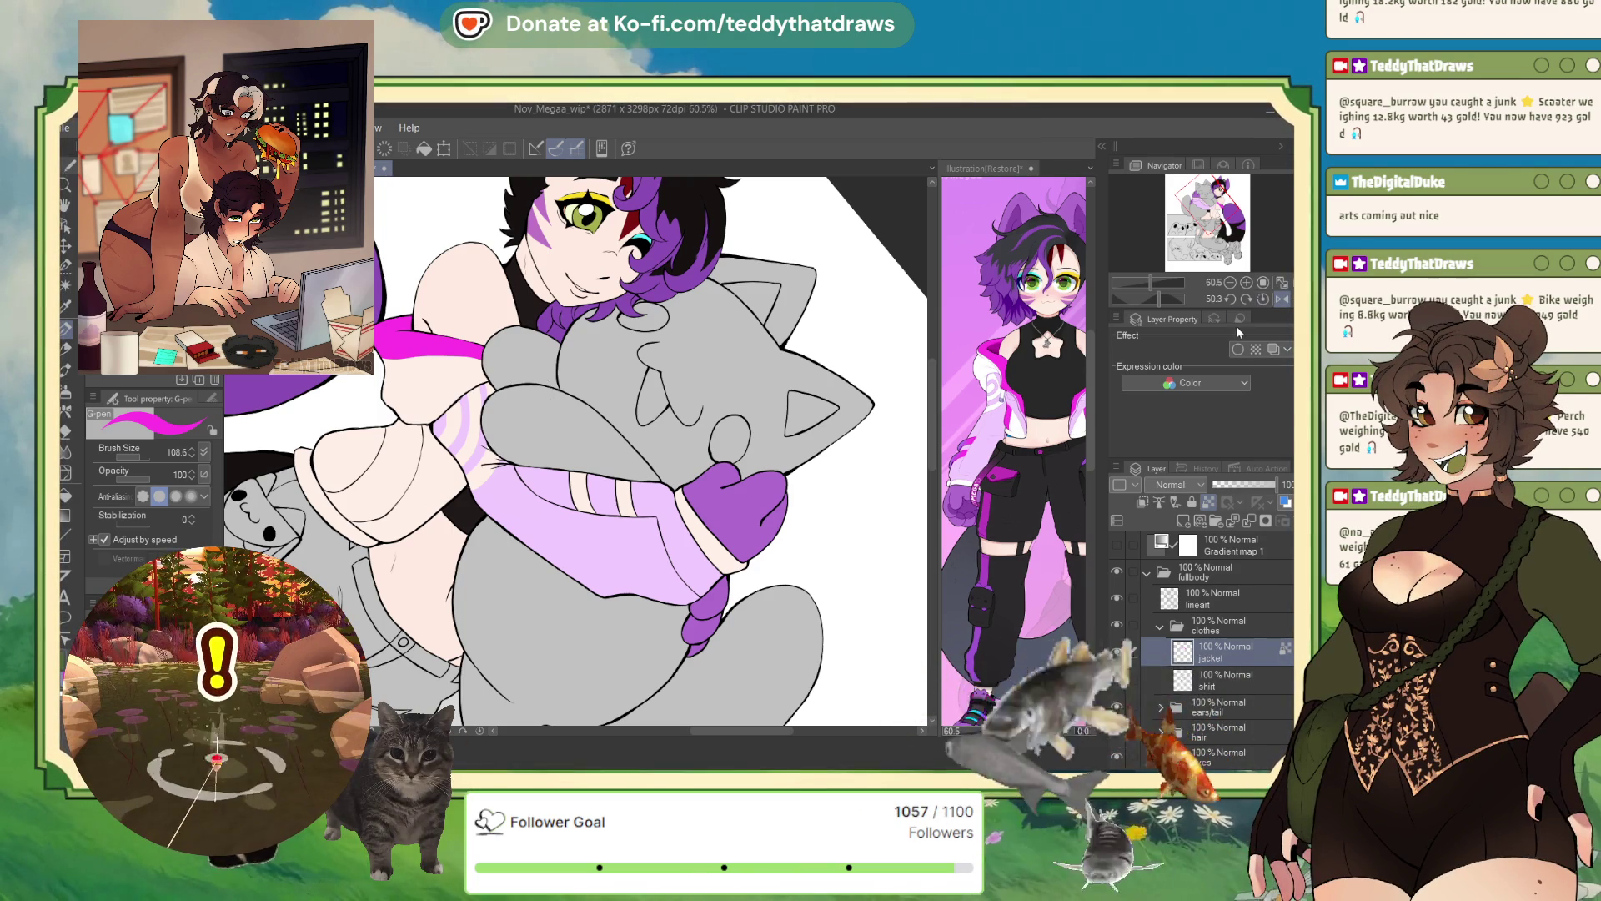
- Pick the lavender sleeve colour and auto-select the shirt region beside the sleeve
{"action": "left_click", "coordinate": [544, 519], "text": "alt"}
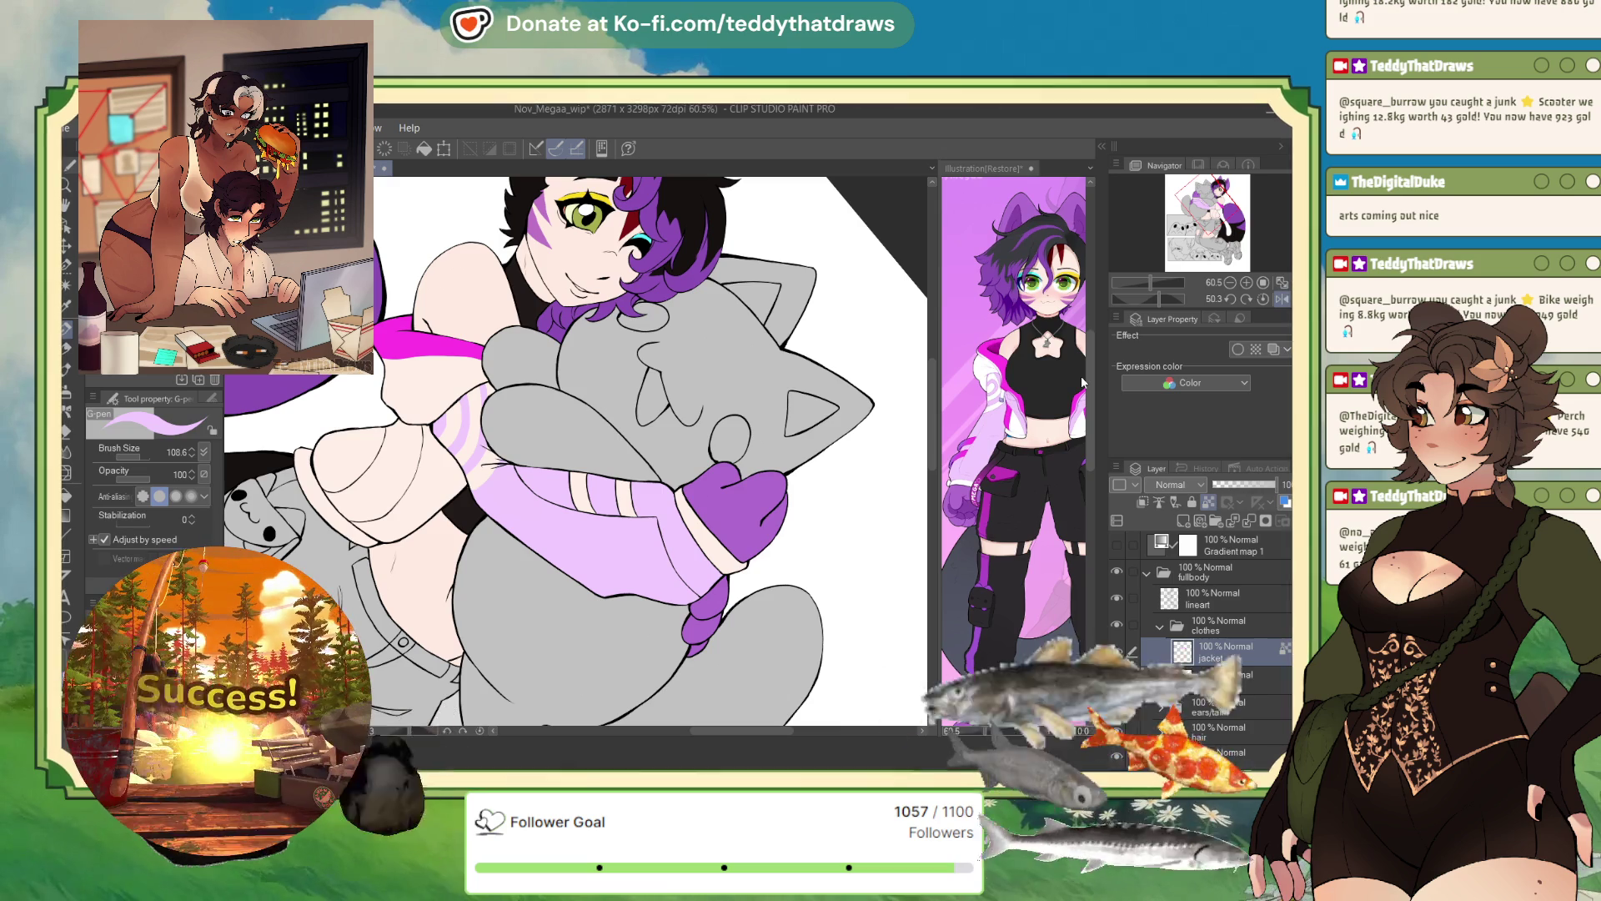
{"action": "key", "text": "w"}
{"action": "left_click", "coordinate": [430, 503]}
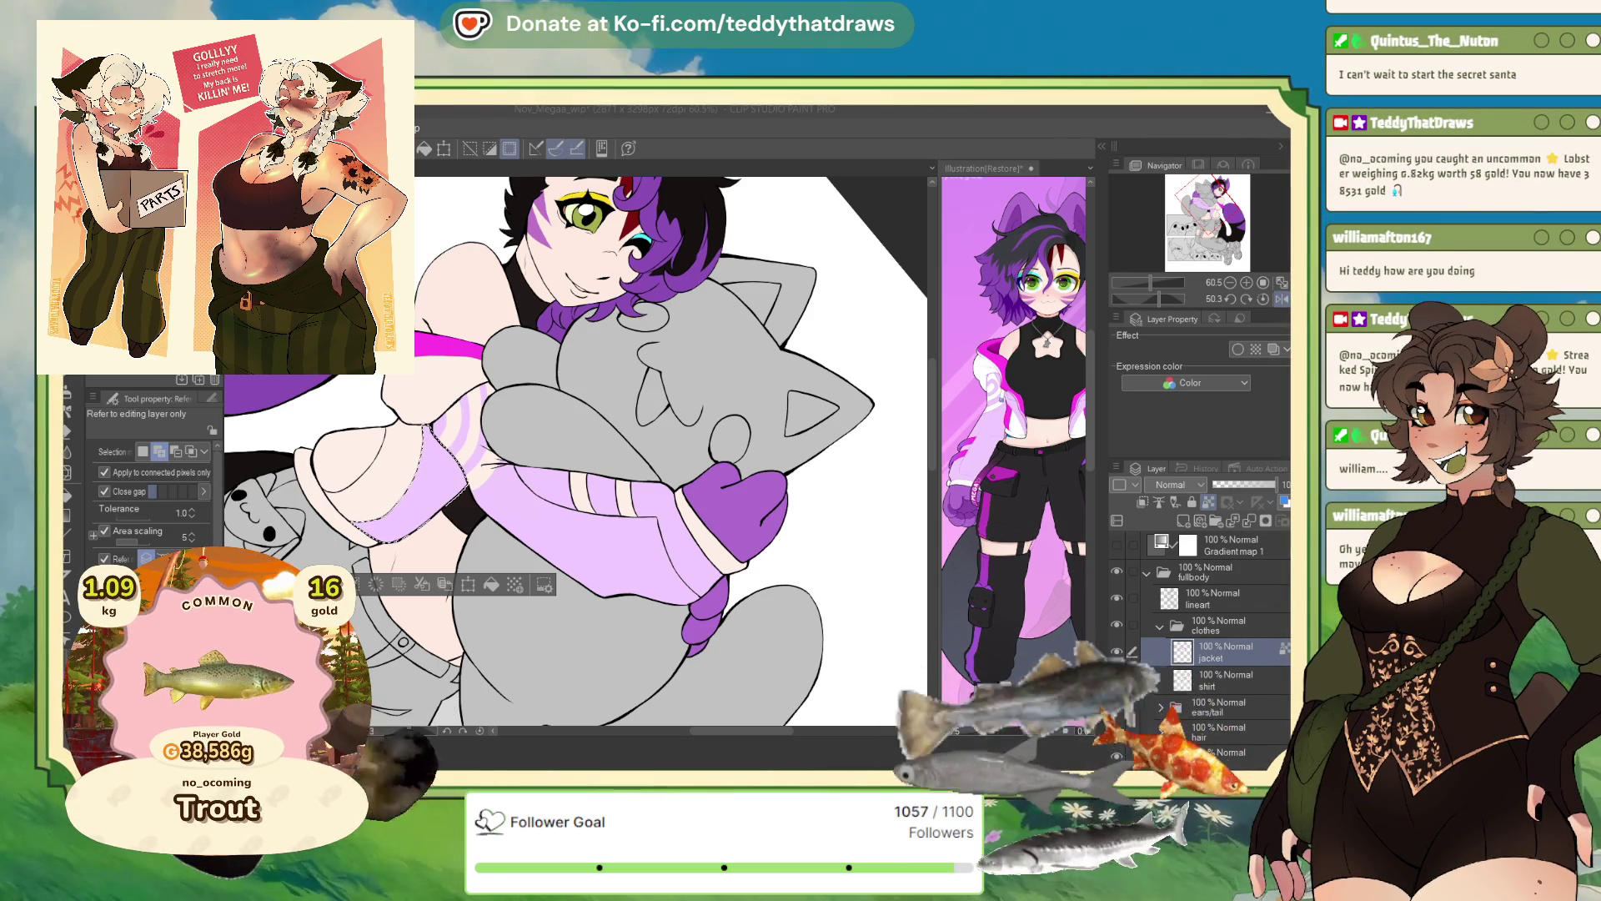
- Check the reference, then paint magenta along the jacket edge on Nov_Megaa_wip
{"action": "left_click", "coordinate": [1023, 405]}
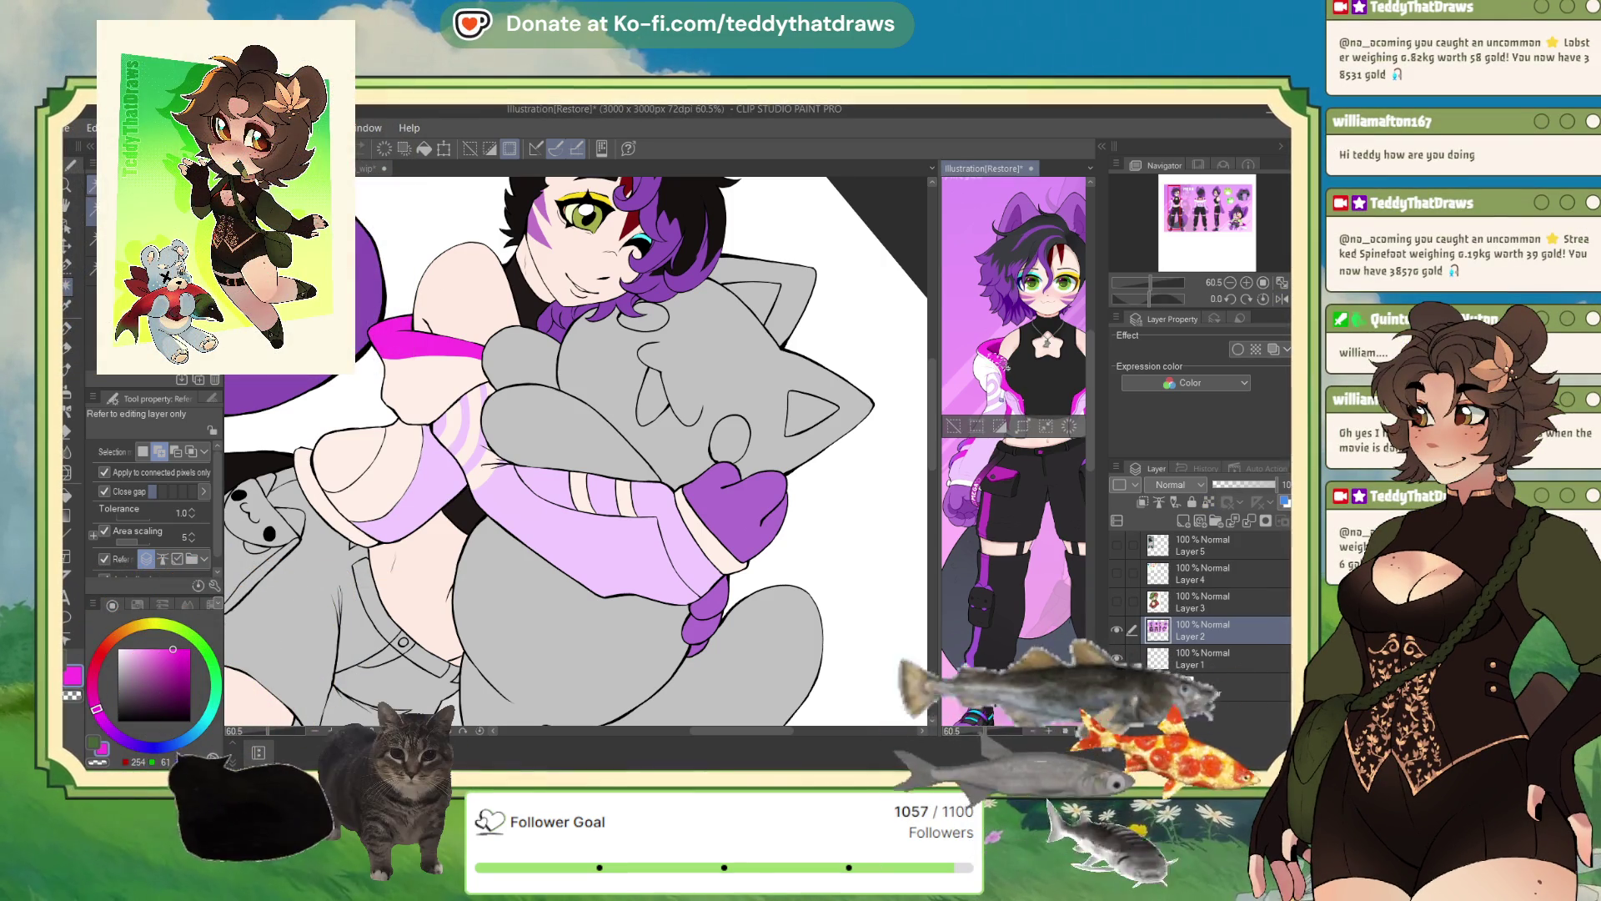
{"action": "key", "text": "m"}
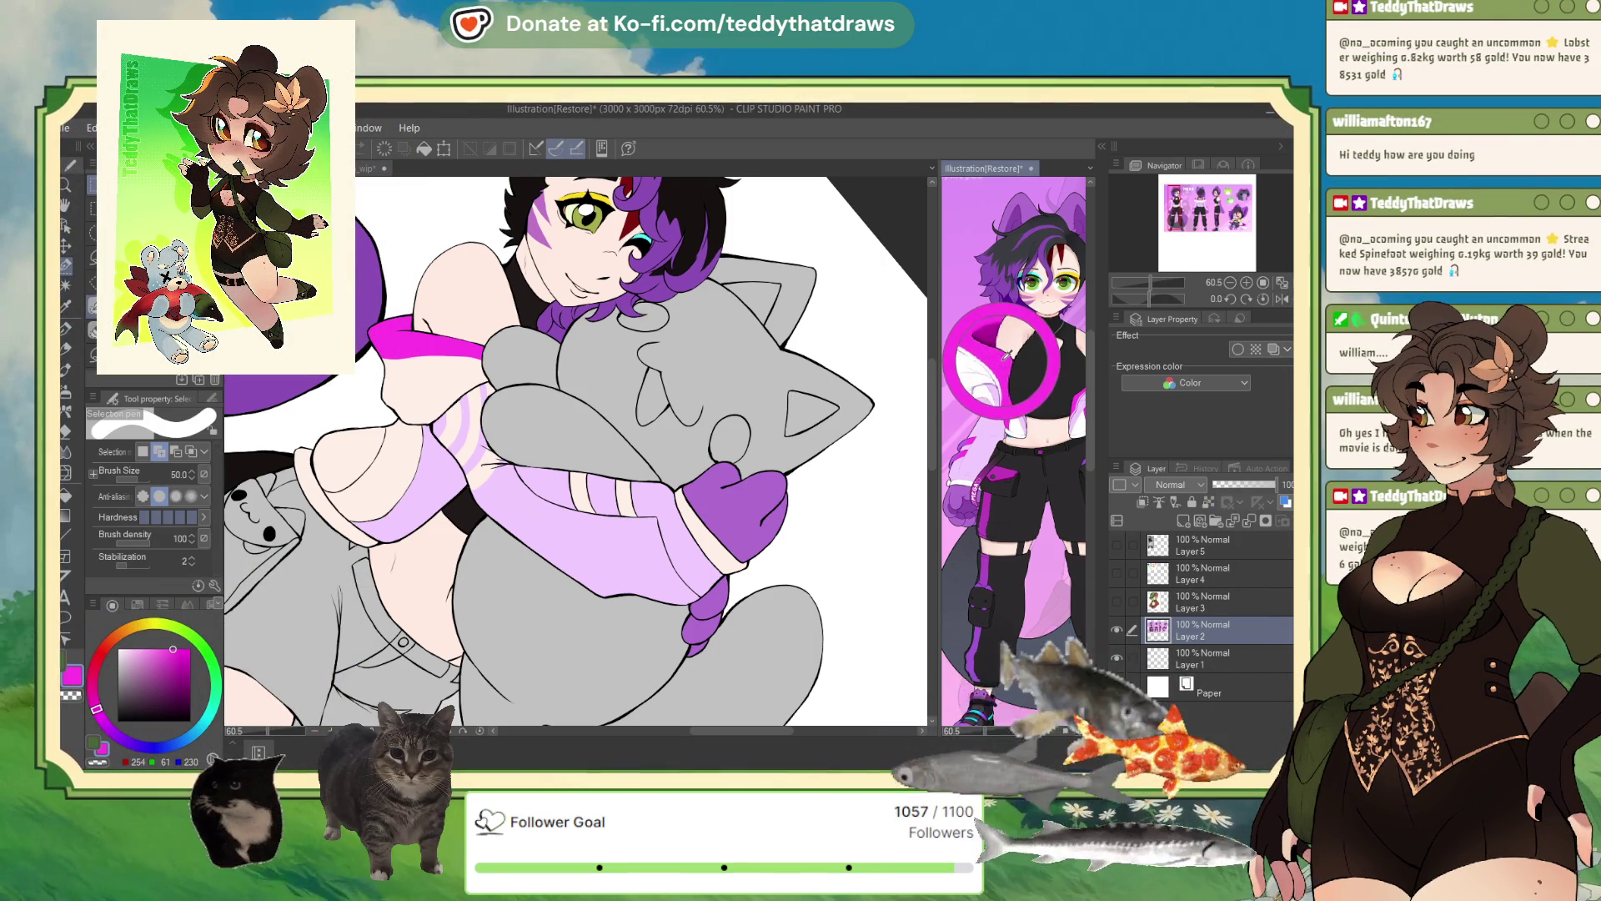
{"action": "left_click", "coordinate": [69, 333]}
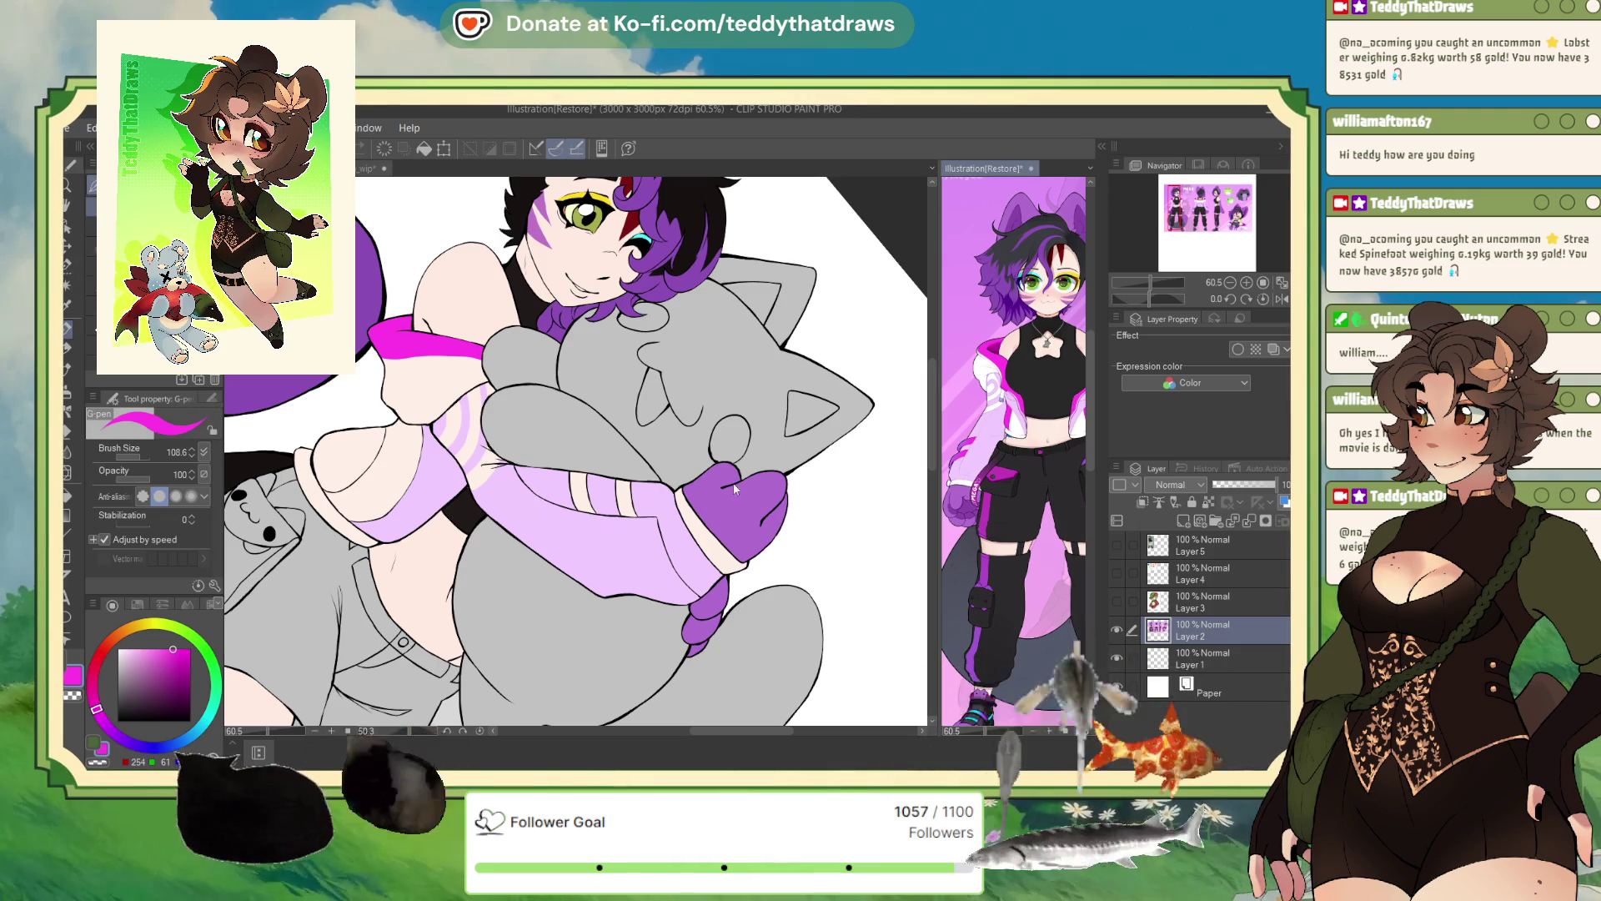
{"action": "left_click", "coordinate": [775, 500]}
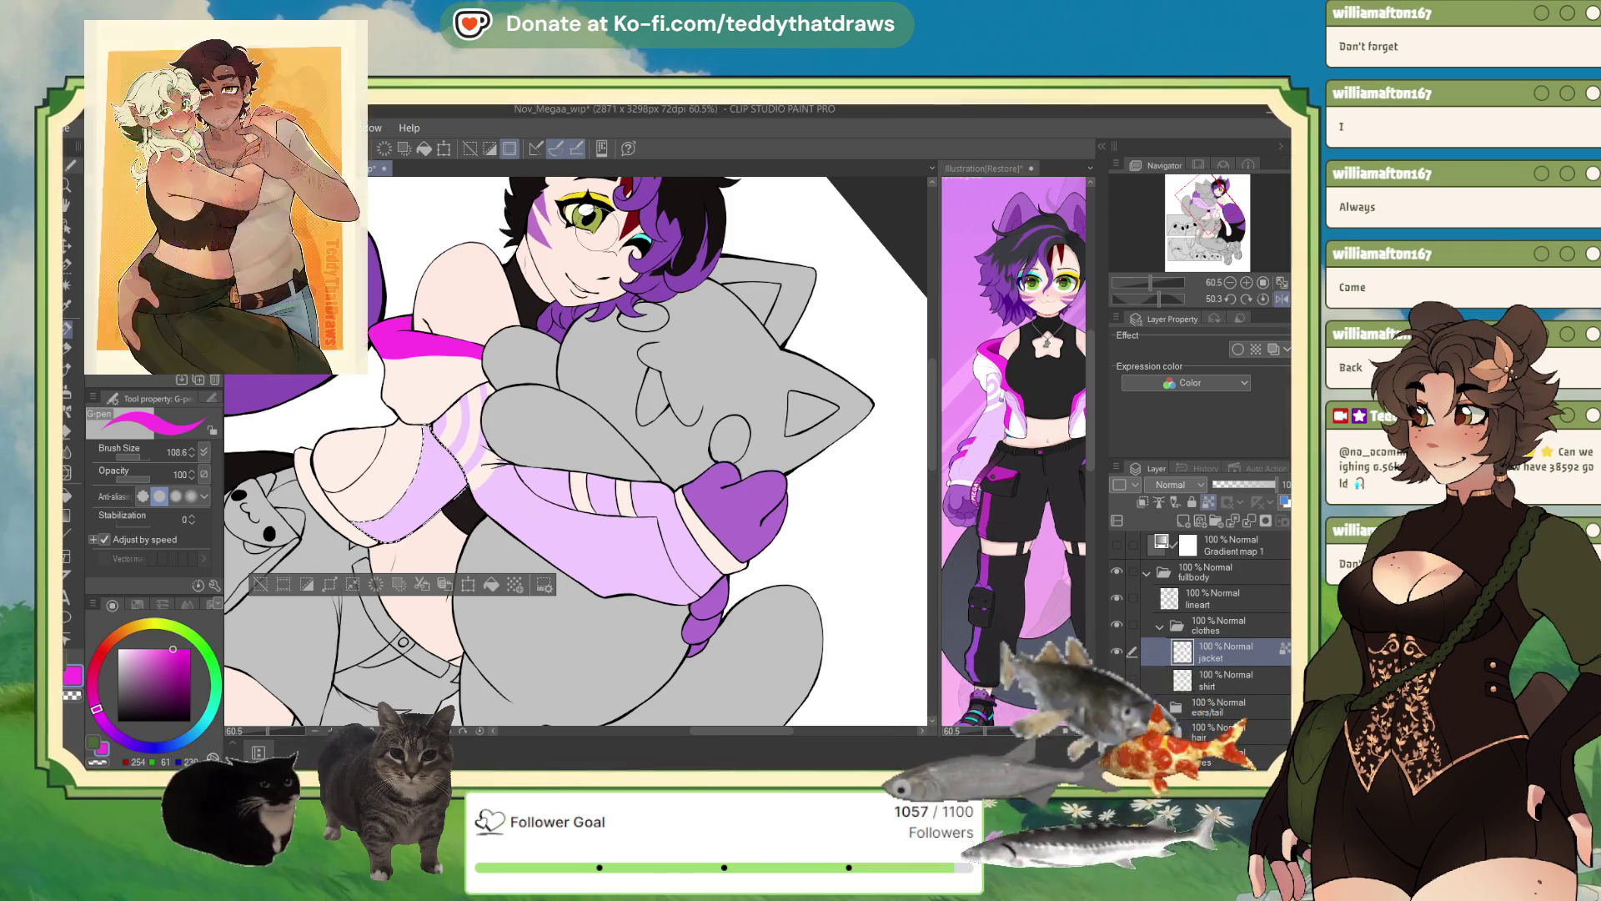
{"action": "scroll", "coordinate": [608, 399], "scroll_direction": "down", "scroll_amount": 1}
{"action": "scroll", "coordinate": [608, 399], "scroll_direction": "up", "scroll_amount": 2}
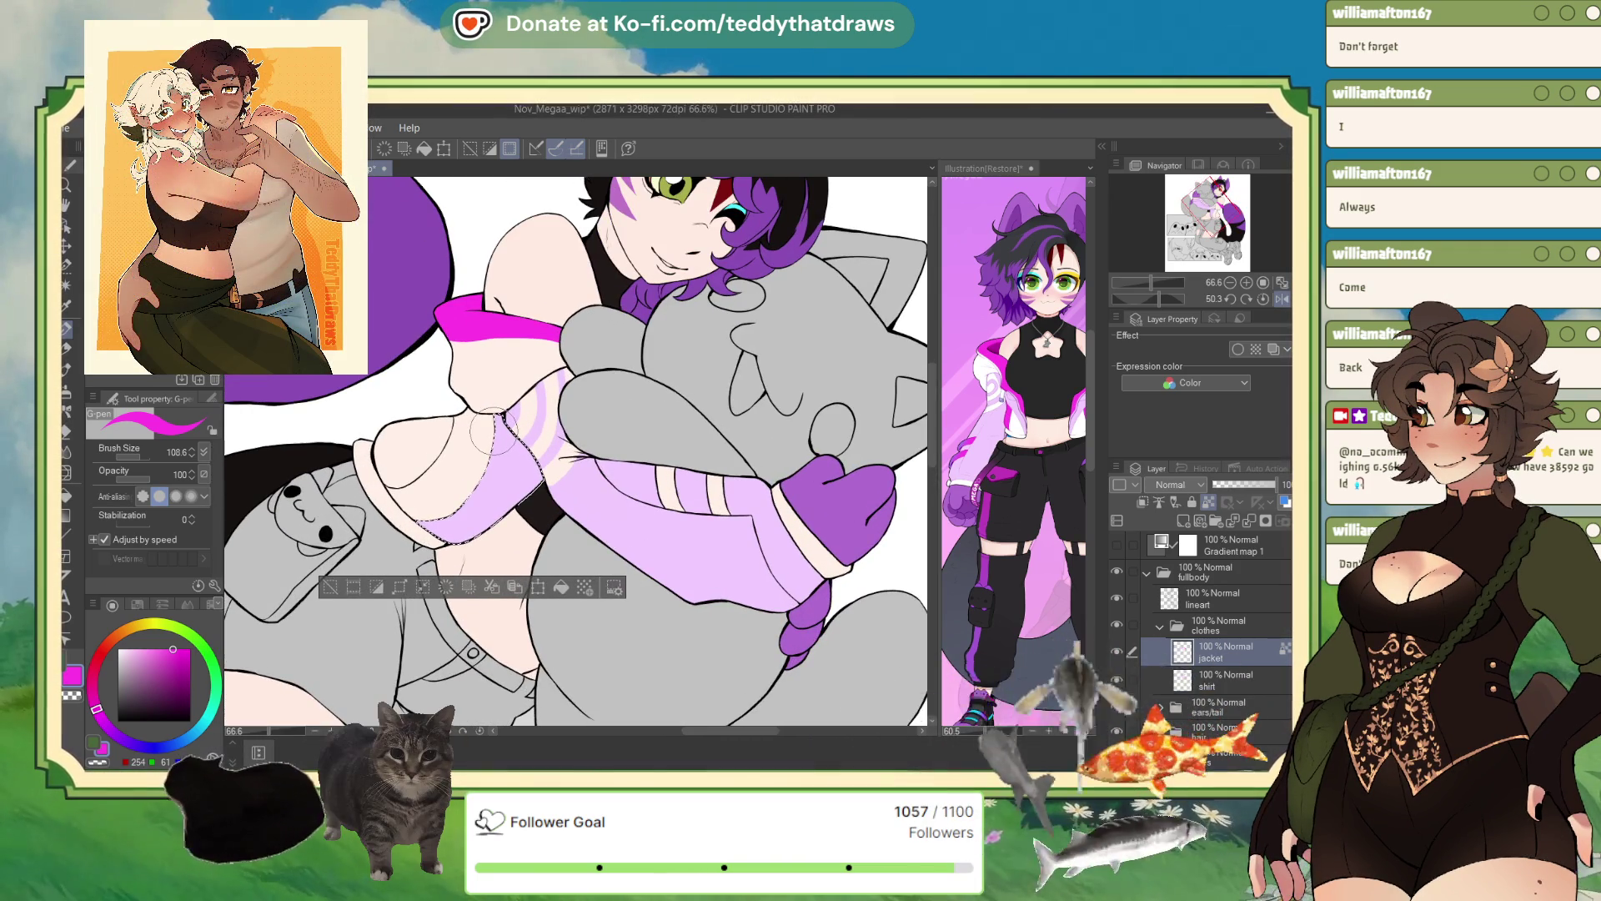
{"action": "left_click_drag", "start_coordinate": [525, 455], "coordinate": [539, 497]}
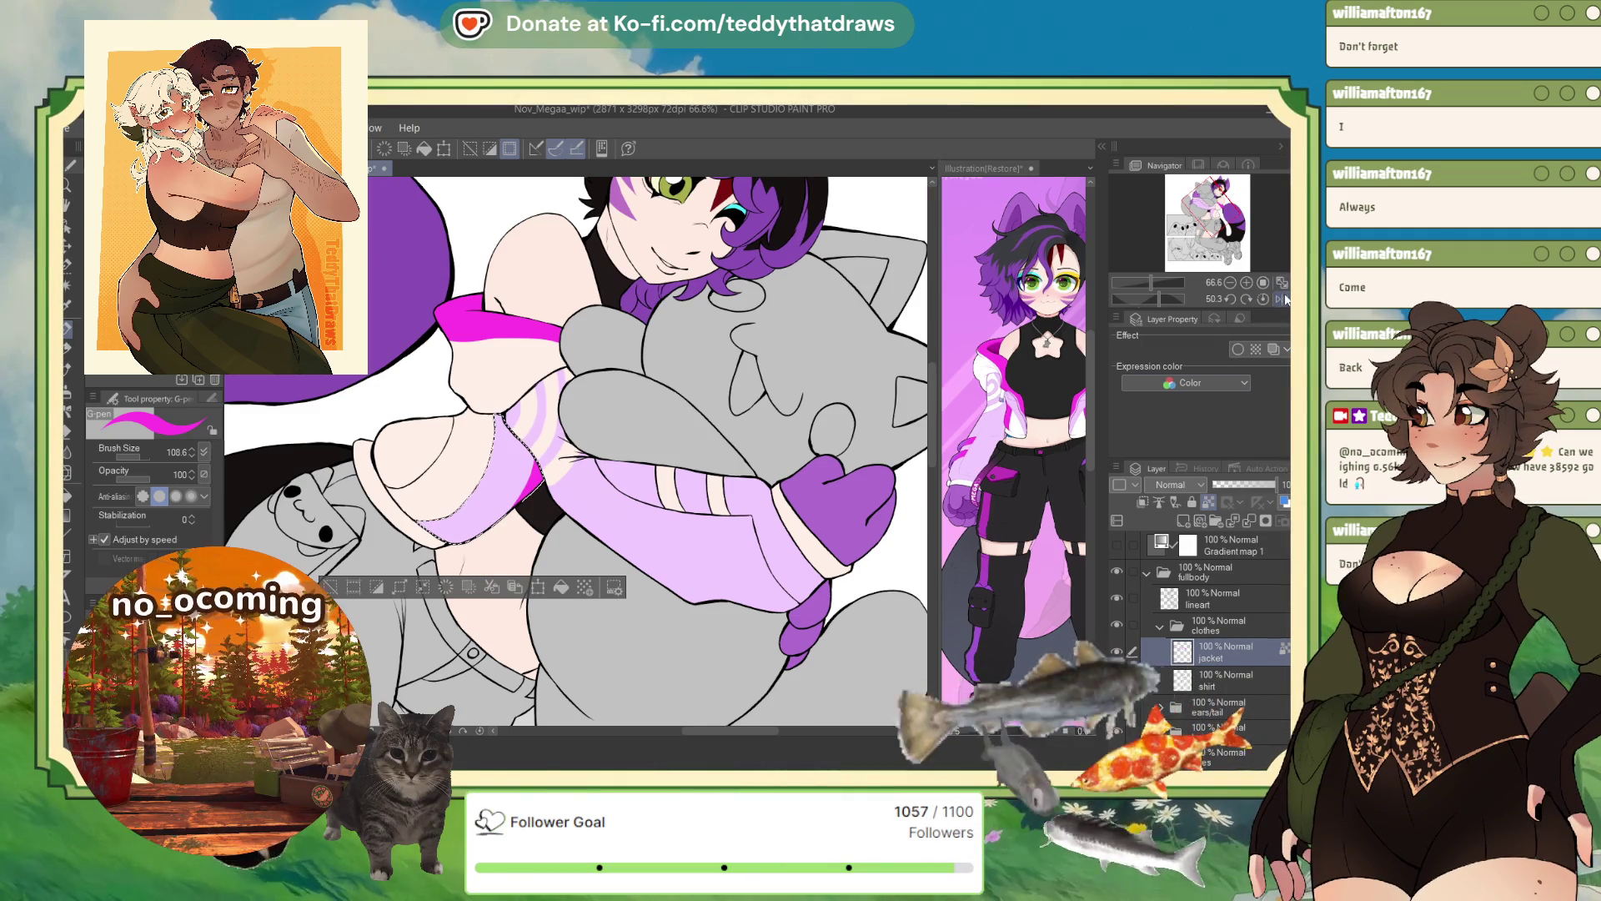
- Flip the view, auto-select the chest top area, fill it magenta, and deselect
{"action": "left_click", "coordinate": [1282, 299]}
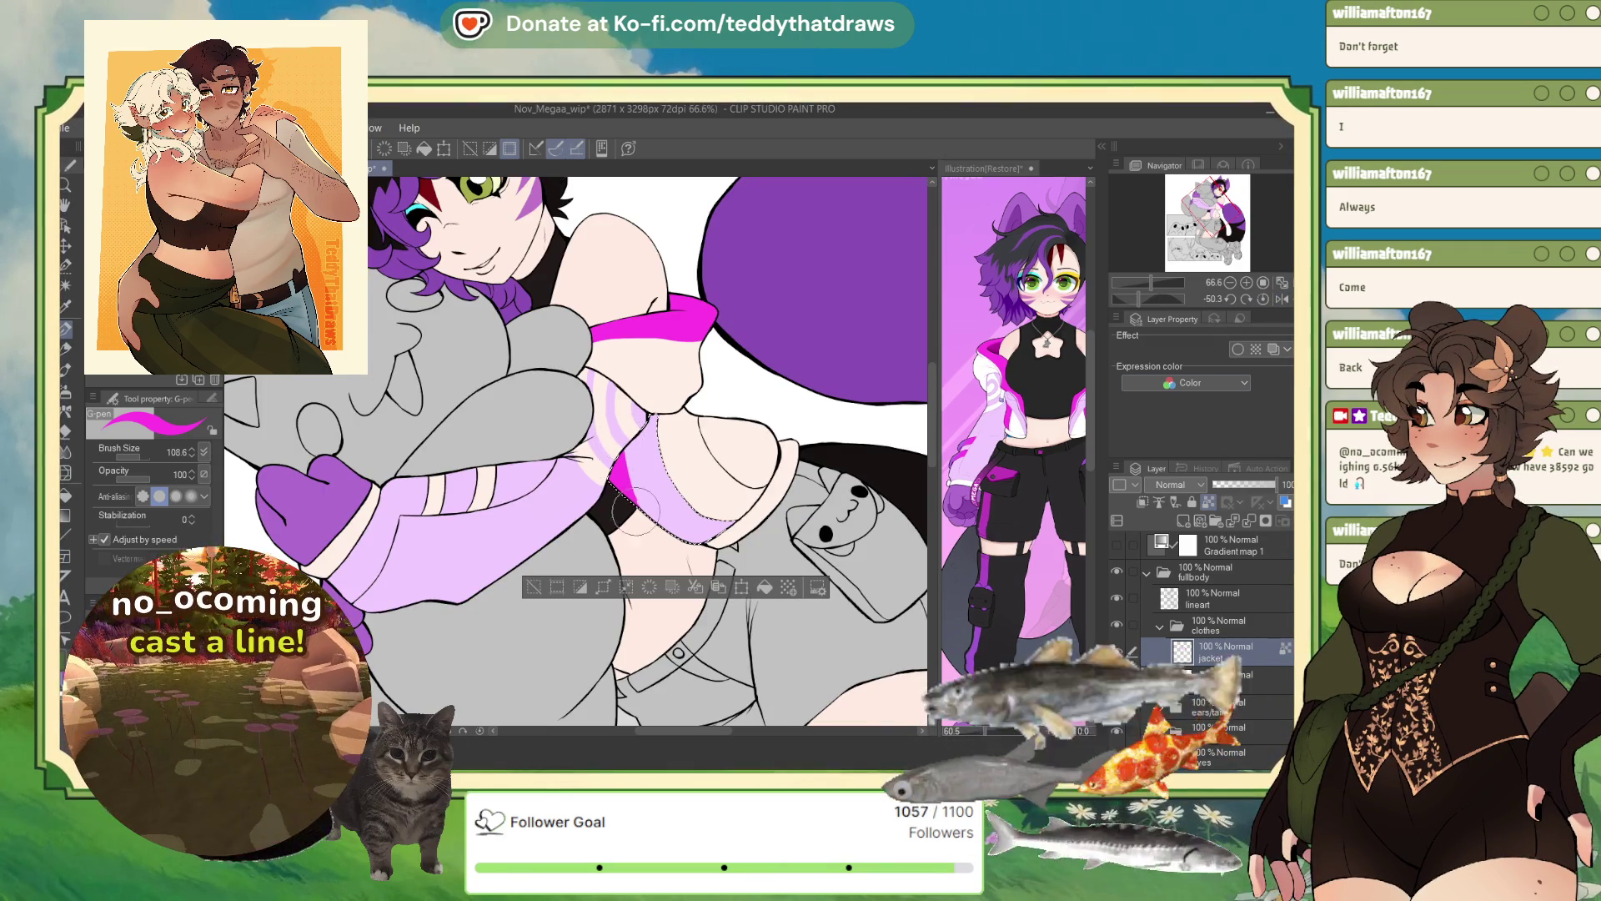
{"action": "left_click", "coordinate": [534, 588]}
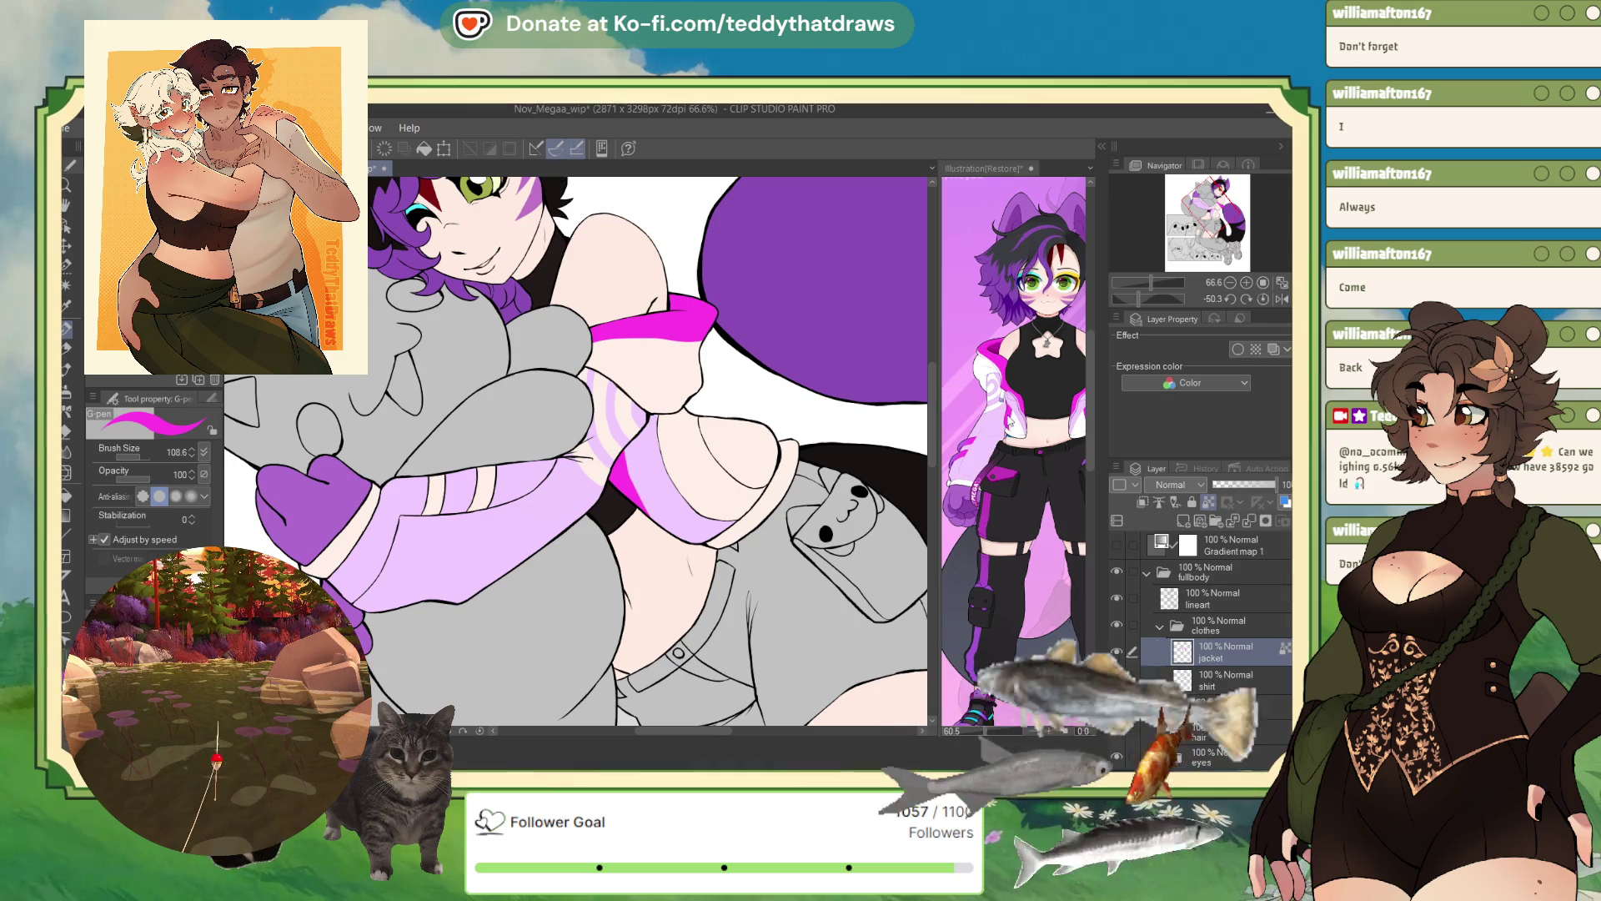
{"action": "left_click", "coordinate": [66, 286]}
{"action": "left_click", "coordinate": [745, 462]}
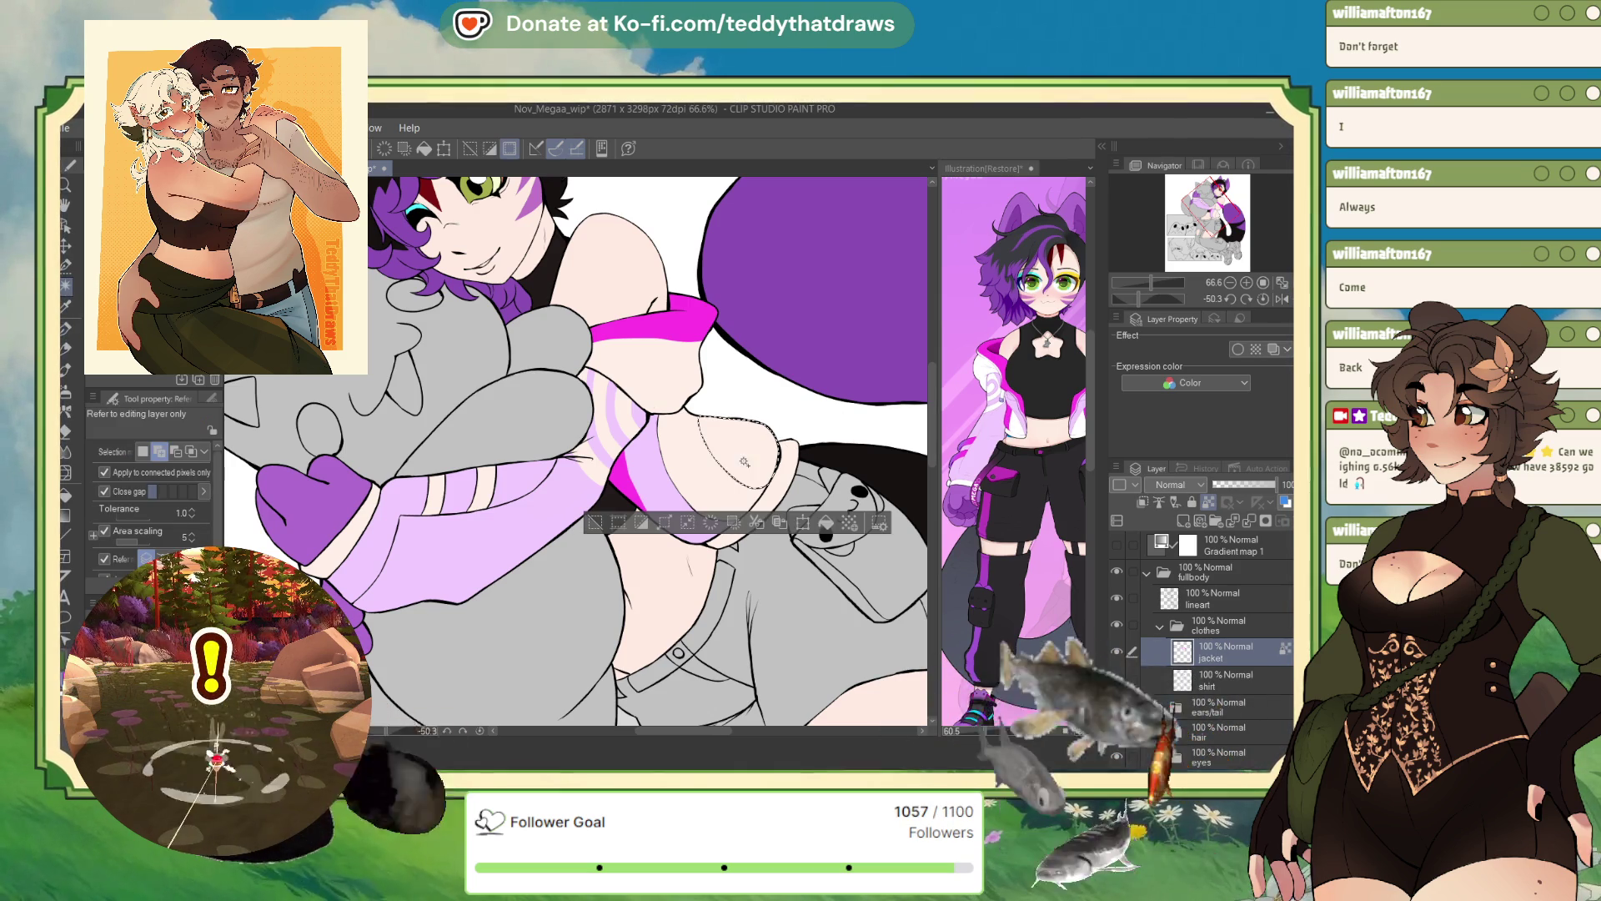
{"action": "left_click", "coordinate": [823, 526]}
{"action": "key", "text": "ctrl+d"}
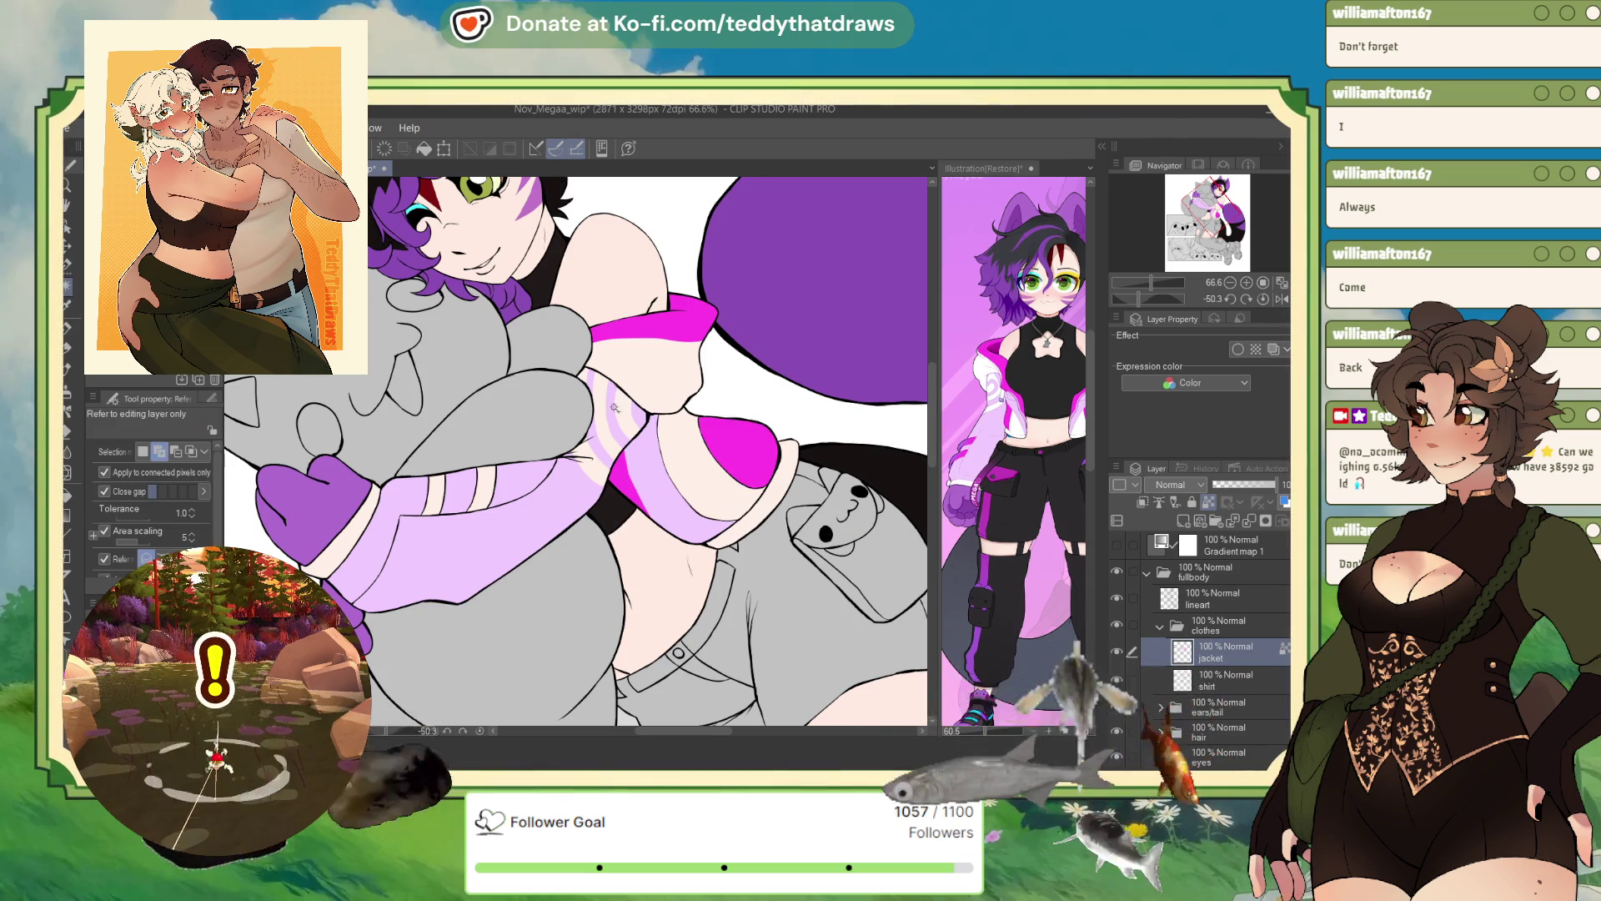
- Reset rotation, select the sleeve's pale stripes, and add Layer 16 above the jacket layer
{"action": "scroll", "coordinate": [755, 388], "scroll_direction": "down", "scroll_amount": 2}
{"action": "scroll", "coordinate": [755, 388], "scroll_direction": "up", "scroll_amount": 2}
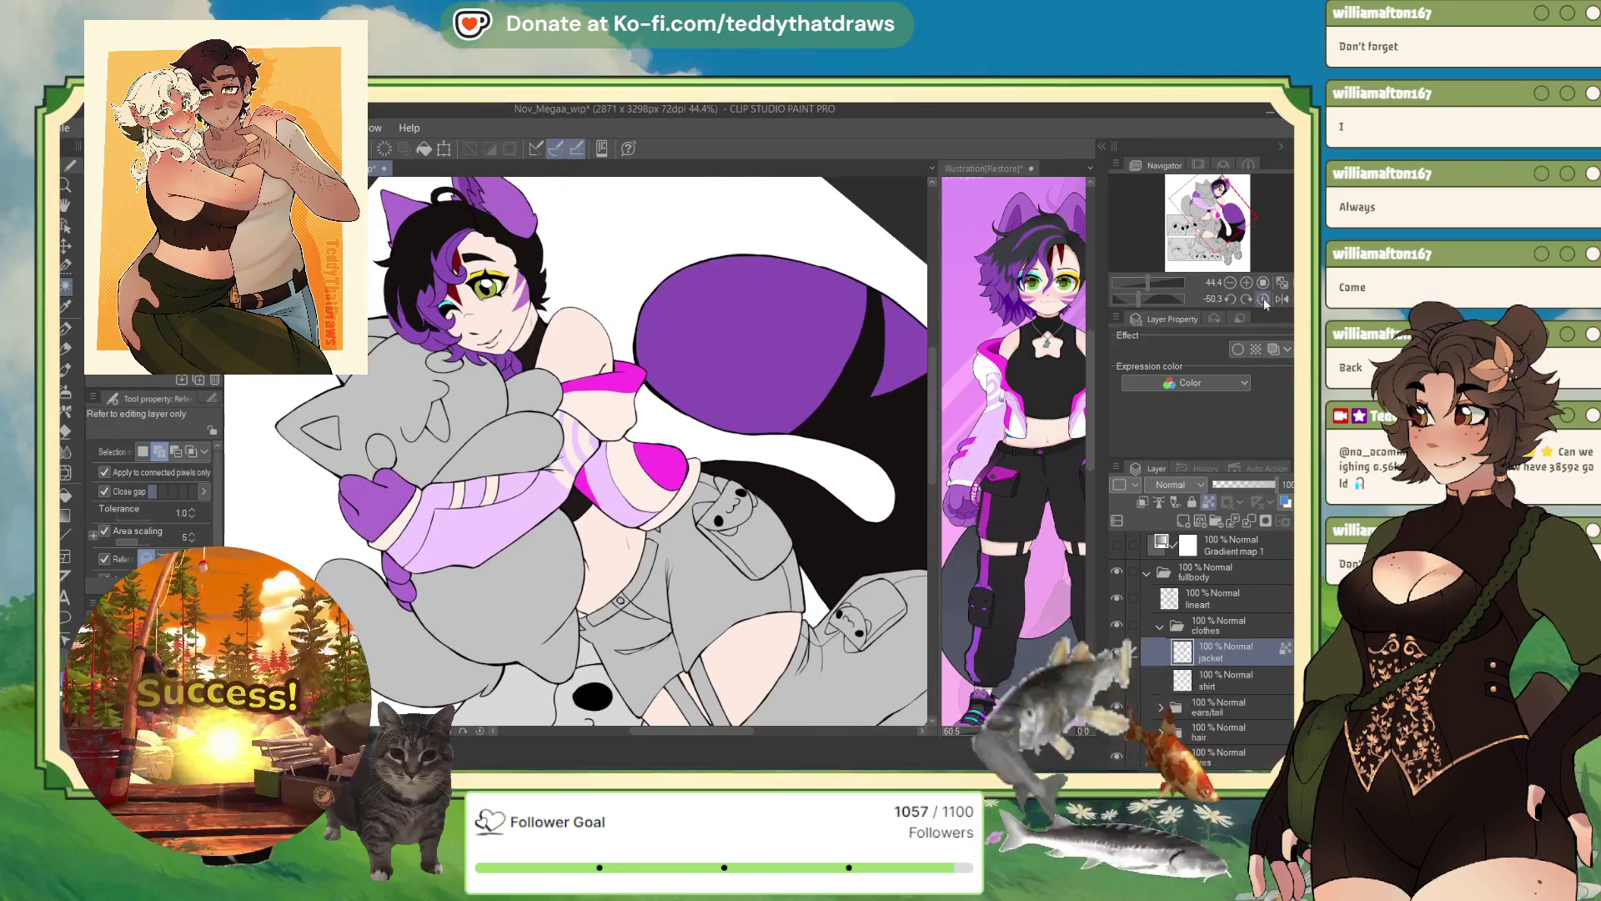
{"action": "left_click", "coordinate": [1263, 301]}
{"action": "scroll", "coordinate": [423, 398], "scroll_direction": "up", "scroll_amount": 4}
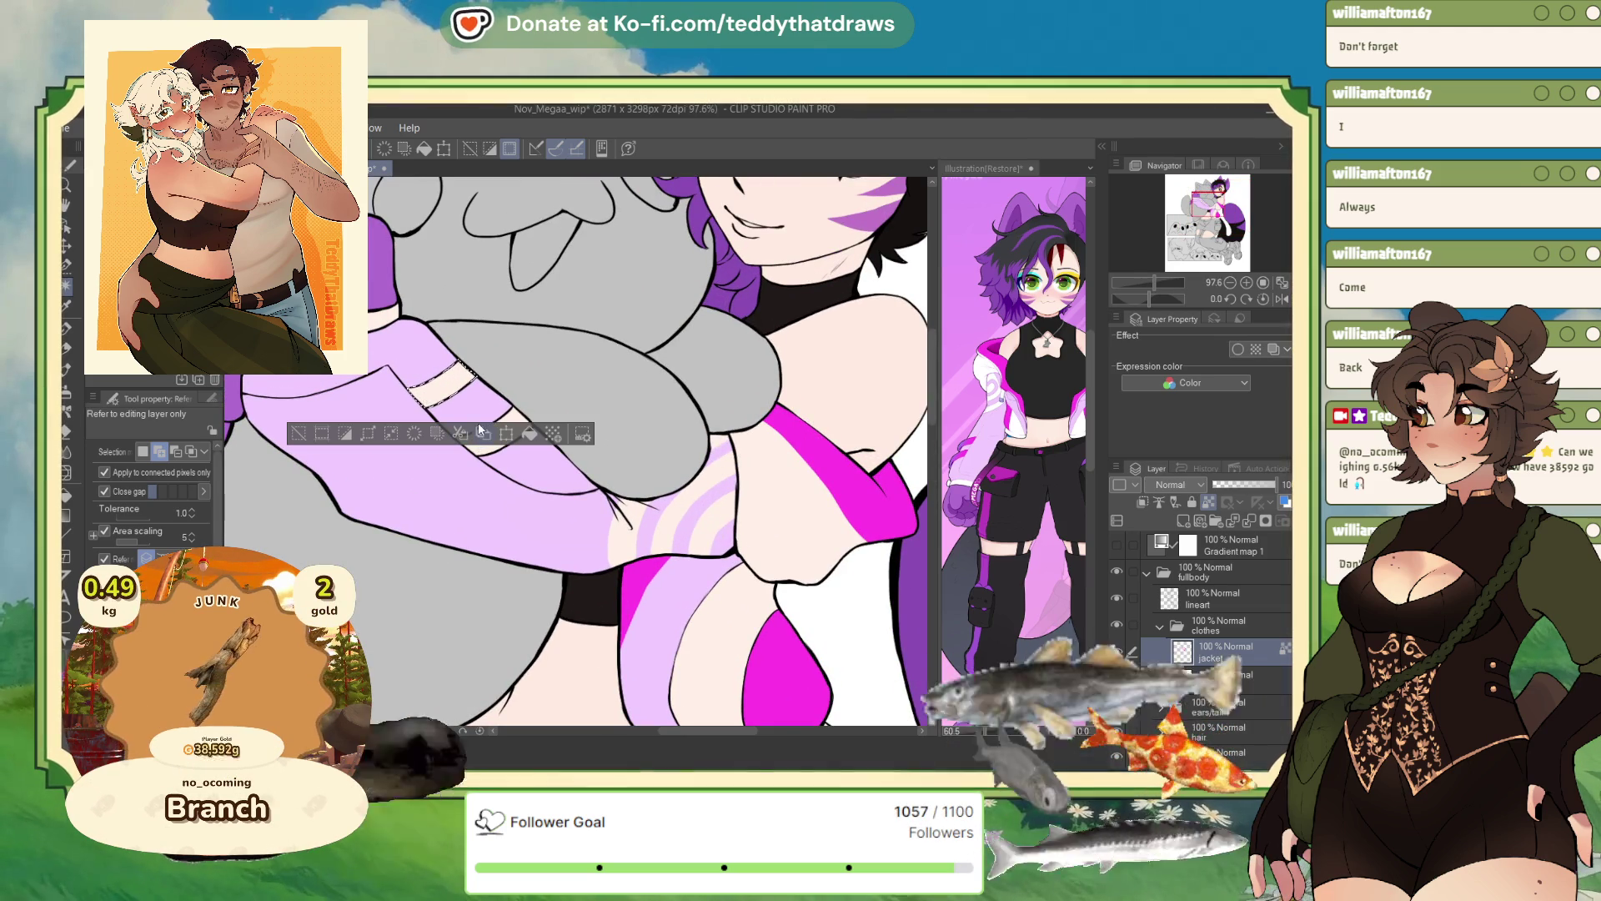
{"action": "left_click", "coordinate": [423, 398]}
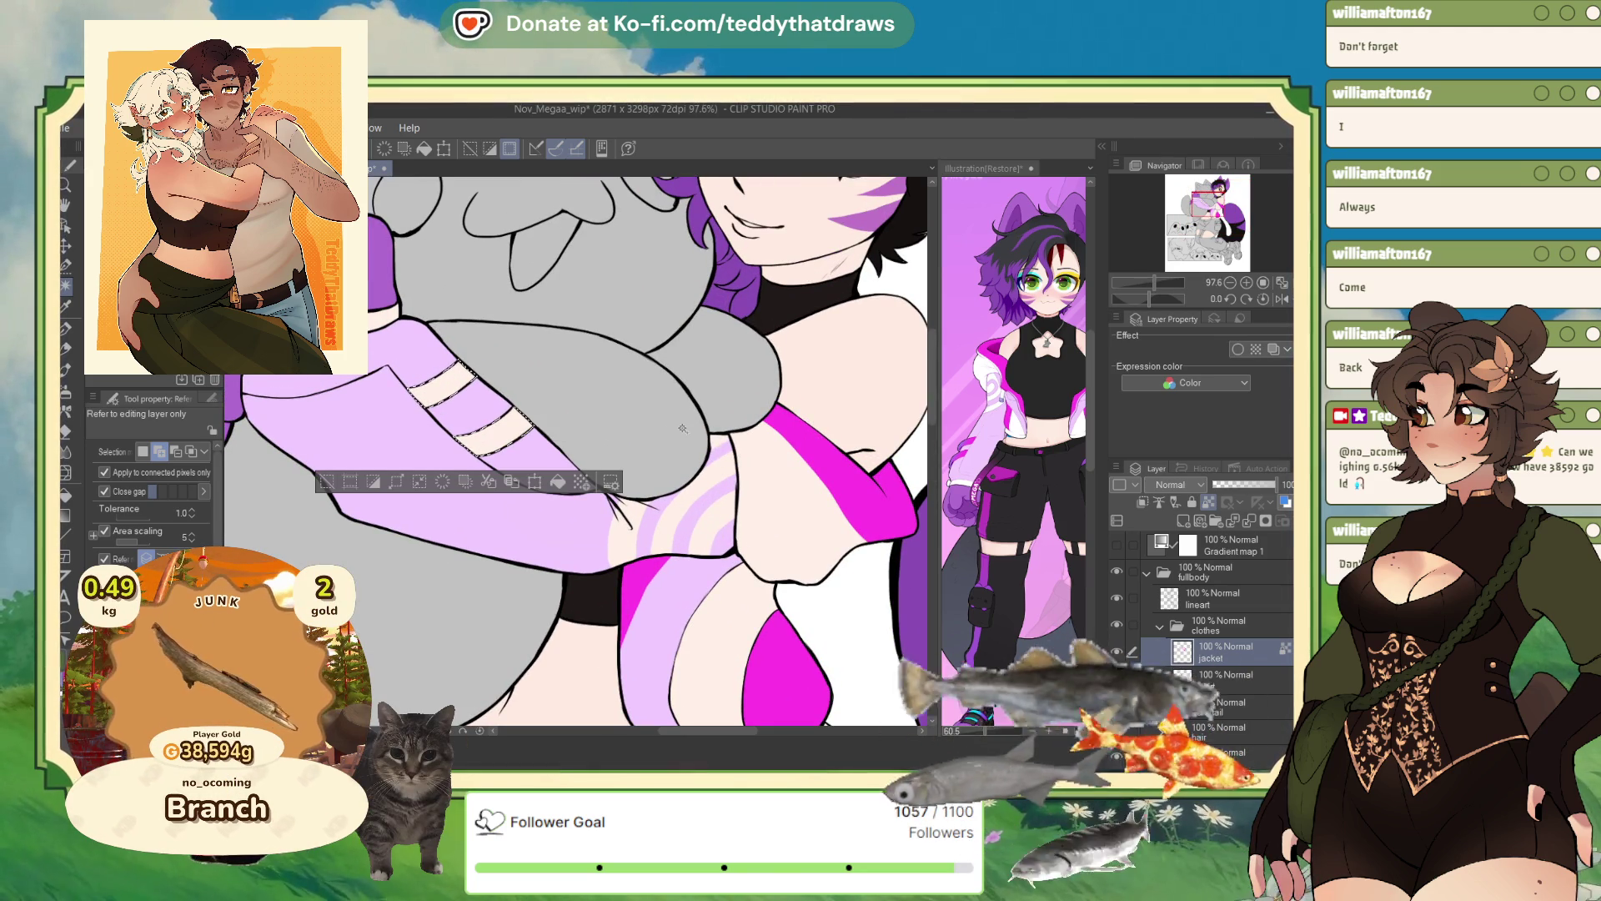
{"action": "left_click", "coordinate": [1181, 521]}
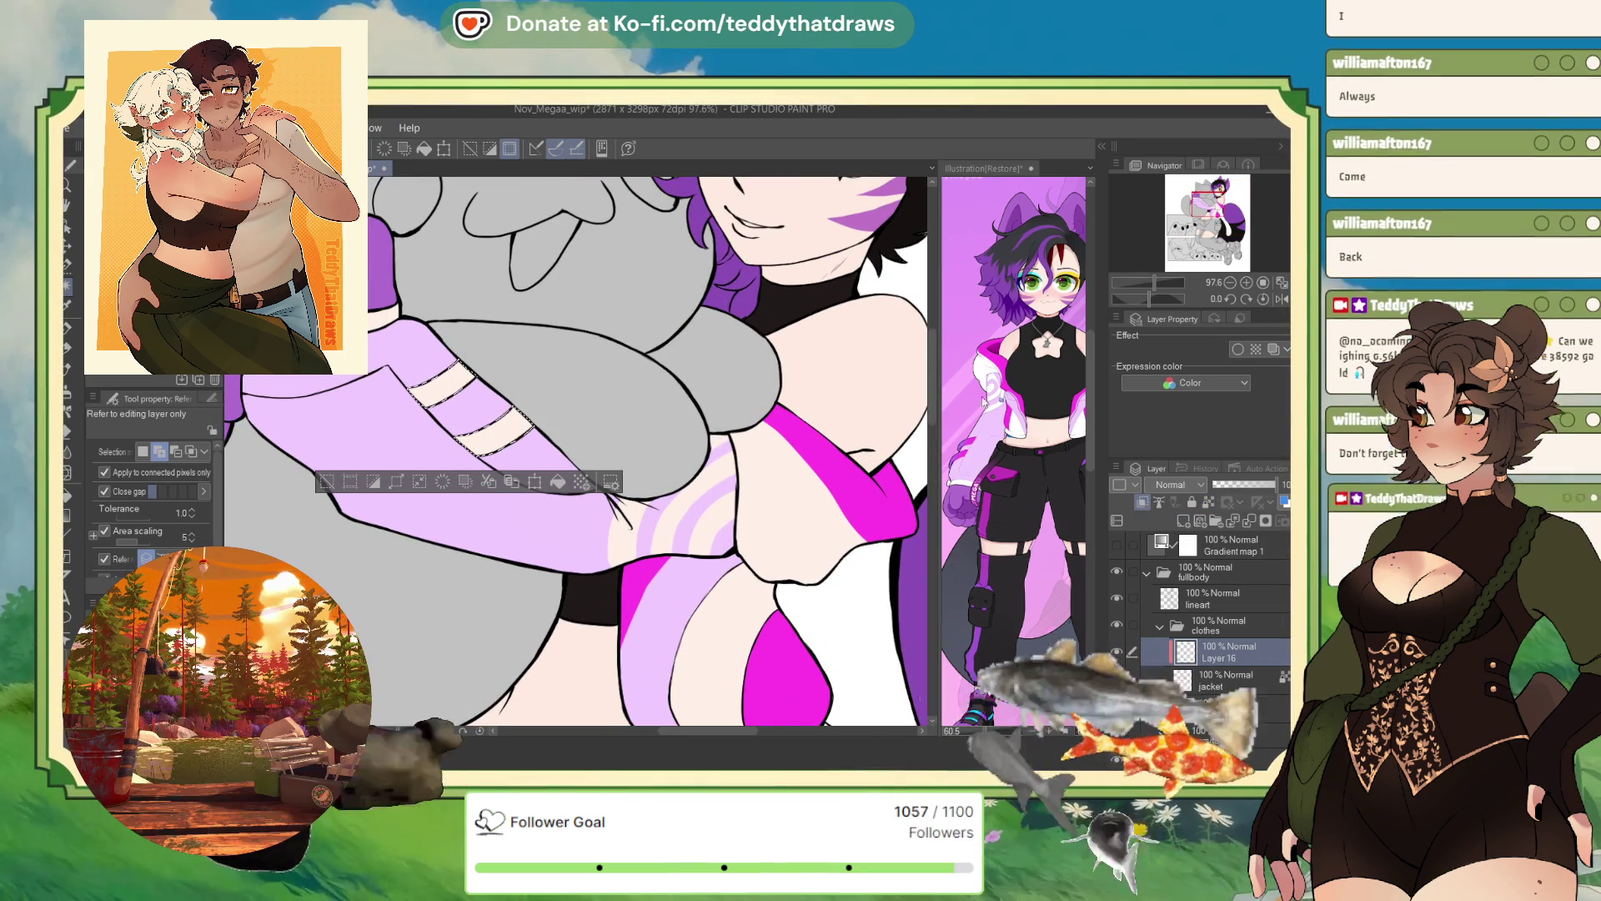
{"action": "left_click", "coordinate": [959, 451]}
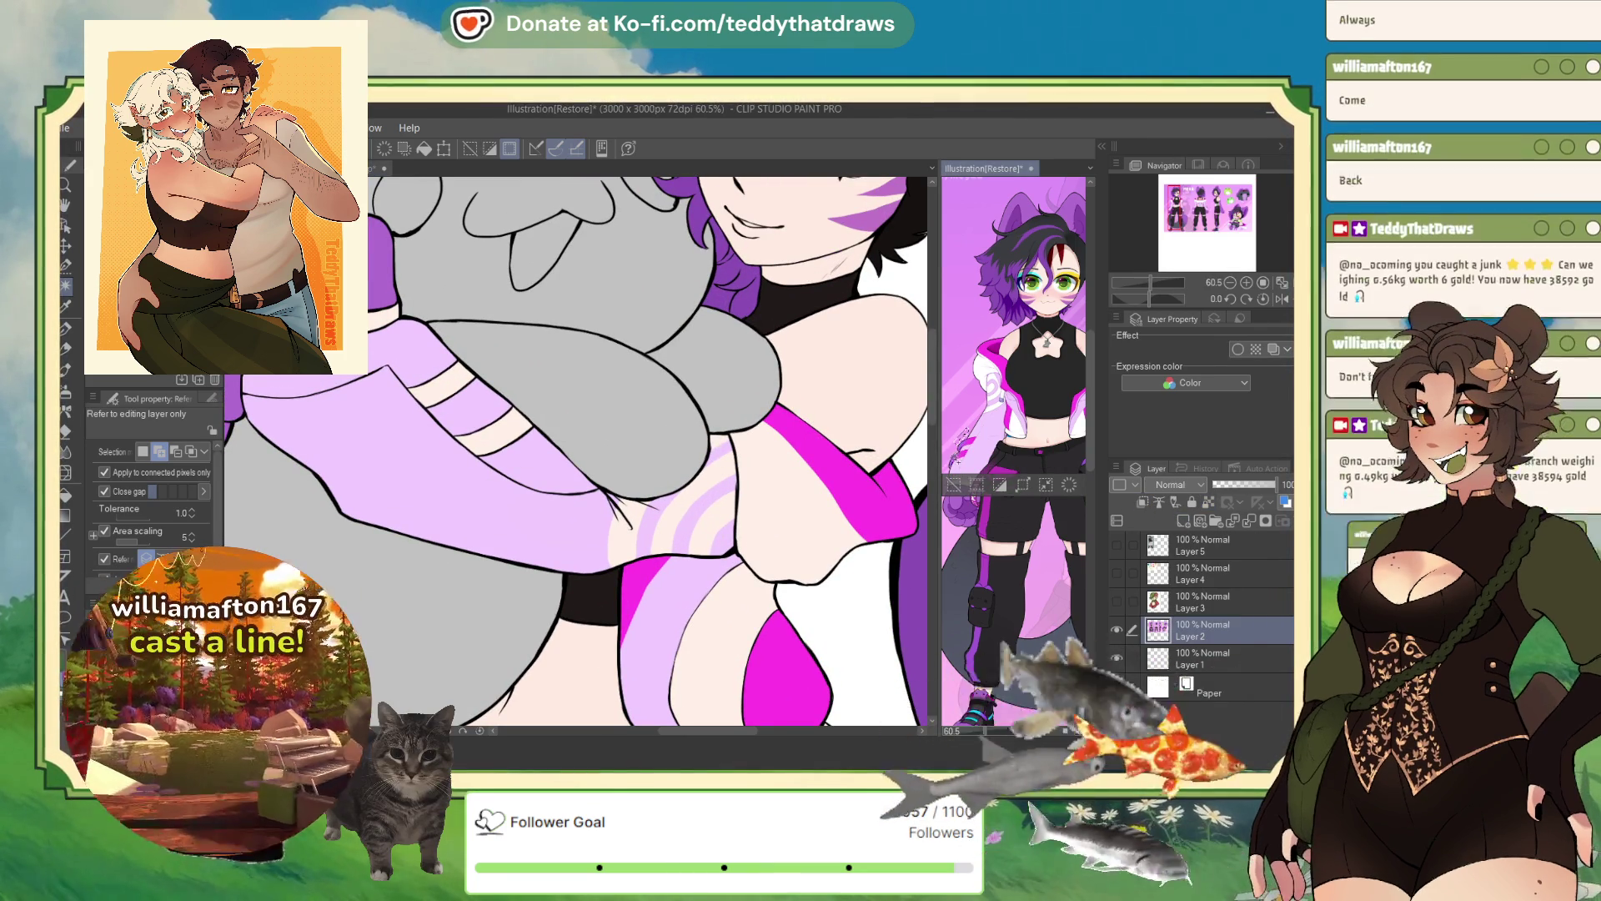
- Eyedrop lavender purple from the reference and paint both selected sleeve stripes with the G-pen
{"action": "key", "text": "ctrl+d"}
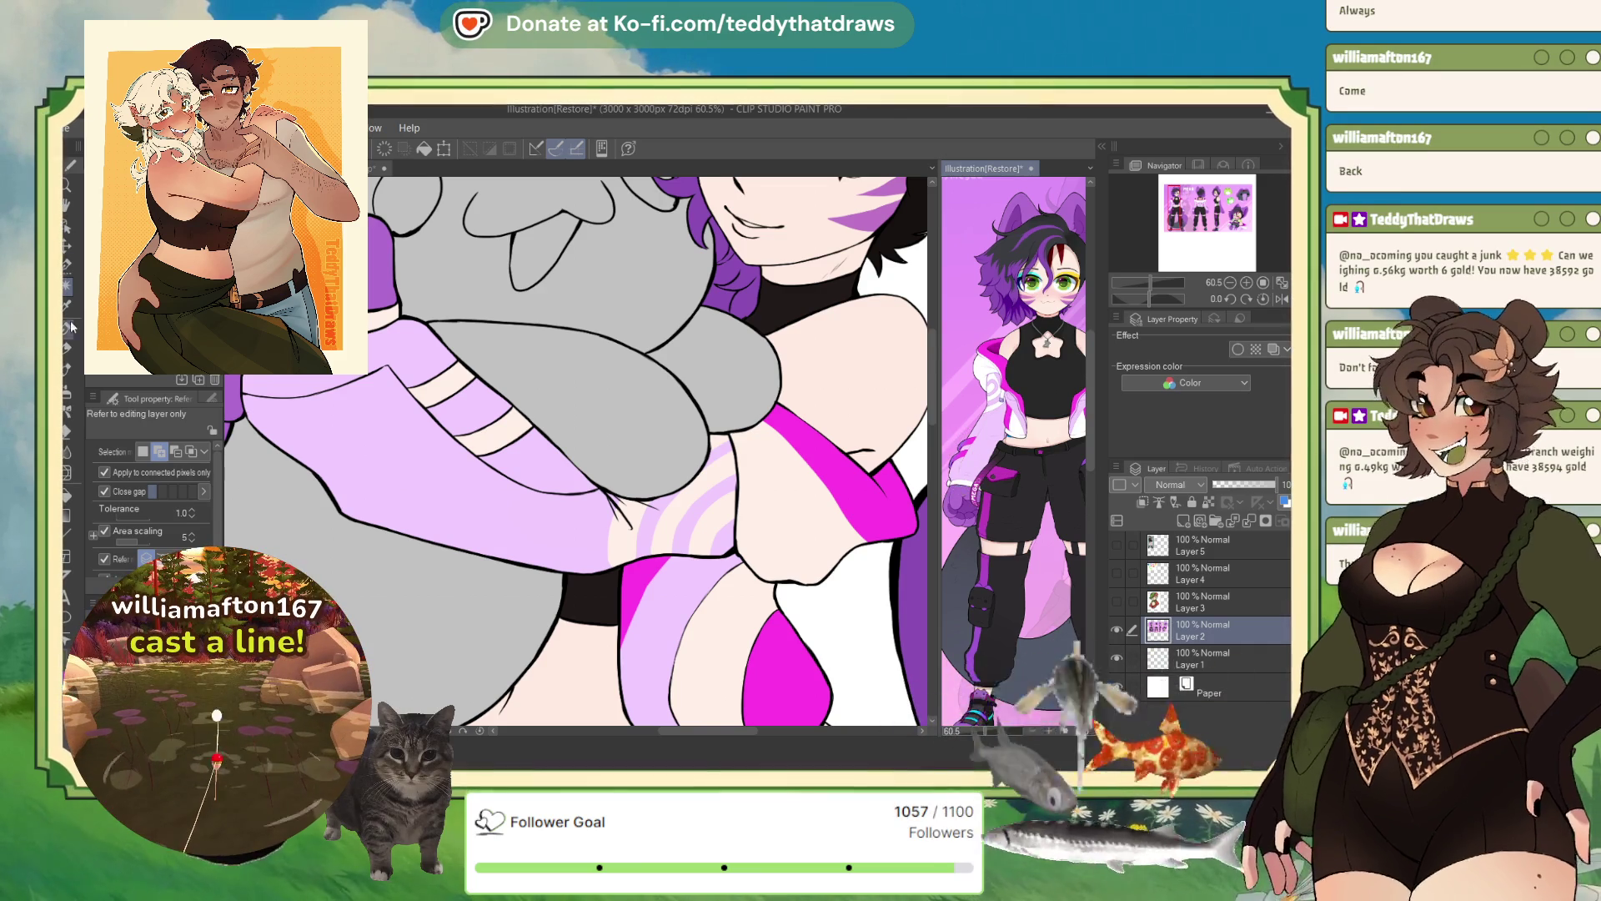
{"action": "left_click", "coordinate": [66, 334]}
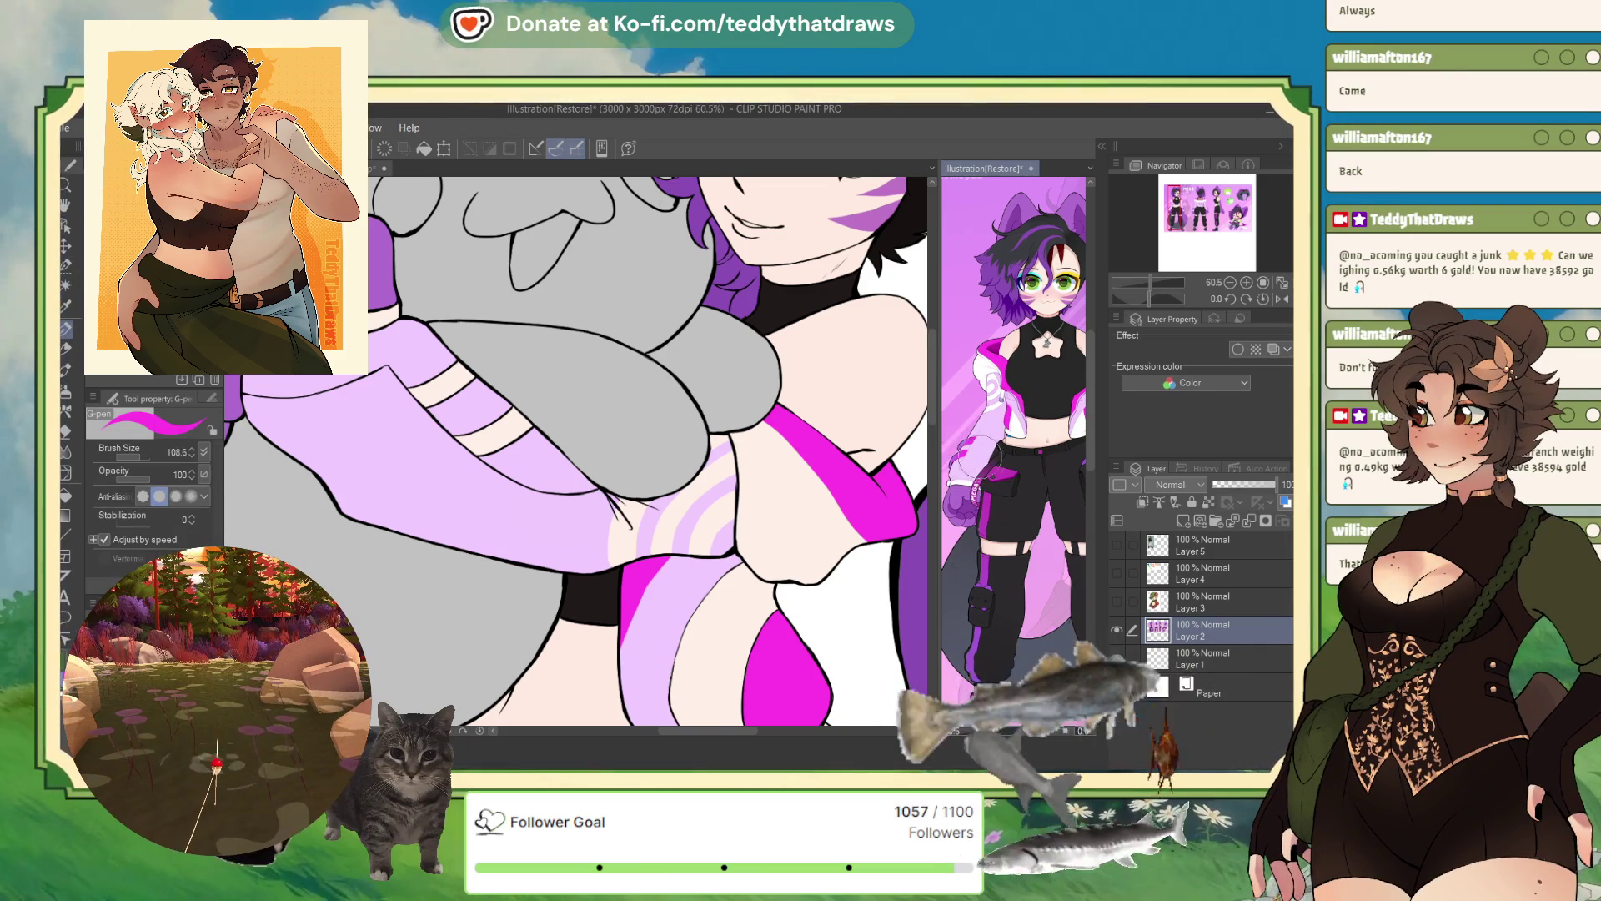
{"action": "left_click", "coordinate": [982, 439]}
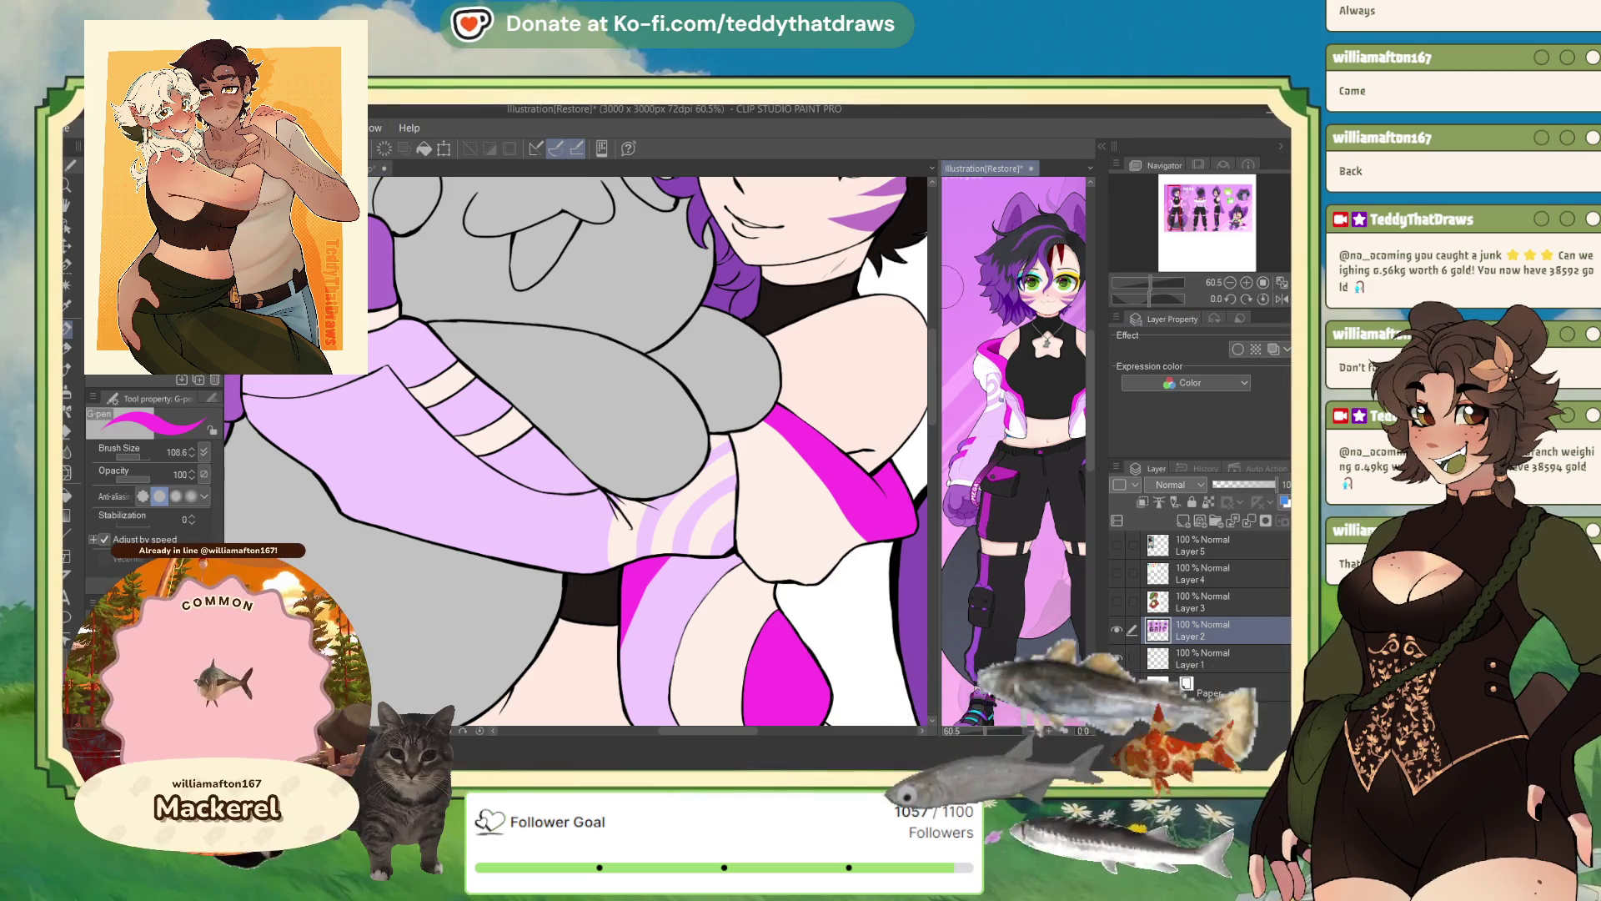
{"action": "left_click_drag", "start_coordinate": [940, 286], "coordinate": [863, 297]}
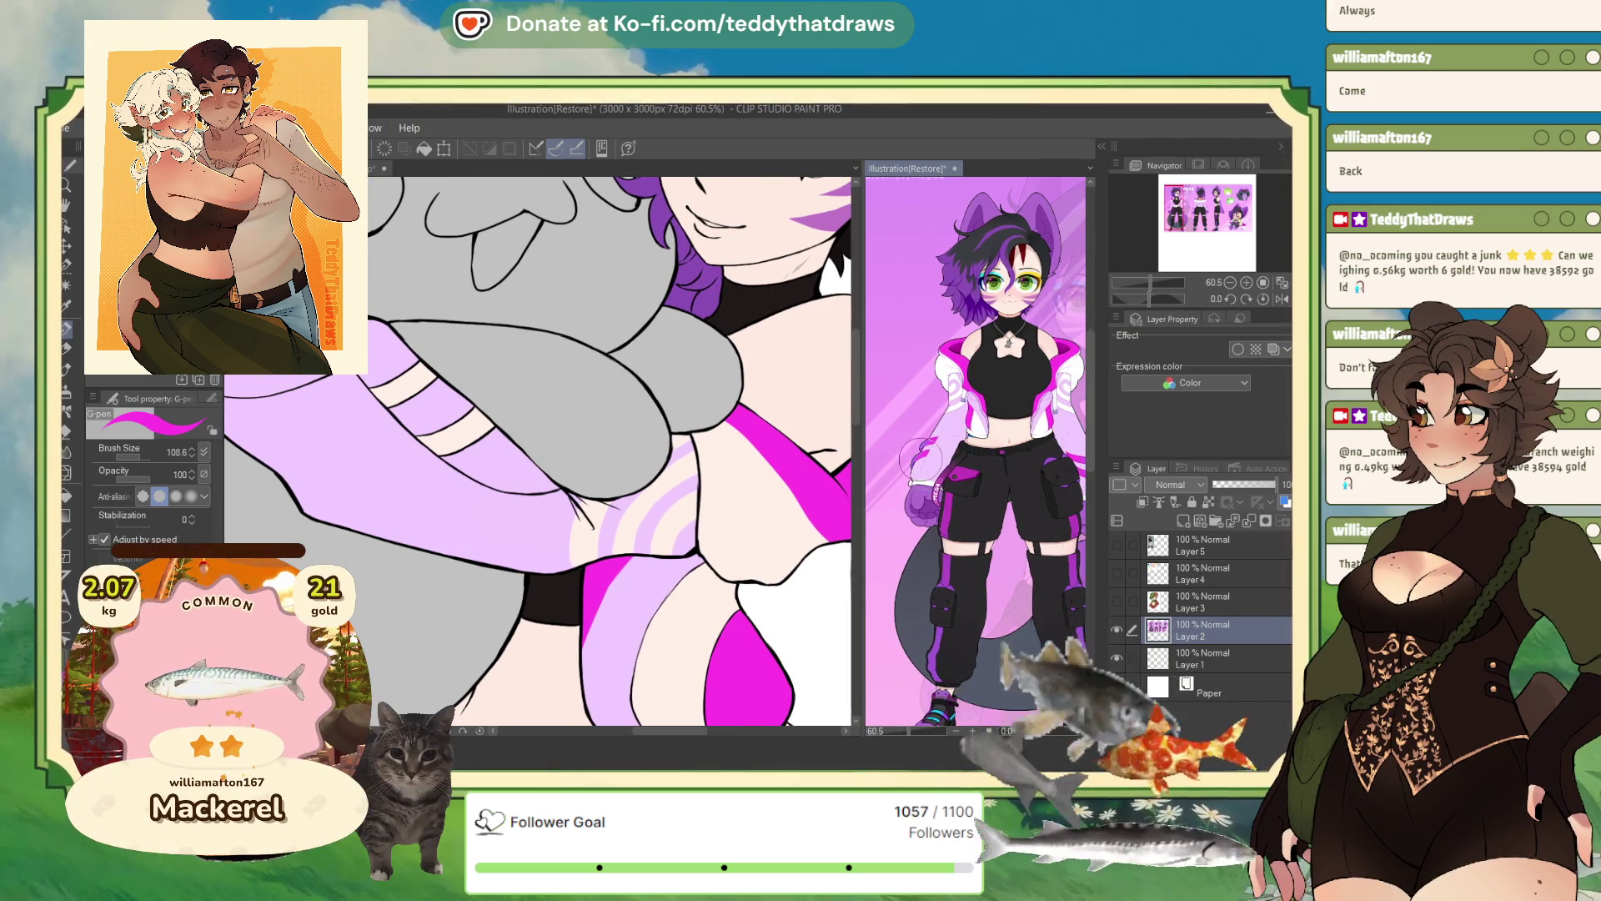
{"action": "left_click", "coordinate": [922, 458]}
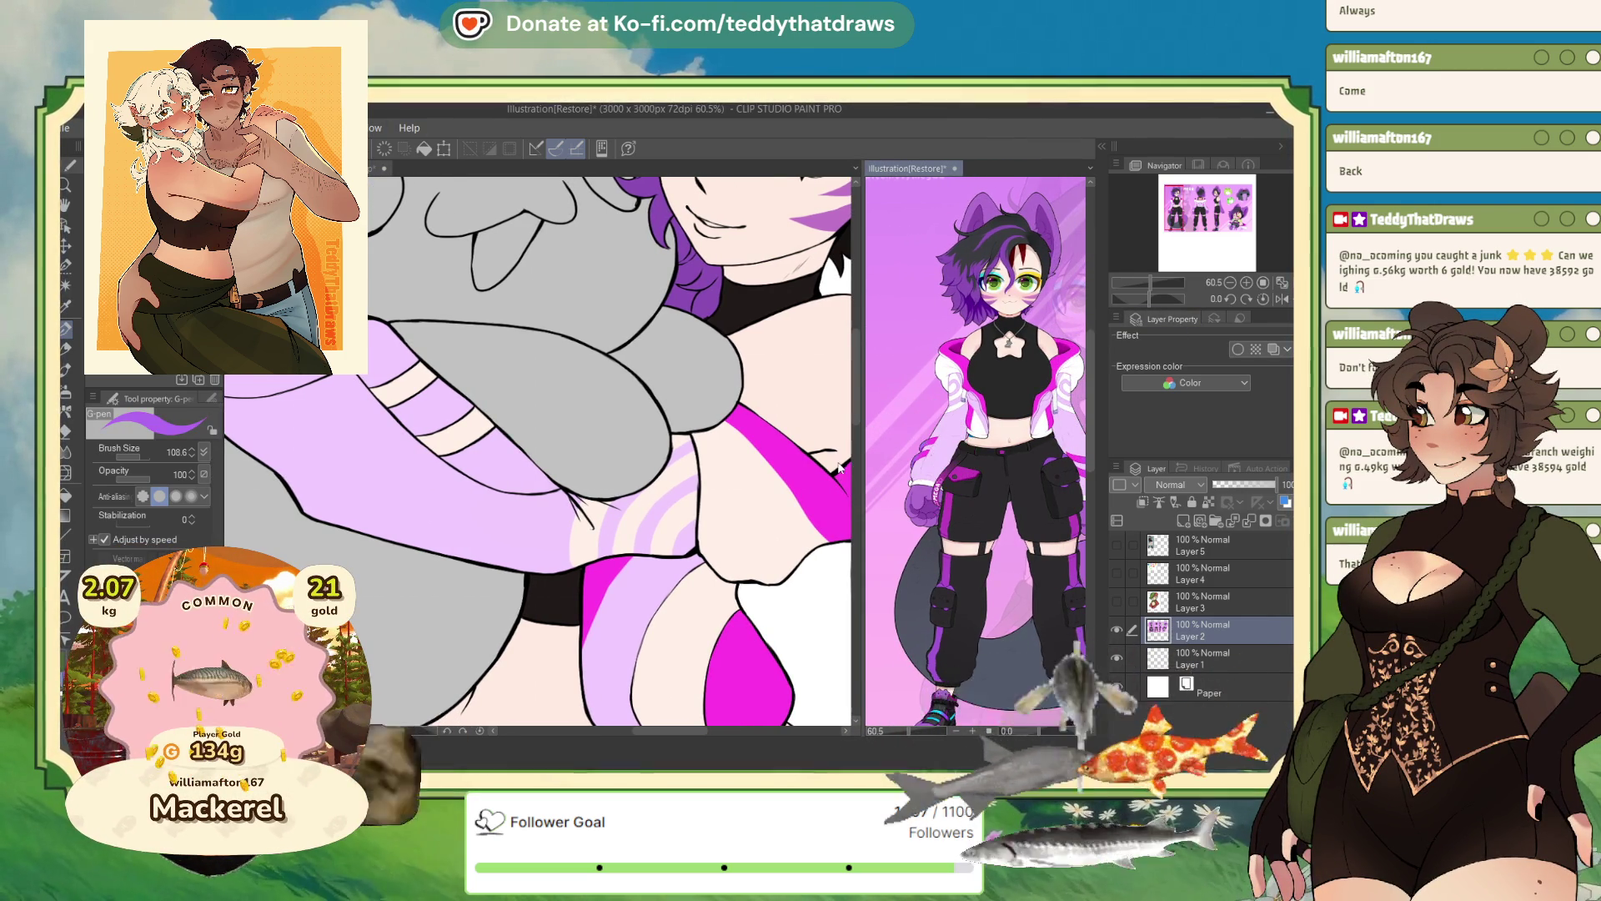
{"action": "mouse_move", "coordinate": [417, 387]}
{"action": "left_mouse_down"}
{"action": "mouse_move", "coordinate": [484, 476]}
{"action": "mouse_move", "coordinate": [526, 455]}
{"action": "left_mouse_up"}
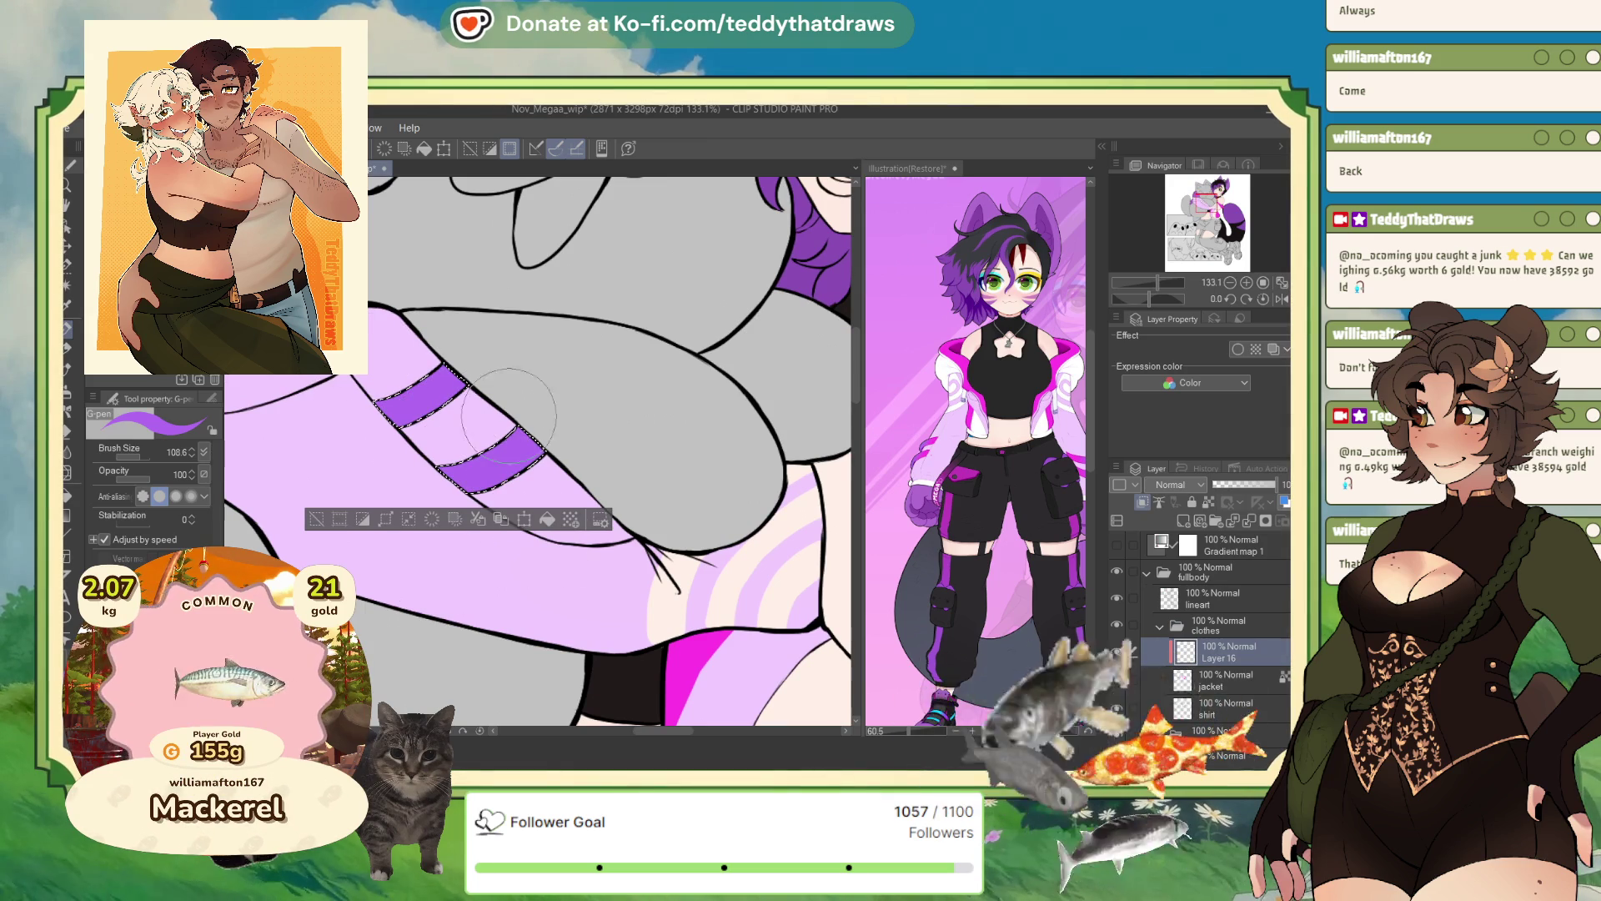
- Airbrush magenta onto the stripe ends on a new layer, then merge it into the jacket layer
{"action": "left_click", "coordinate": [926, 456]}
{"action": "left_click", "coordinate": [263, 463]}
{"action": "left_click", "coordinate": [68, 390]}
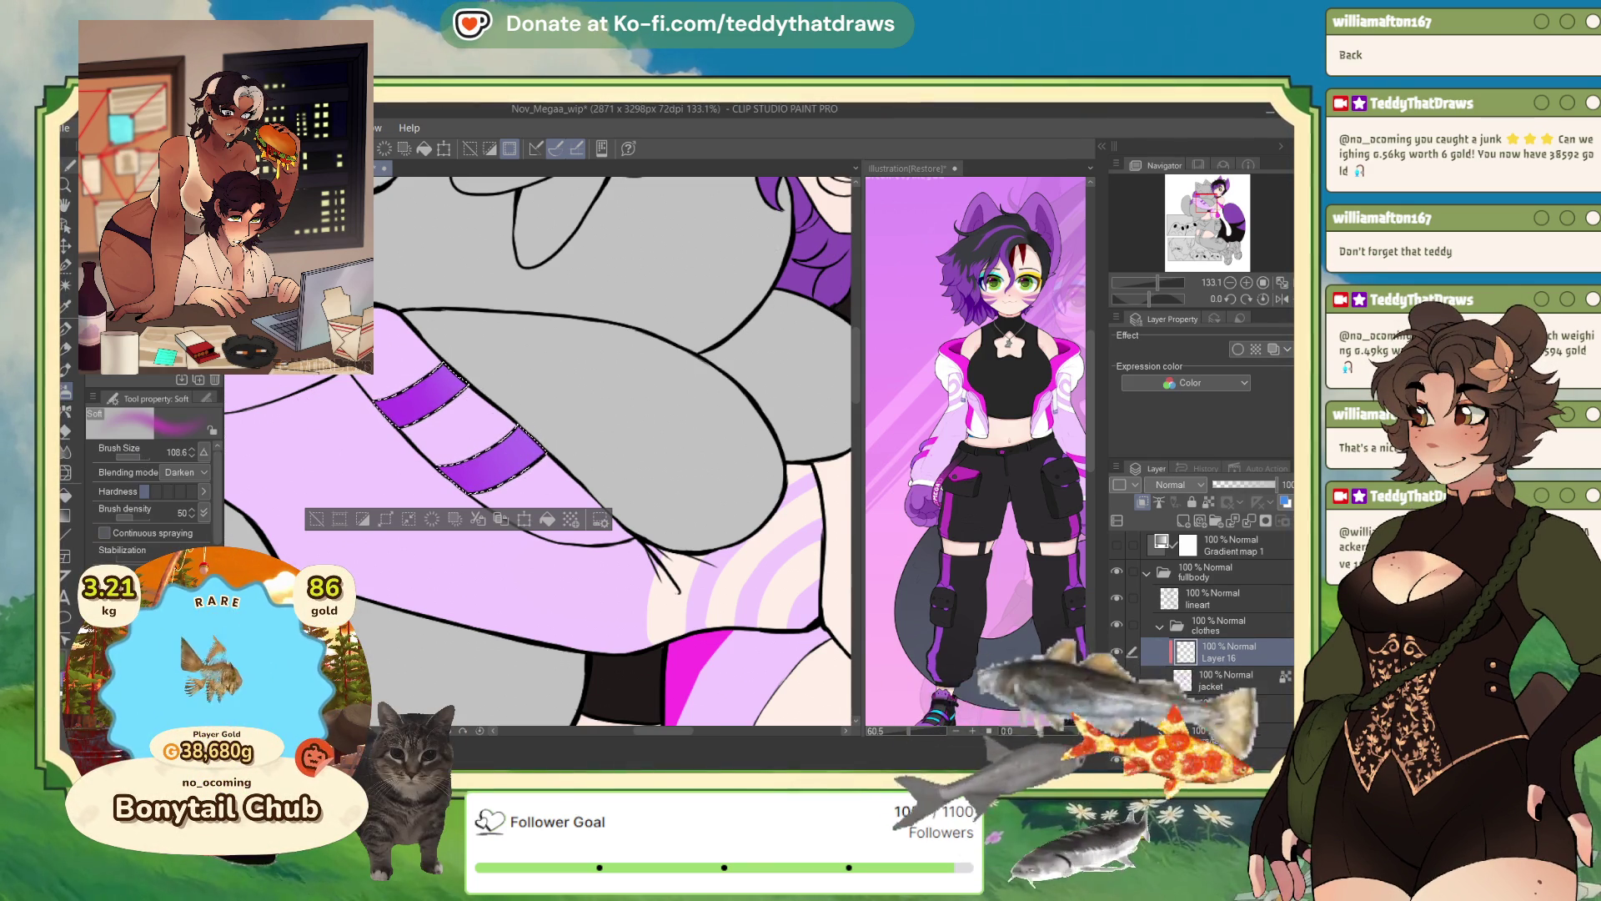
{"action": "left_click", "coordinate": [1184, 521]}
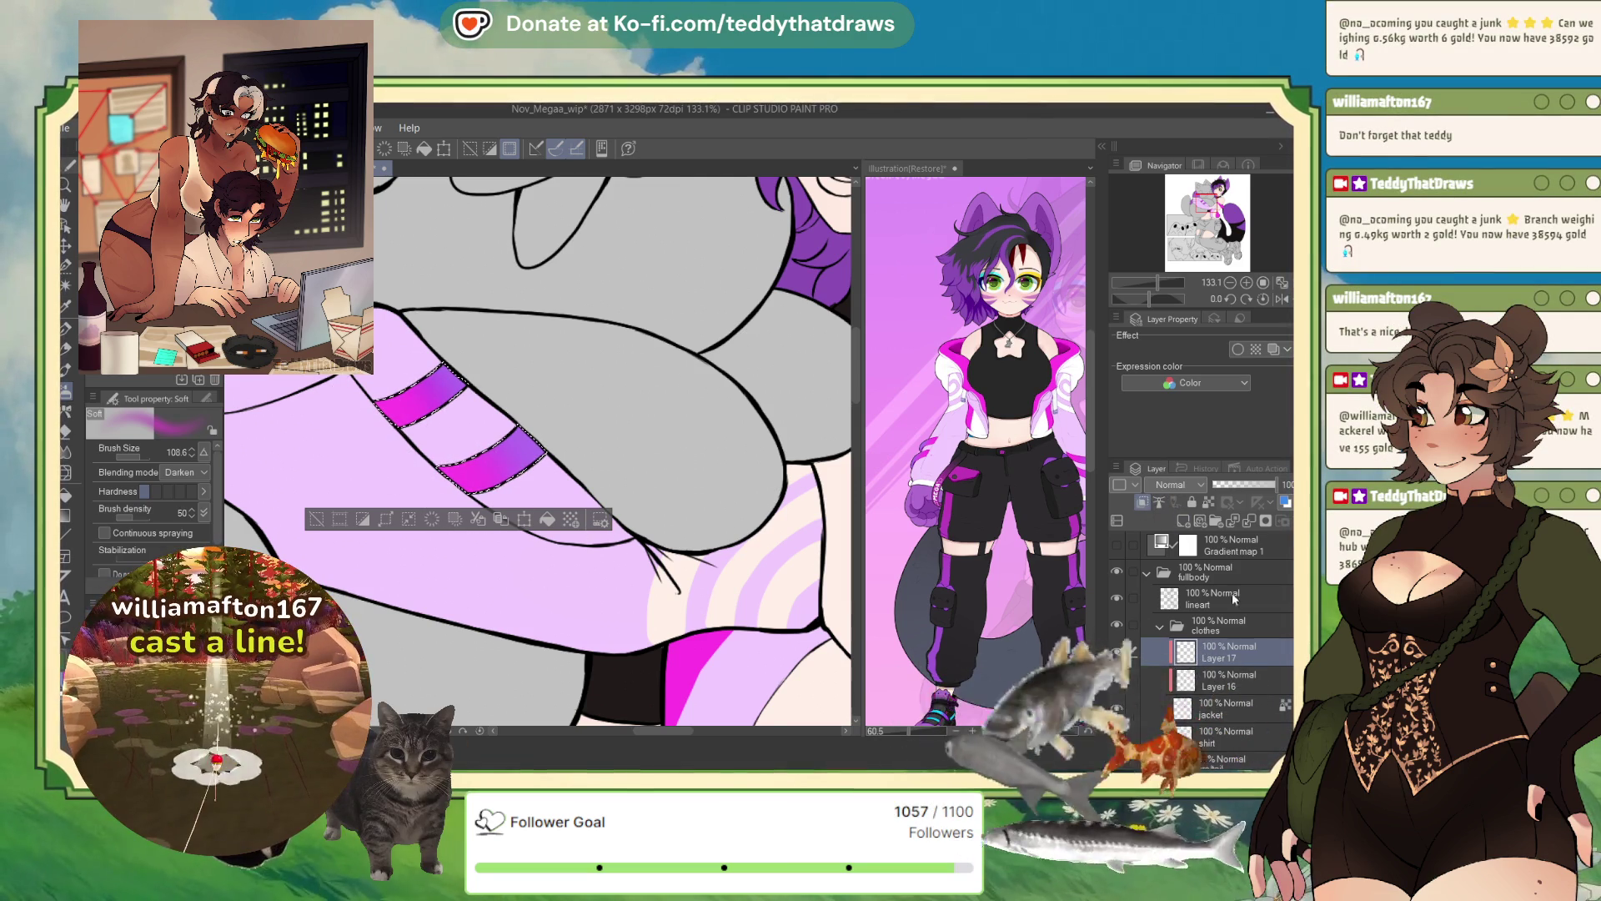
{"action": "left_click", "coordinate": [1249, 522]}
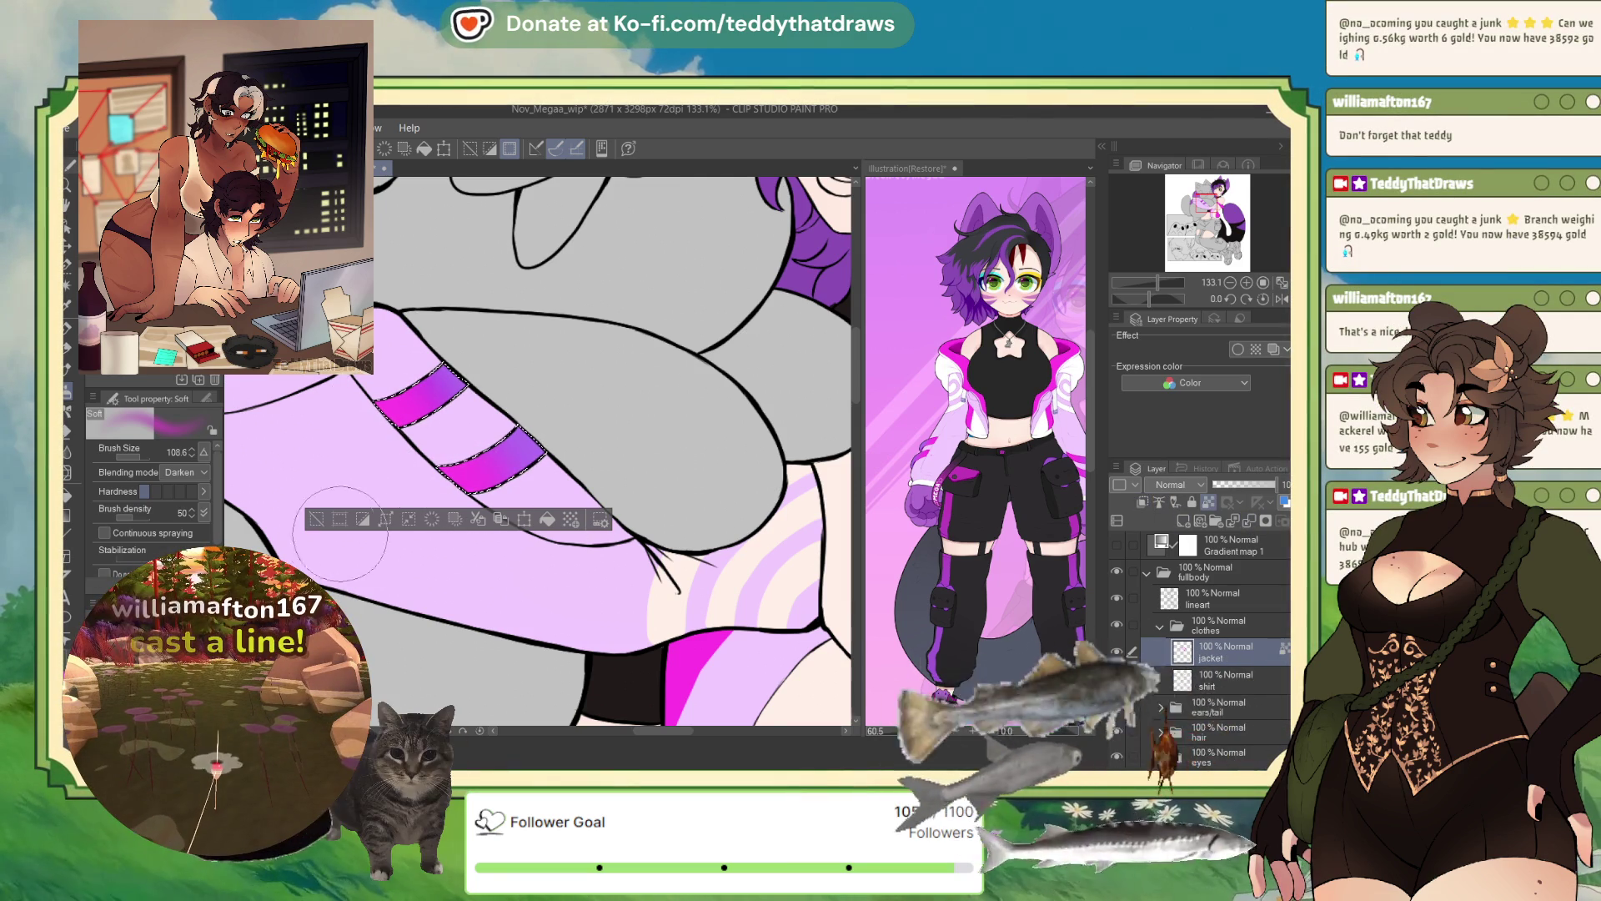
- Zoom out to the whole figure and add a new pants layer above the jacket layer
{"action": "key", "text": "ctrl+d"}
{"action": "scroll", "coordinate": [560, 510], "scroll_direction": "down", "scroll_amount": 4}
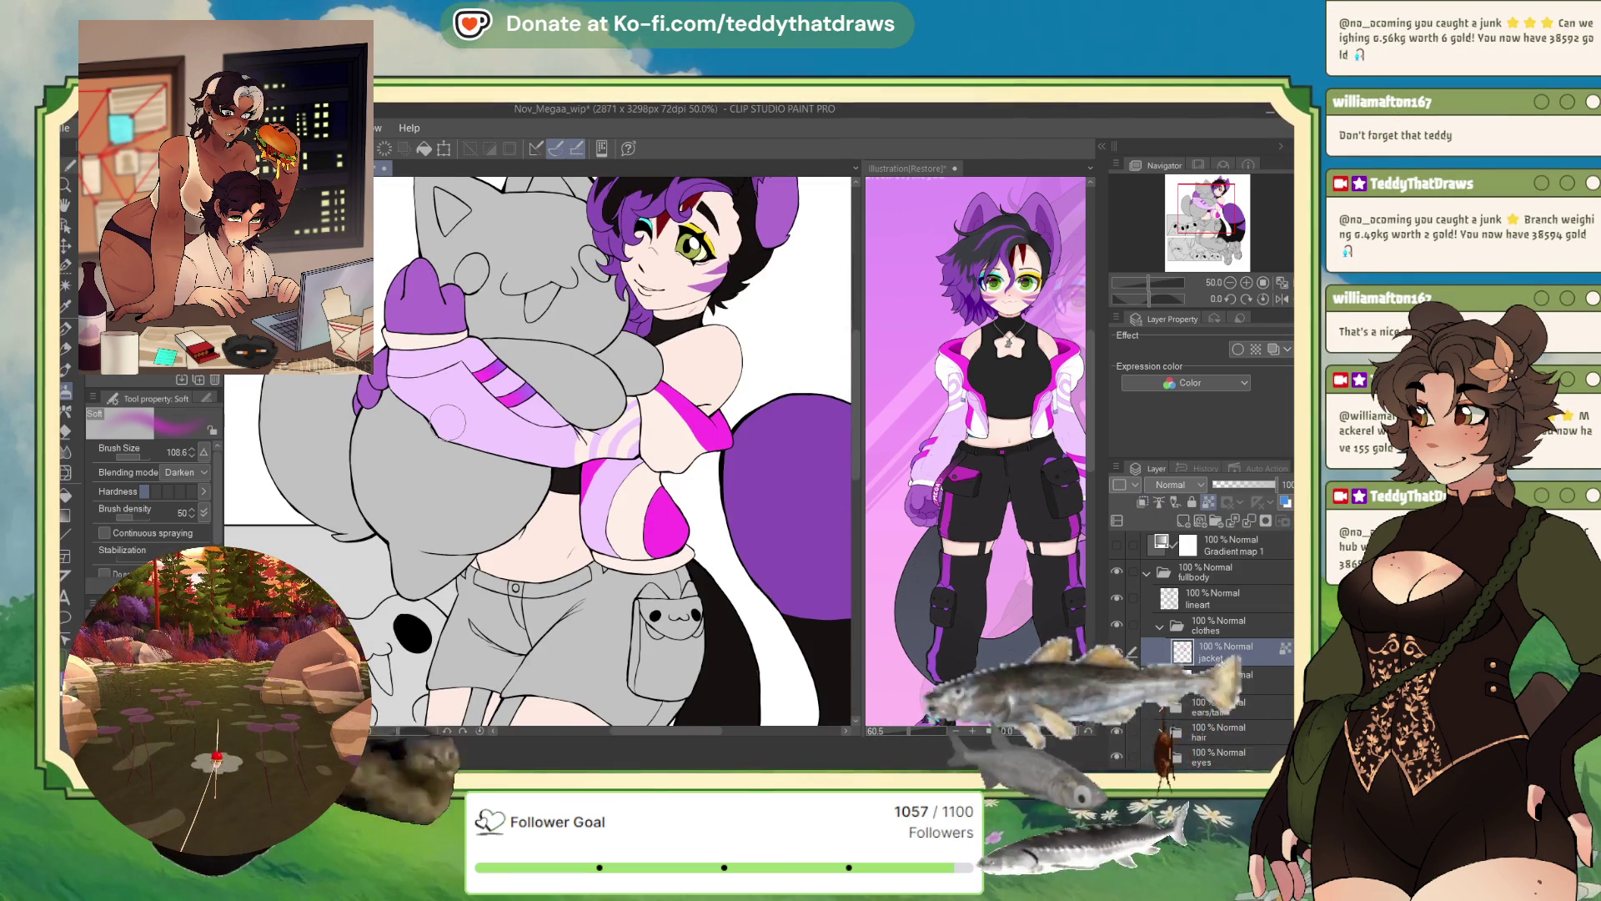
{"action": "scroll", "coordinate": [610, 311], "scroll_direction": "down", "scroll_amount": 3}
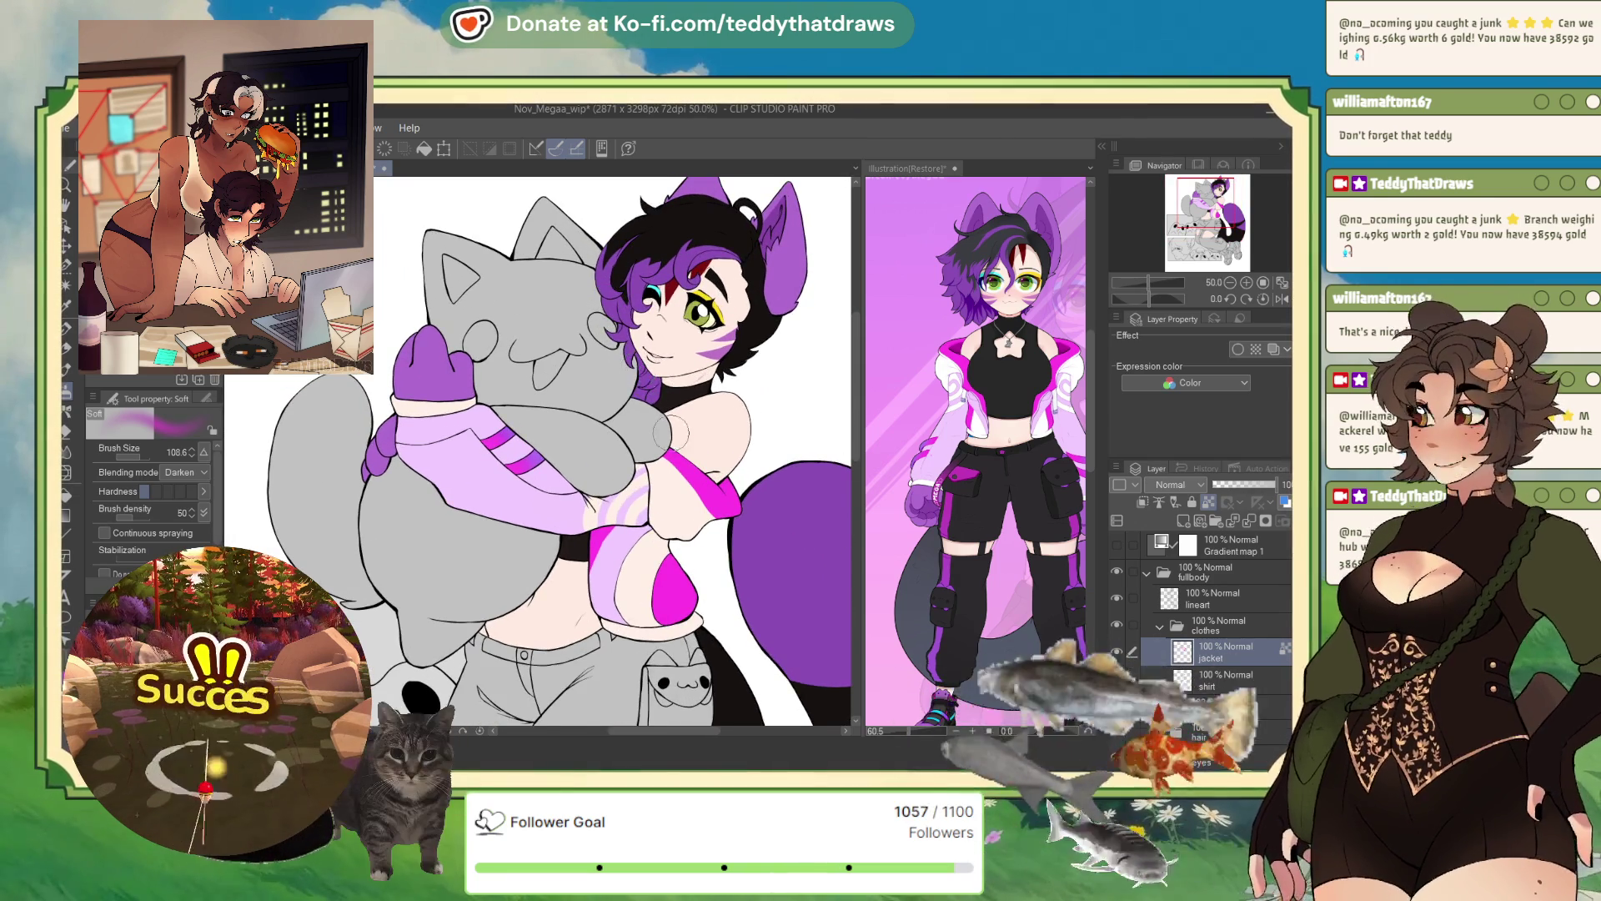
{"action": "scroll", "coordinate": [610, 311], "scroll_direction": "down", "scroll_amount": 2}
{"action": "scroll", "coordinate": [676, 453], "scroll_direction": "up", "scroll_amount": 2}
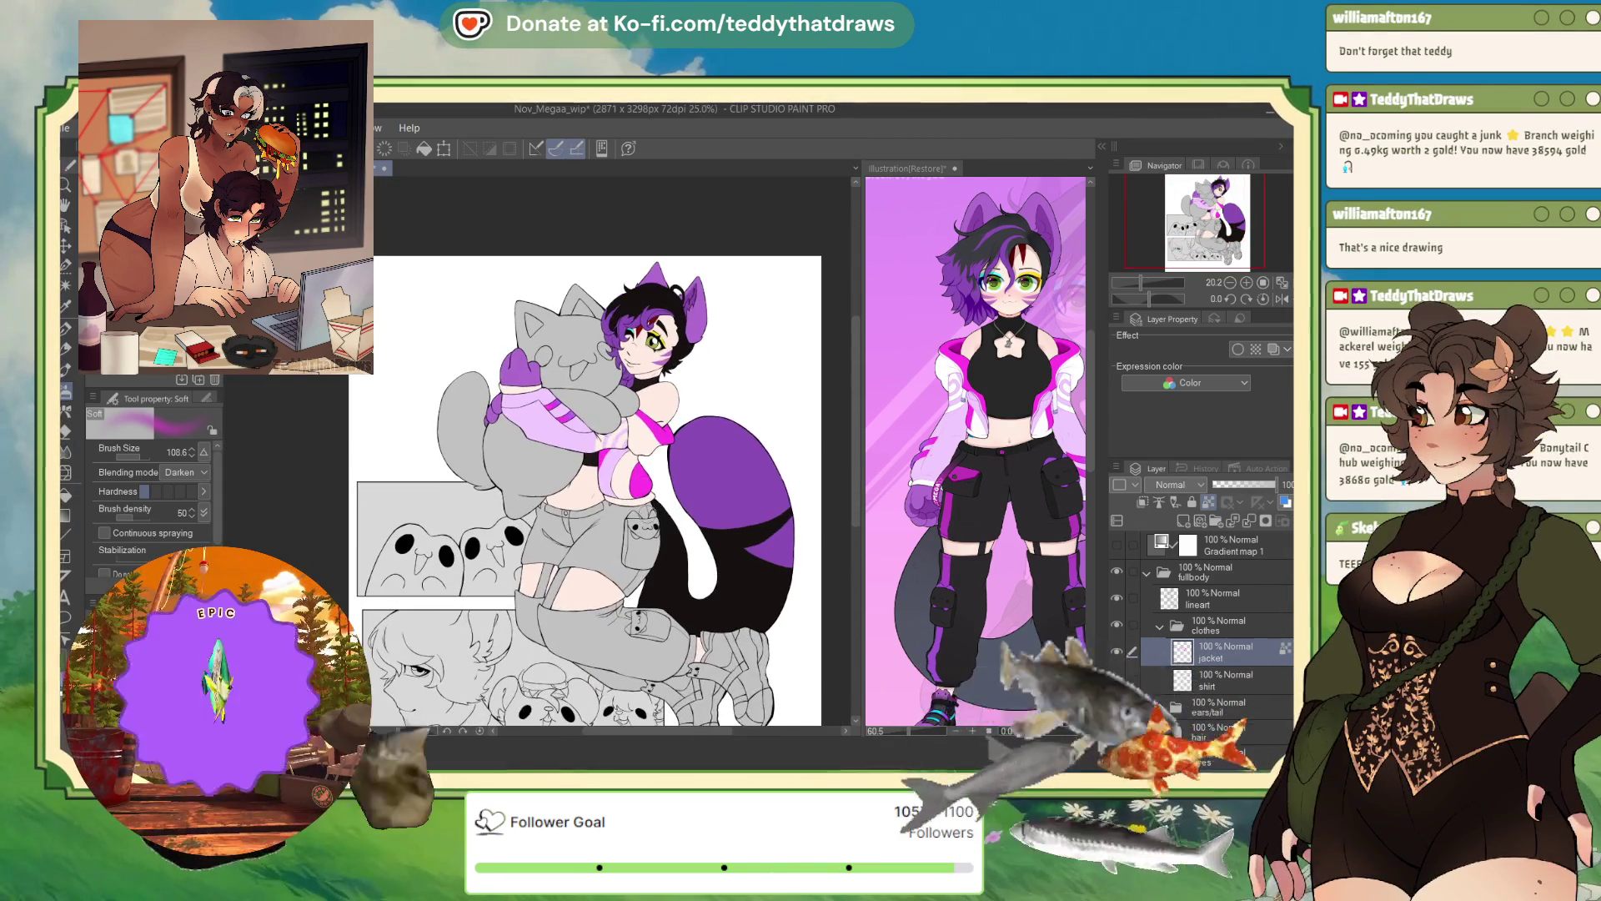
{"action": "left_click", "coordinate": [1182, 520]}
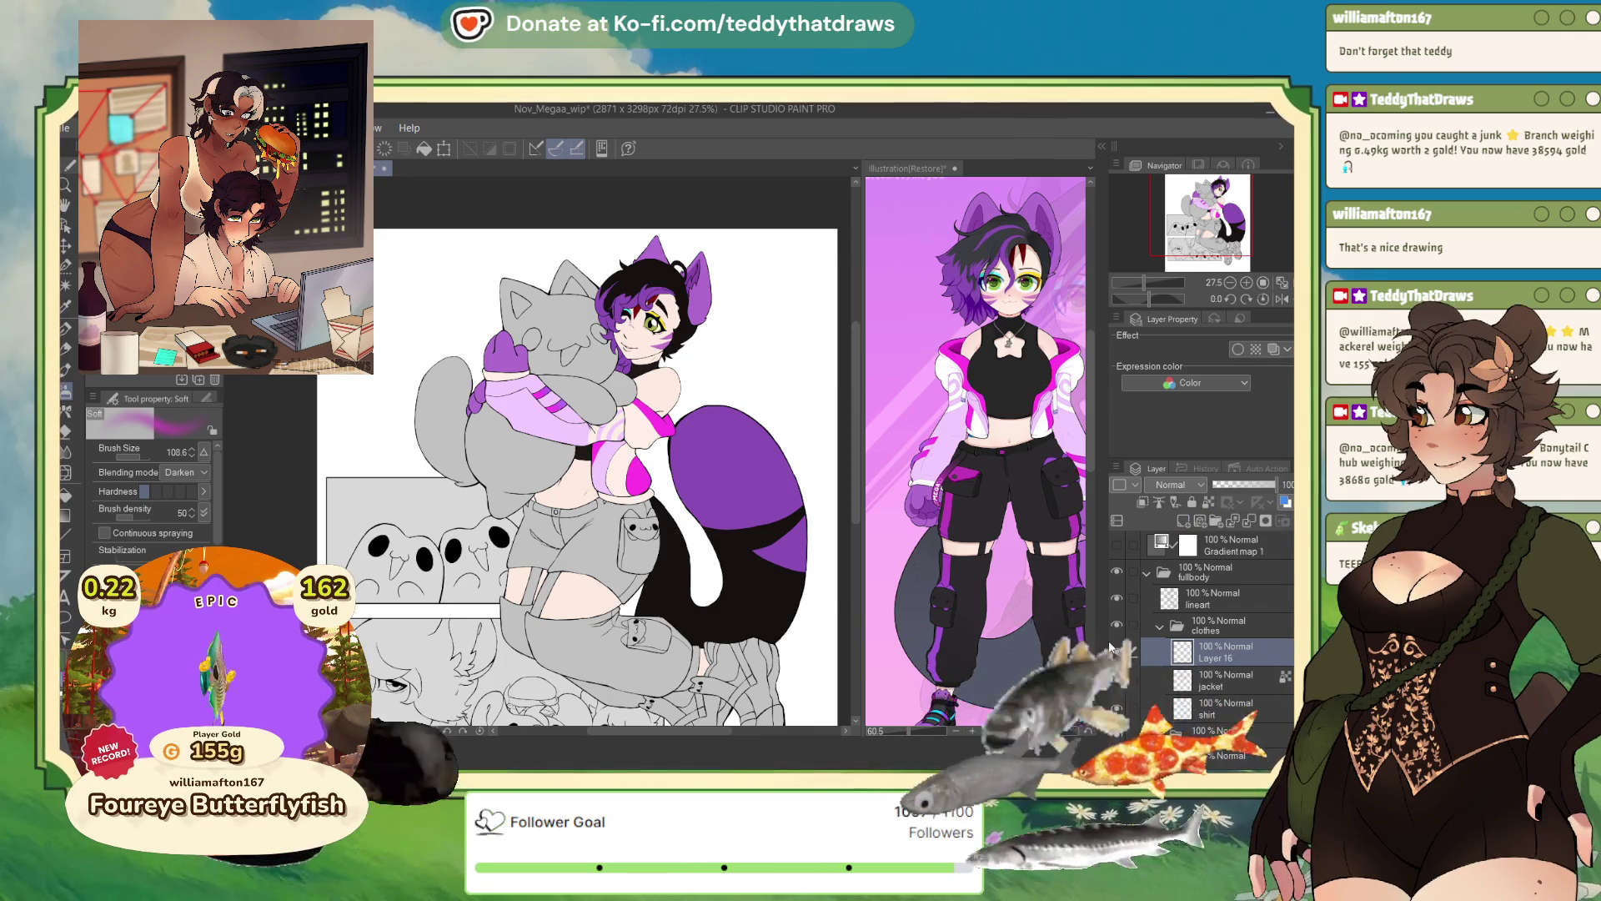
- Auto-select the lower legs and upper shorts regions of the pants
{"action": "left_click", "coordinate": [66, 282]}
{"action": "left_click", "coordinate": [609, 646]}
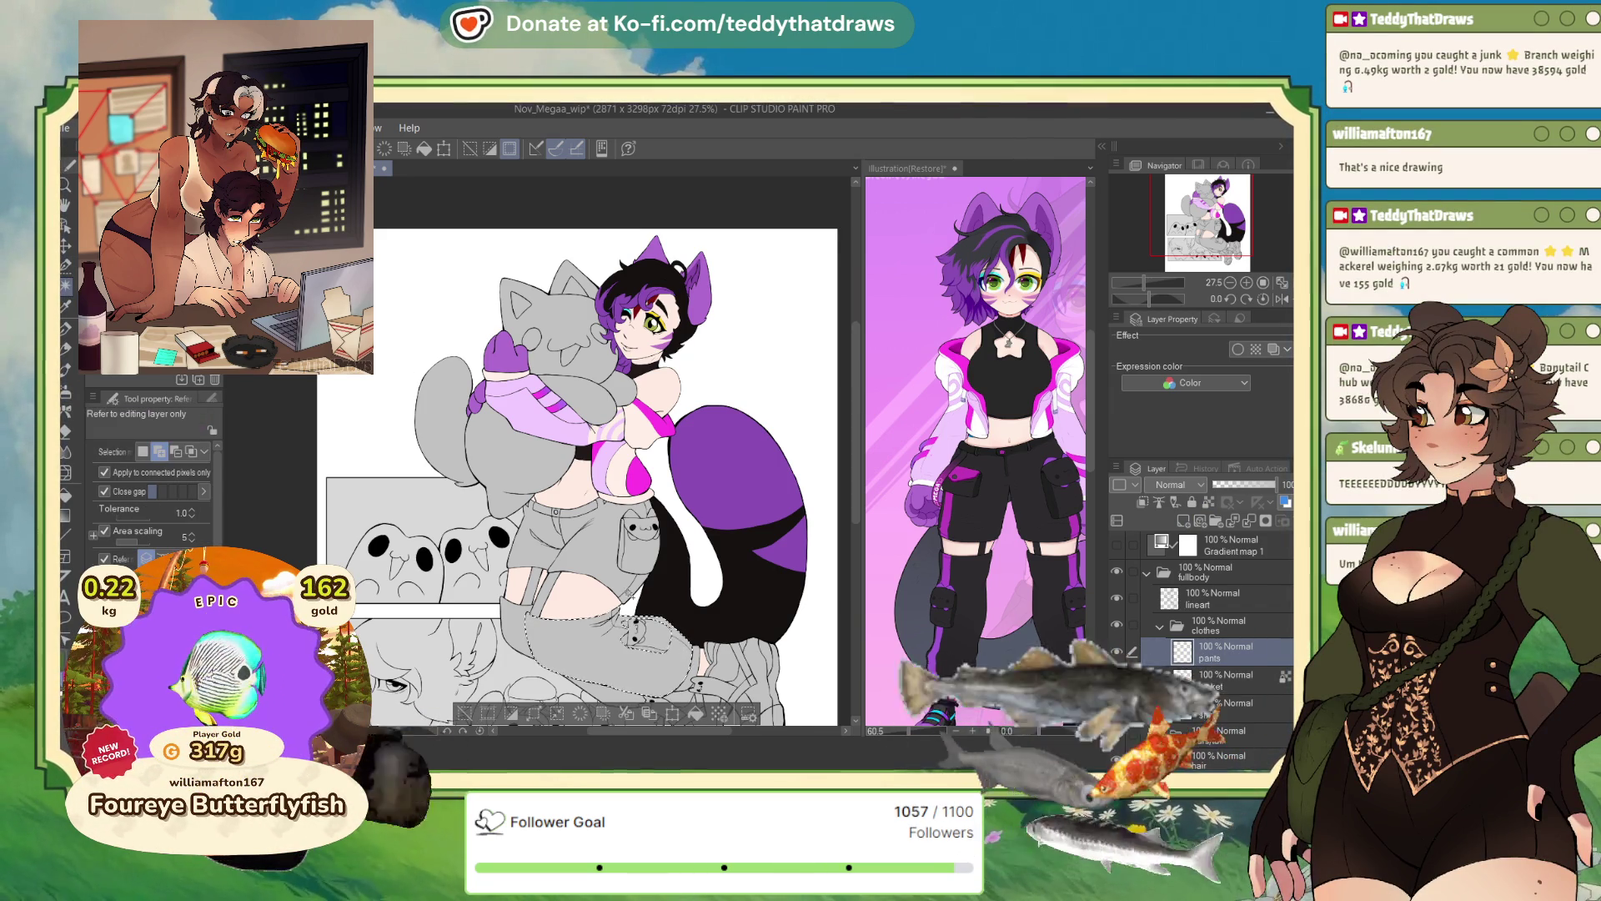
{"action": "left_click", "coordinate": [567, 534]}
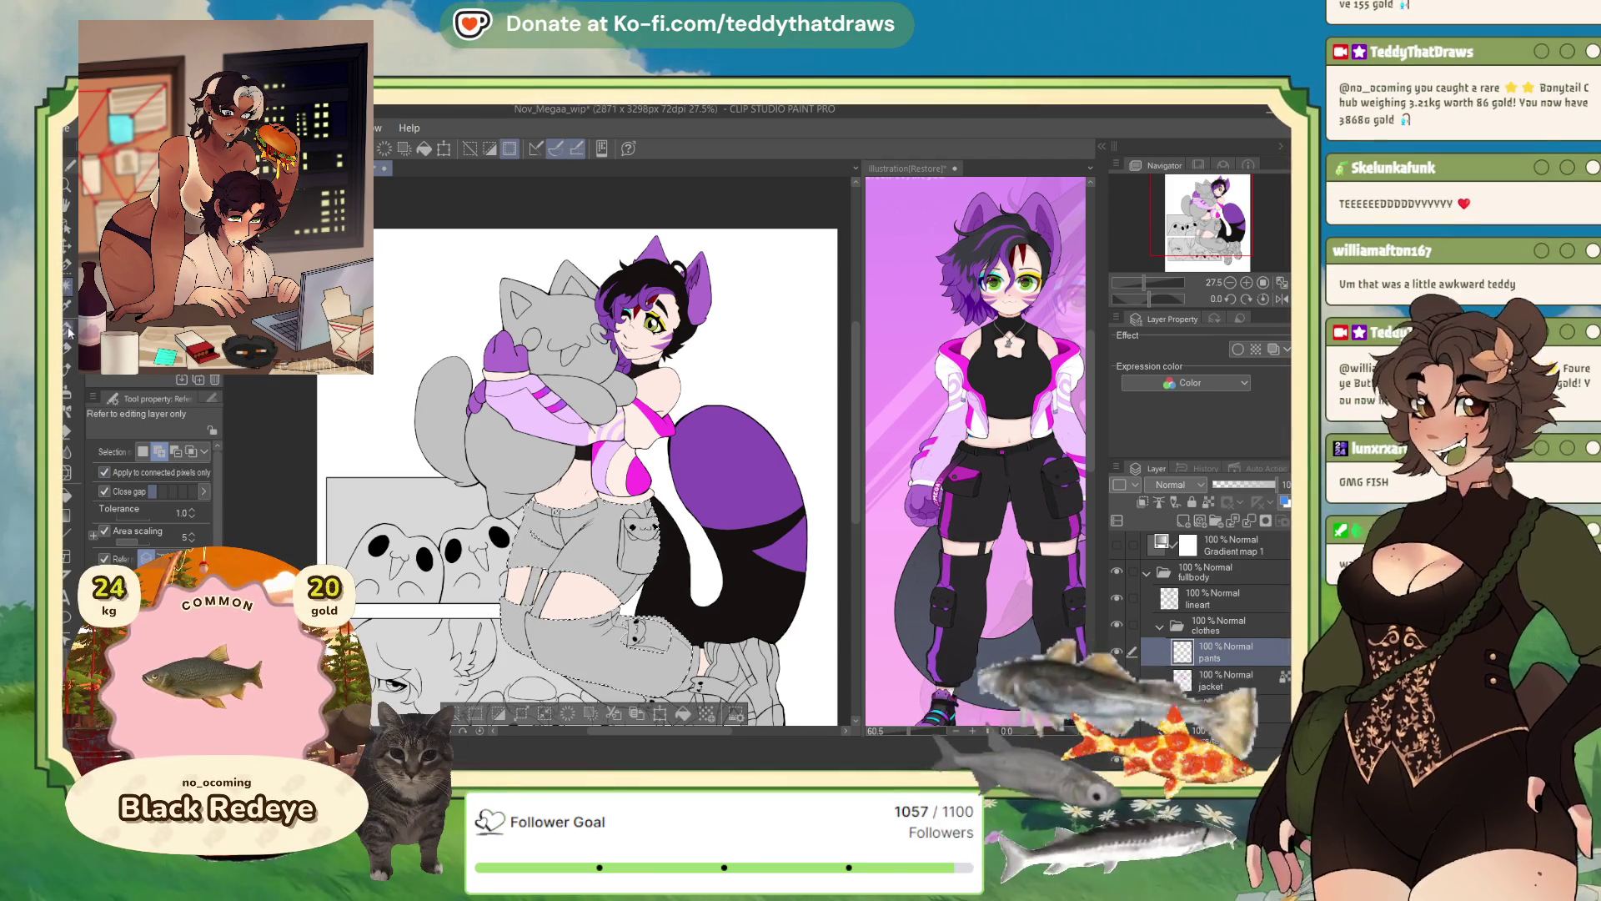
- Fill the remaining gaps in the pants selection with the Selection pen
{"action": "key", "text": "m"}
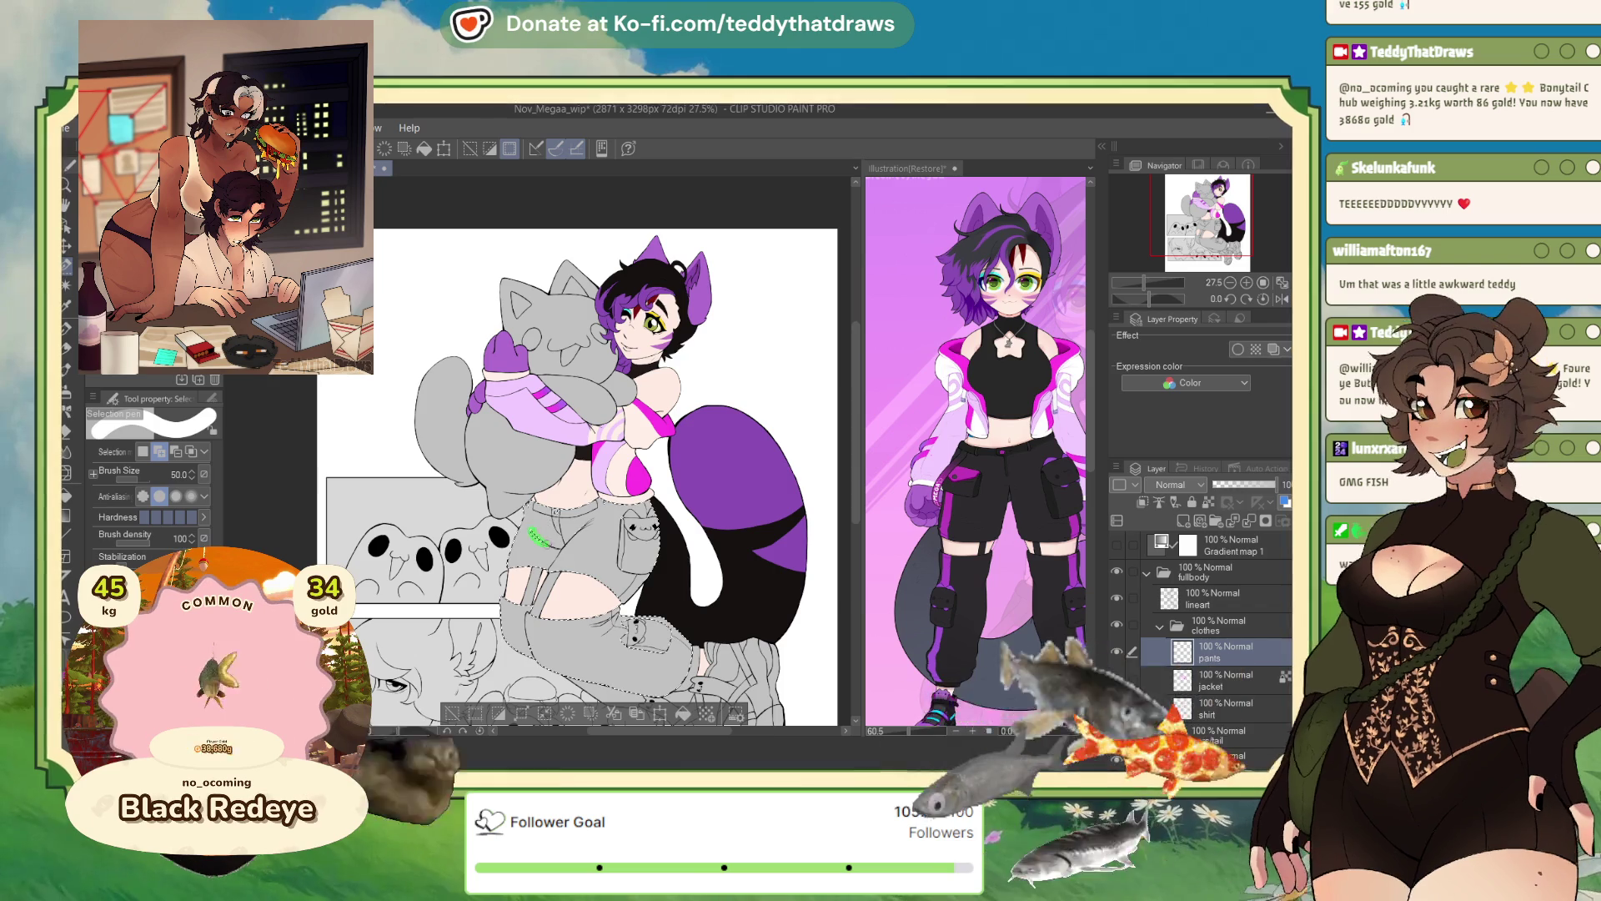
{"action": "left_click_drag", "start_coordinate": [588, 525], "coordinate": [556, 619]}
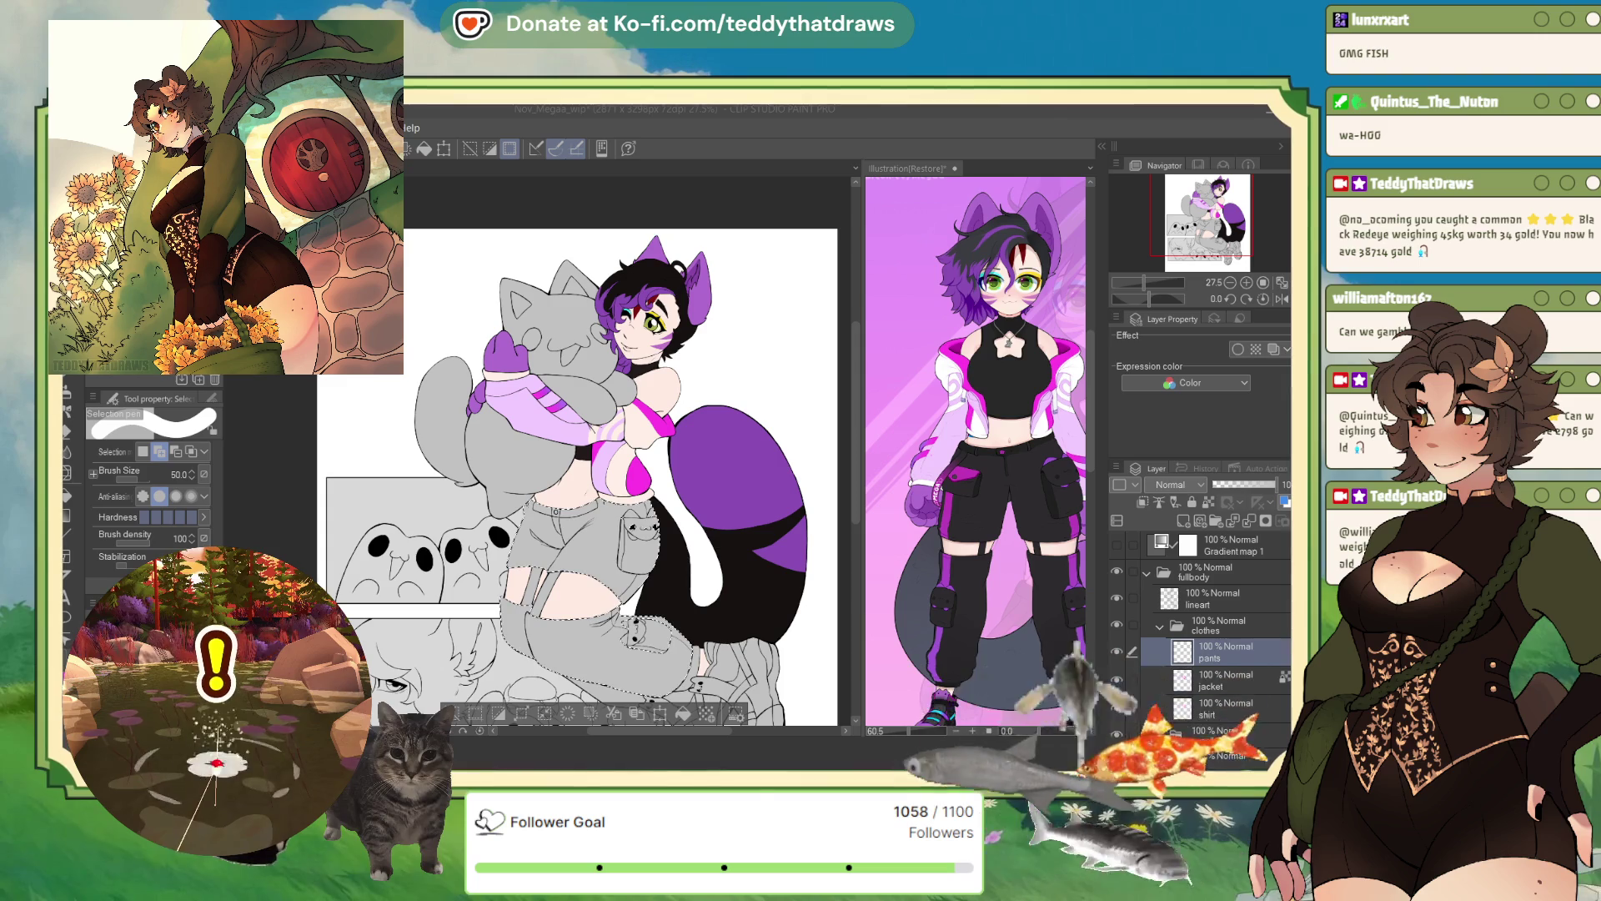
{"action": "scroll", "coordinate": [609, 597], "scroll_direction": "up", "scroll_amount": 2}
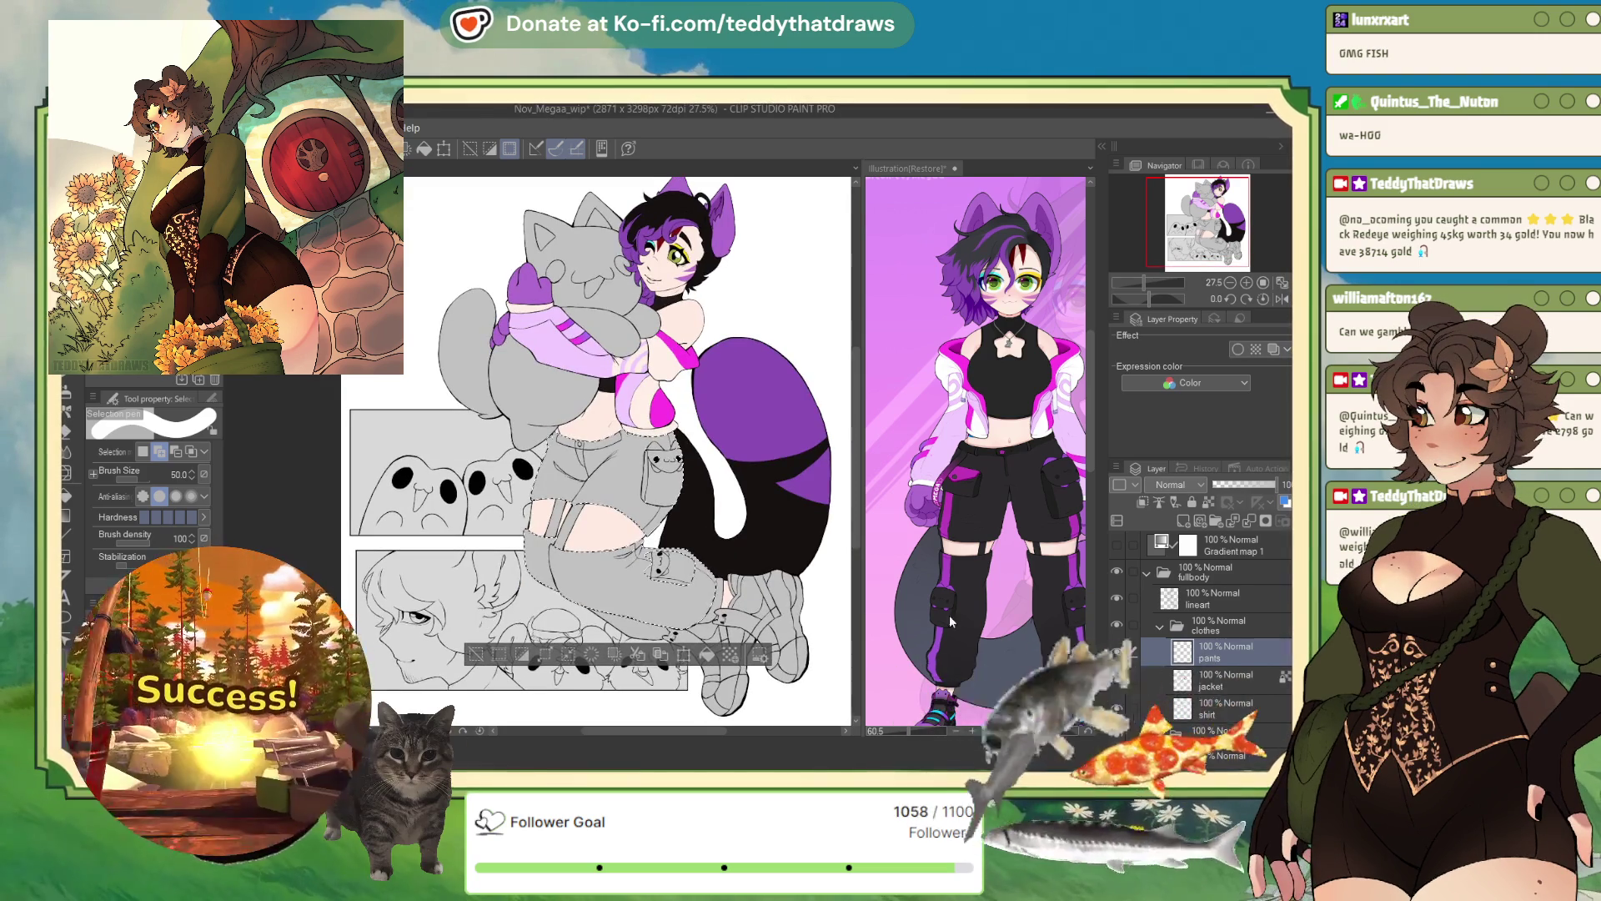
{"action": "scroll", "coordinate": [610, 597], "scroll_direction": "up", "scroll_amount": 1}
{"action": "scroll", "coordinate": [610, 598], "scroll_direction": "up", "scroll_amount": 1}
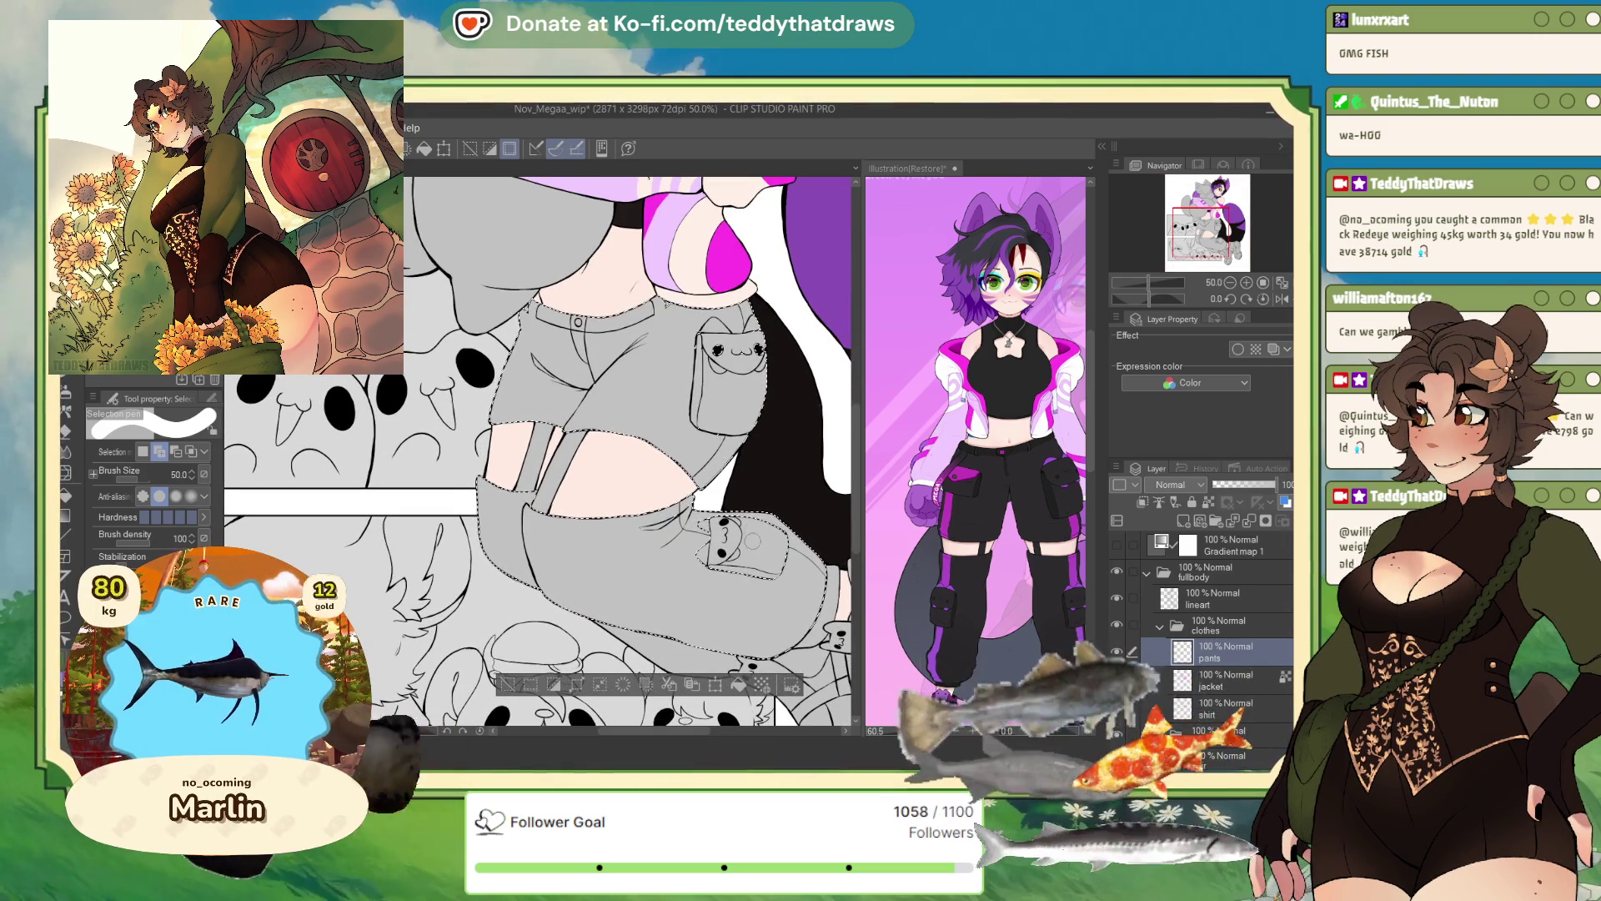